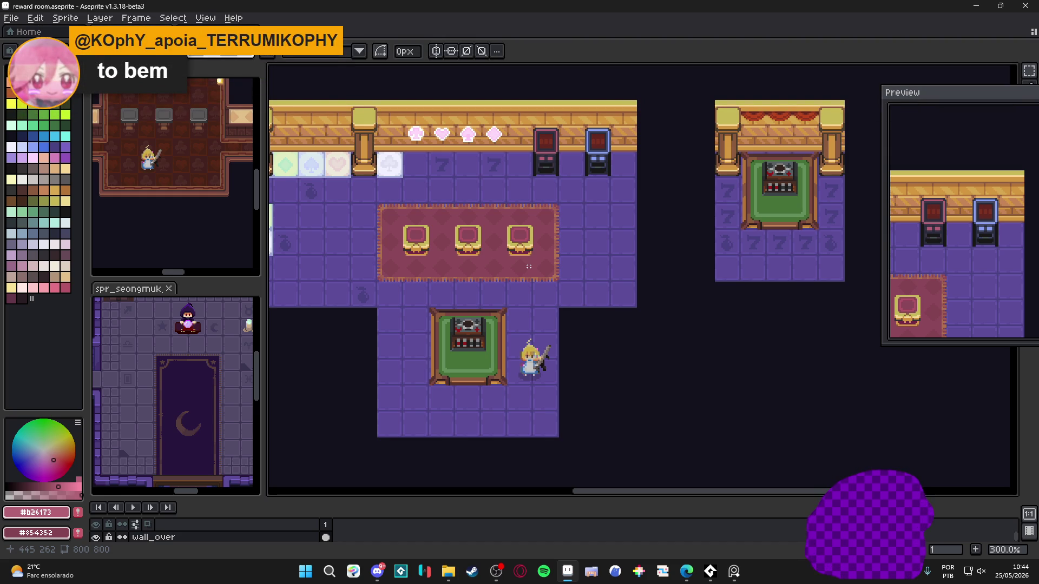
# - Shift the room view slightly and check the reference in the web browser
pyautogui.moveTo(446, 263); pyautogui.dragTo(459, 261)
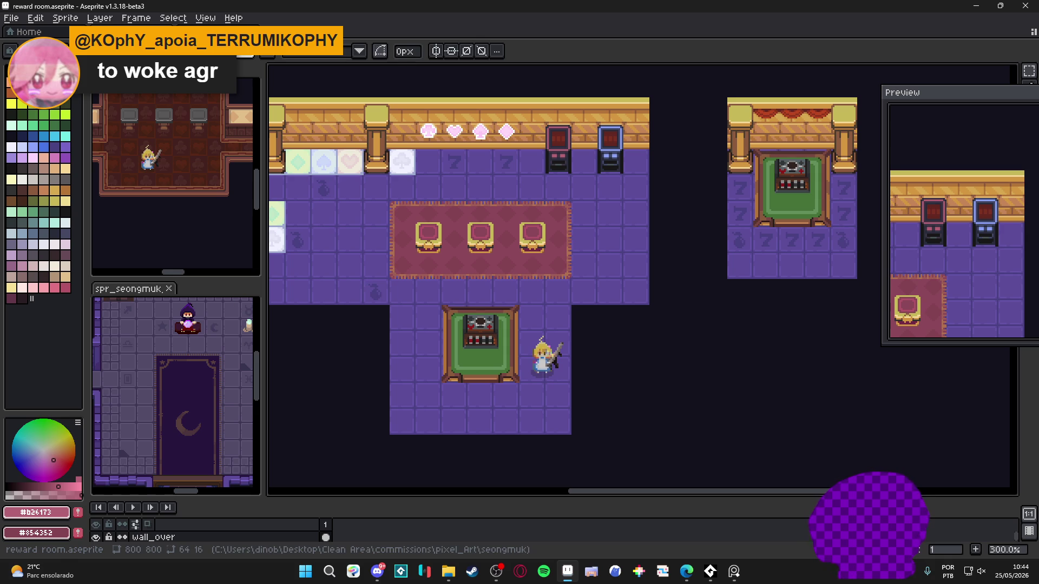
pyautogui.hotkey('alt', 'Tab')
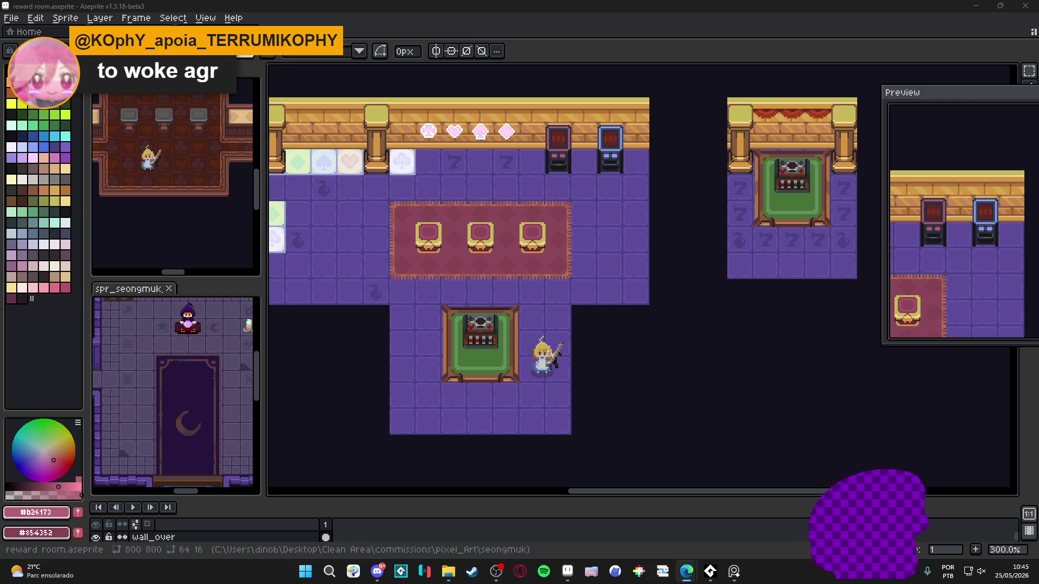
pyautogui.hscroll(1, 476, 321)
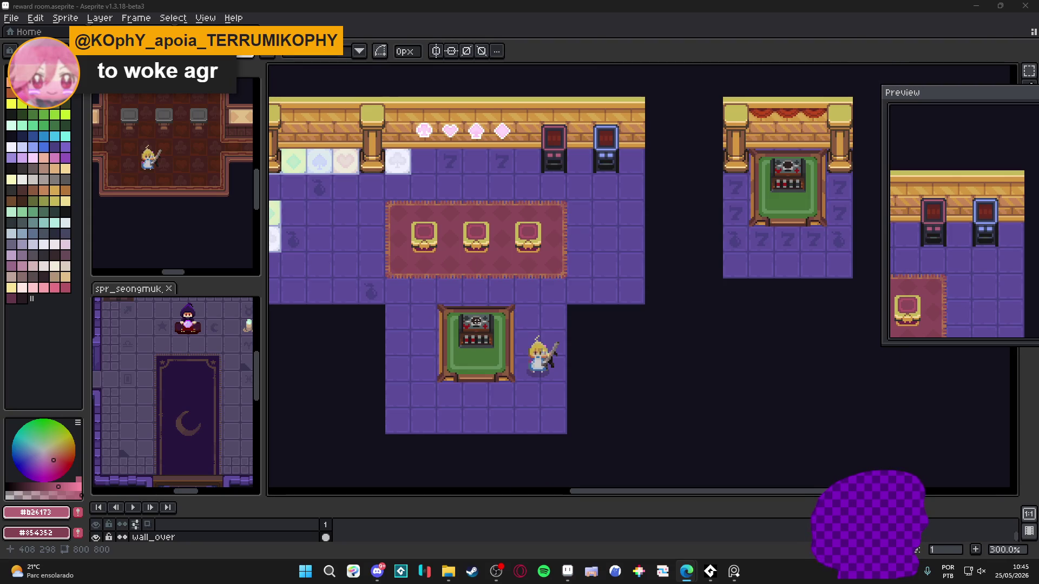
pyautogui.scroll(-1, 475, 321)
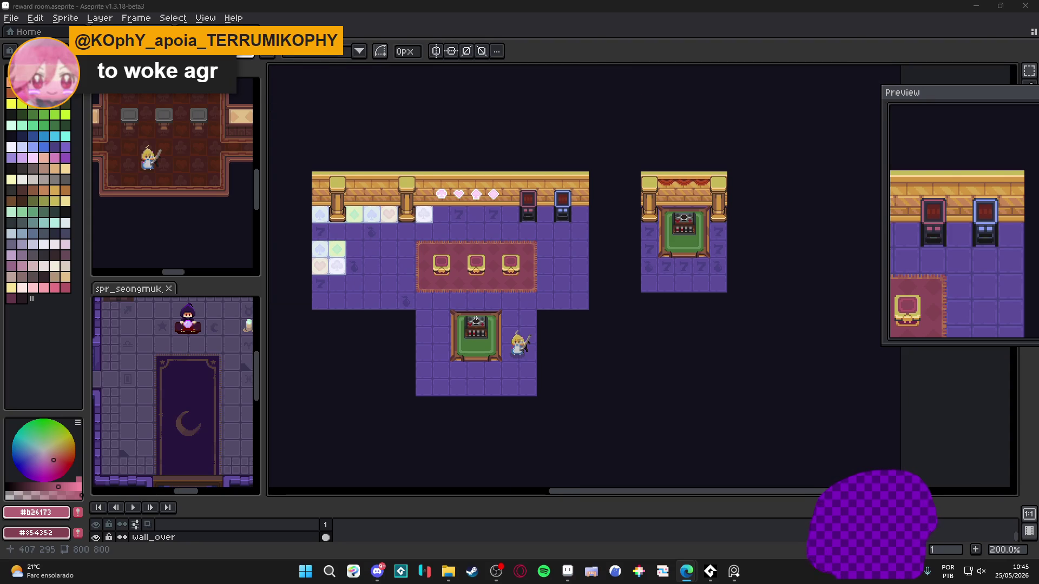
pyautogui.scroll(1, 442, 206)
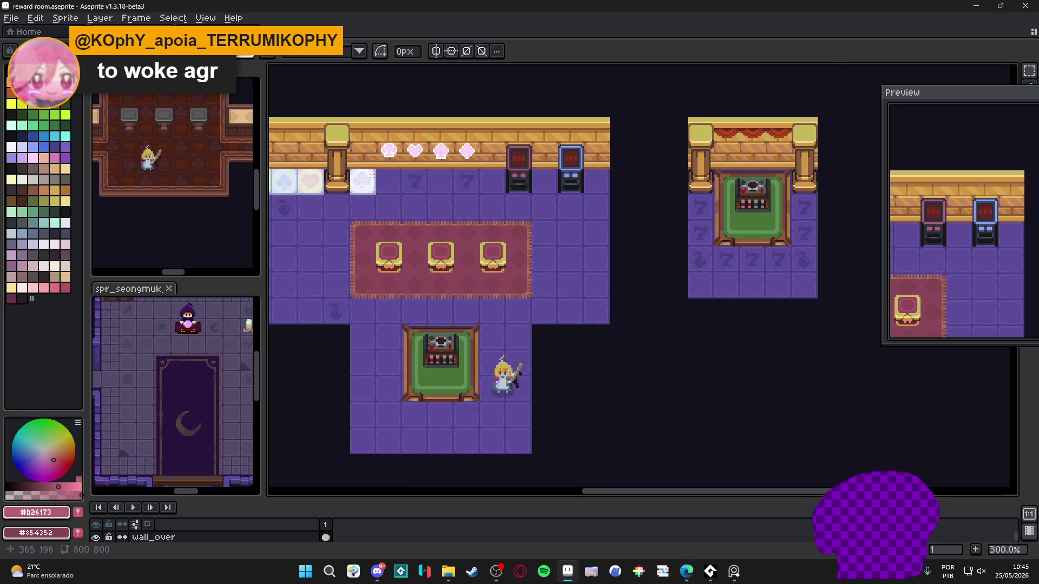
pyautogui.scroll(-1, 418, 191)
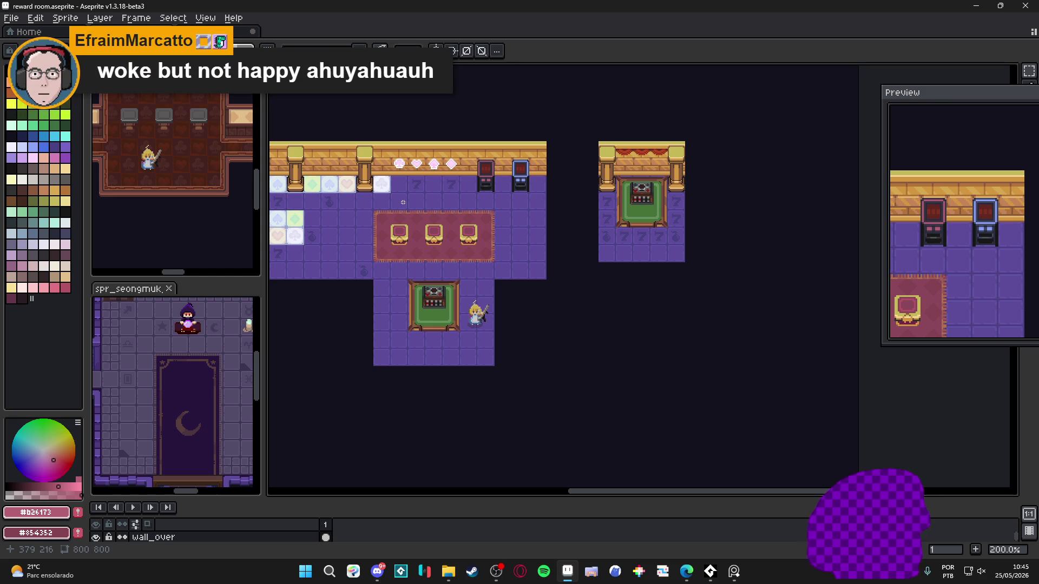
# - On the floor layer, paint plain purple tiles over the pale suit tiles, then save
pyautogui.moveTo(390, 206); pyautogui.dragTo(479, 217)
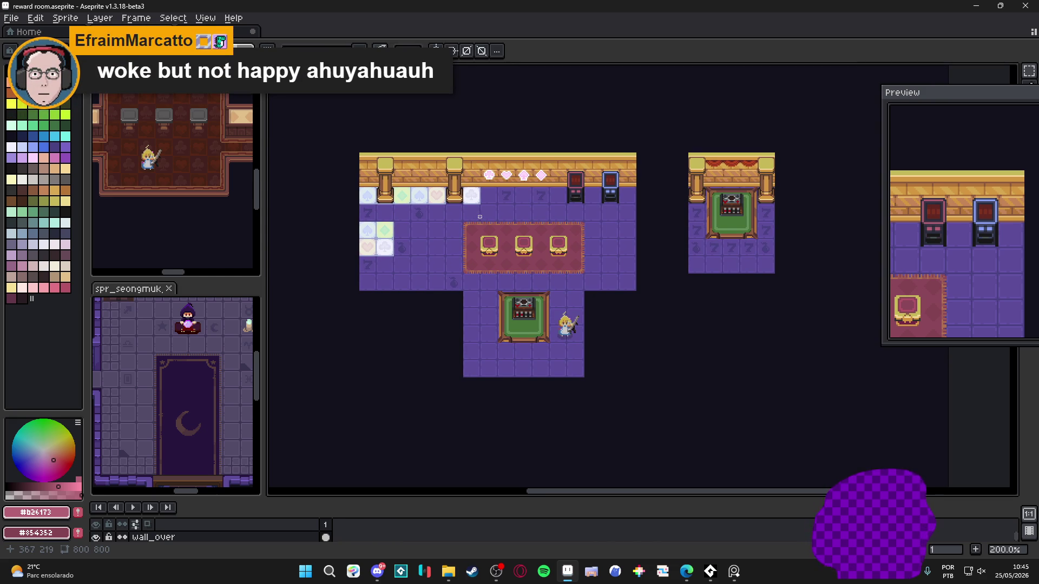
pyautogui.scroll(1, 470, 209)
pyautogui.press('Down')
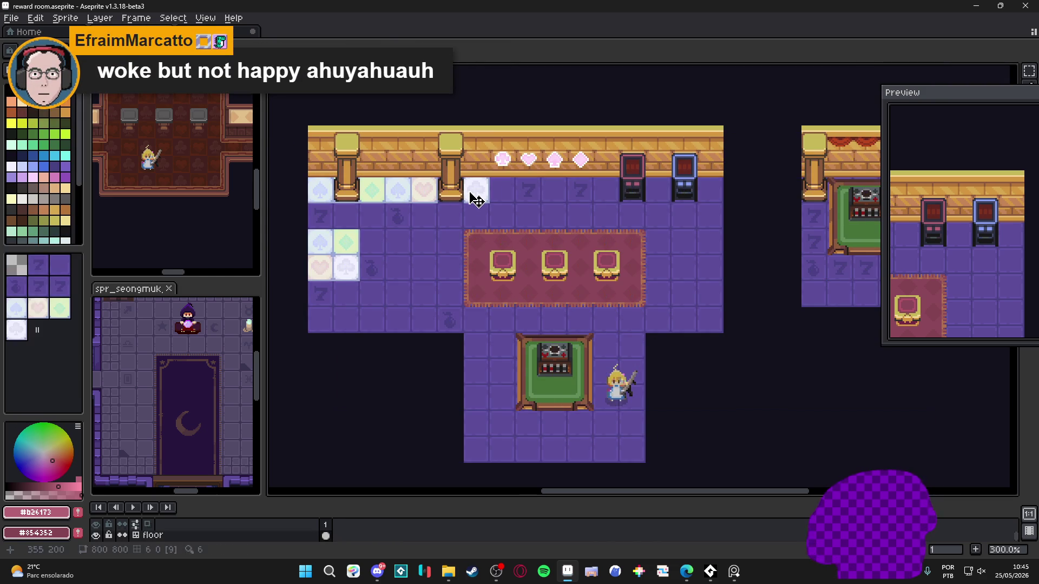
pyautogui.click(59, 265)
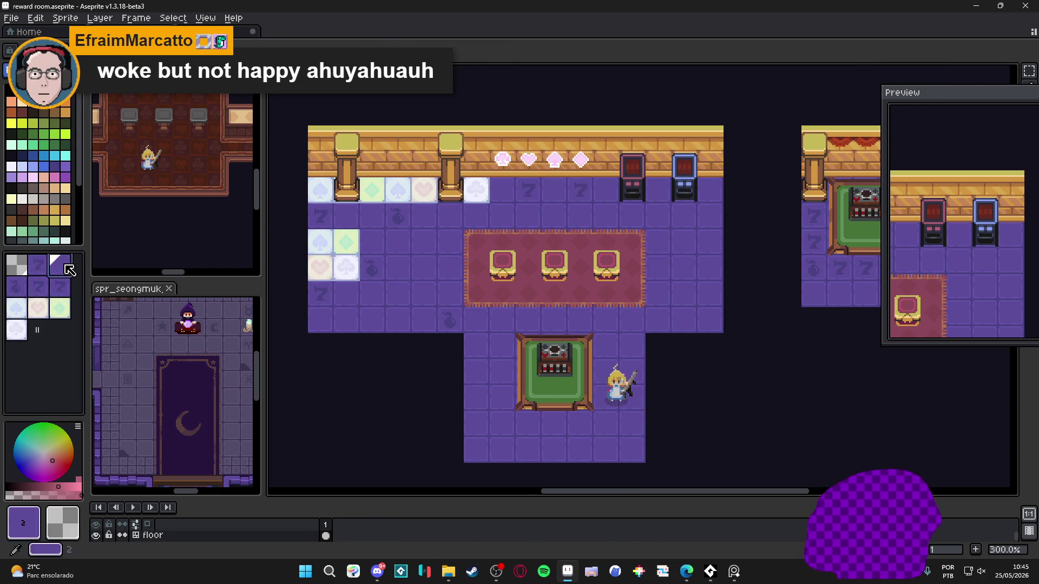
pyautogui.moveTo(475, 195)
pyautogui.mouseDown()
pyautogui.moveTo(322, 192)
pyautogui.moveTo(327, 251)
pyautogui.moveTo(321, 244)
pyautogui.moveTo(347, 269)
pyautogui.mouseUp()
pyautogui.scroll(-2, 412, 264)
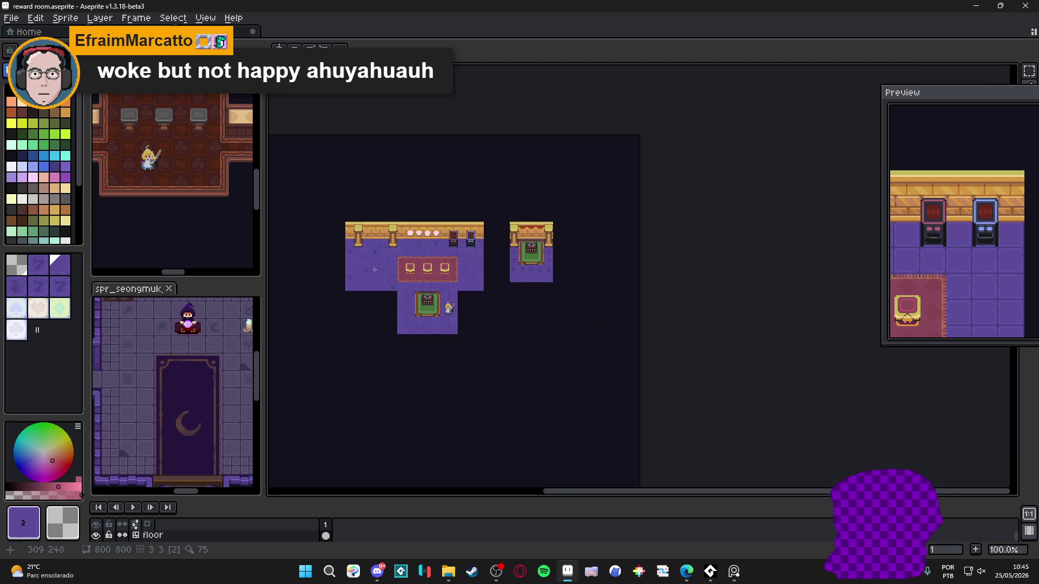
pyautogui.scroll(1, 412, 265)
pyautogui.scroll(1, 413, 265)
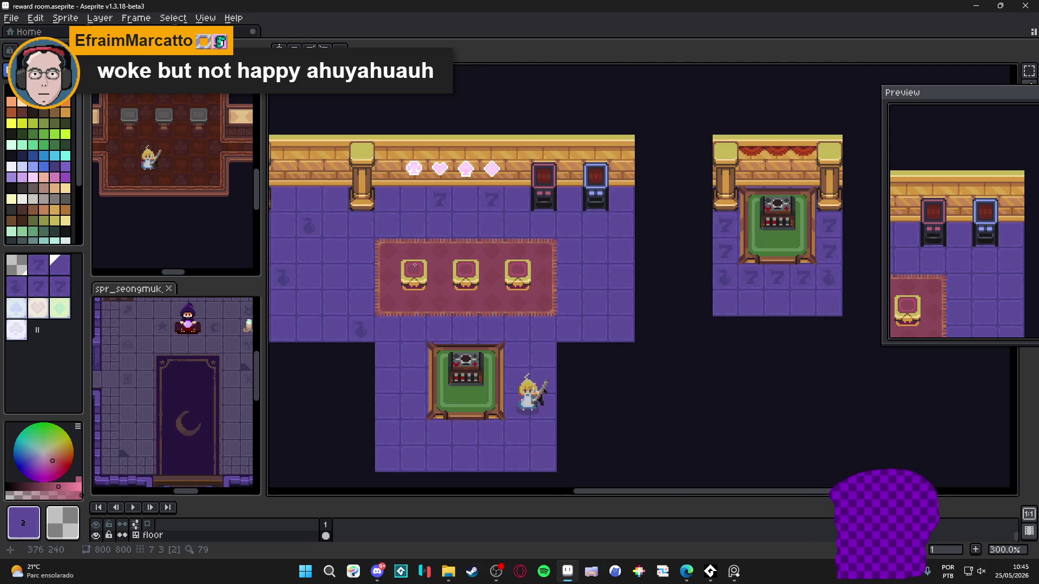
pyautogui.scroll(-1, 415, 265)
pyautogui.scroll(1, 444, 291)
pyautogui.hotkey('ctrl', 's')
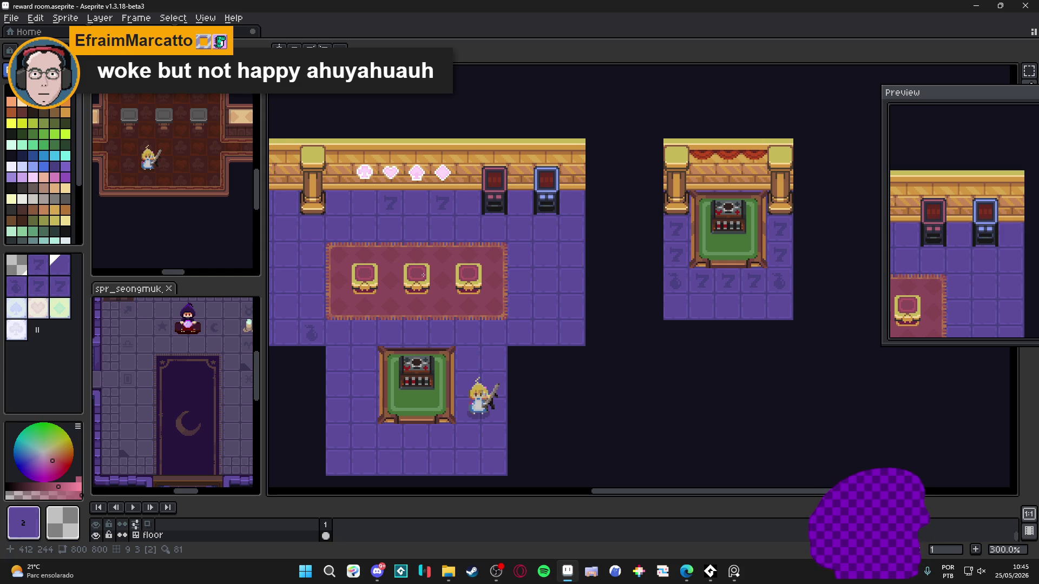
pyautogui.moveTo(423, 276); pyautogui.dragTo(540, 313)
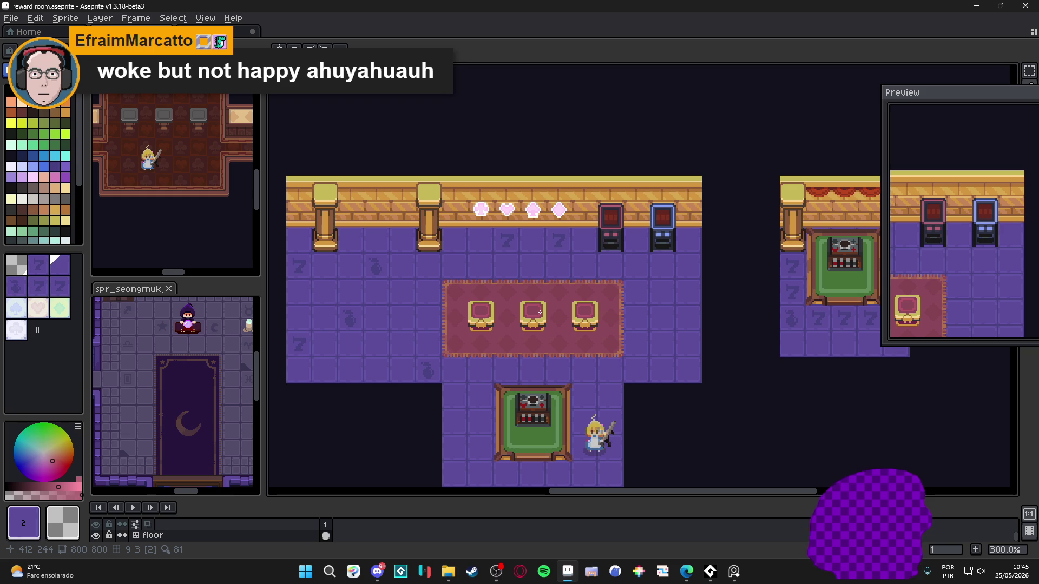
# - Return to colour painting mode and zoom to 1200% on the floor beside the rug
pyautogui.click(19, 49)
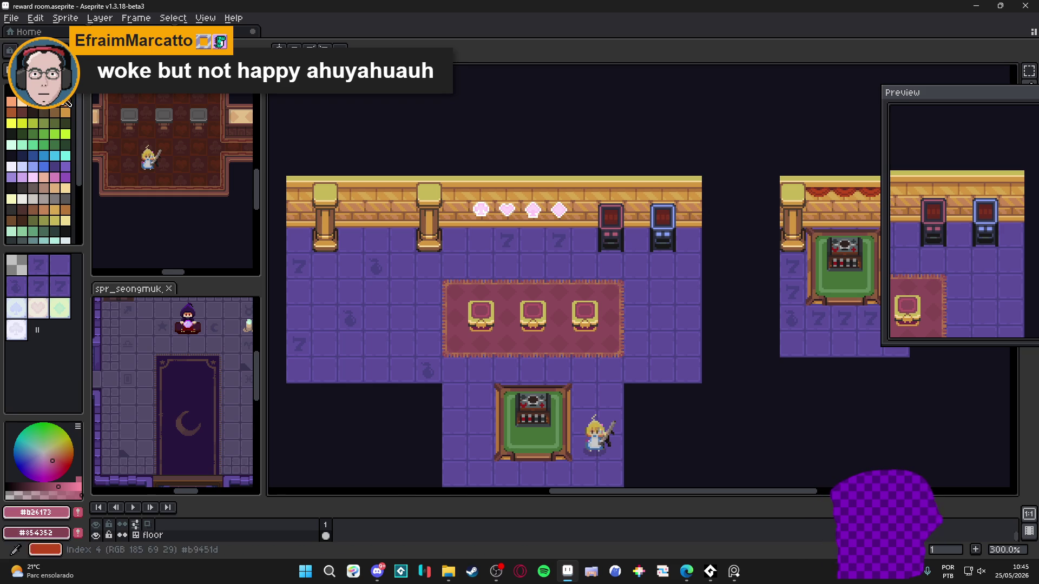
pyautogui.scroll(7, 414, 260)
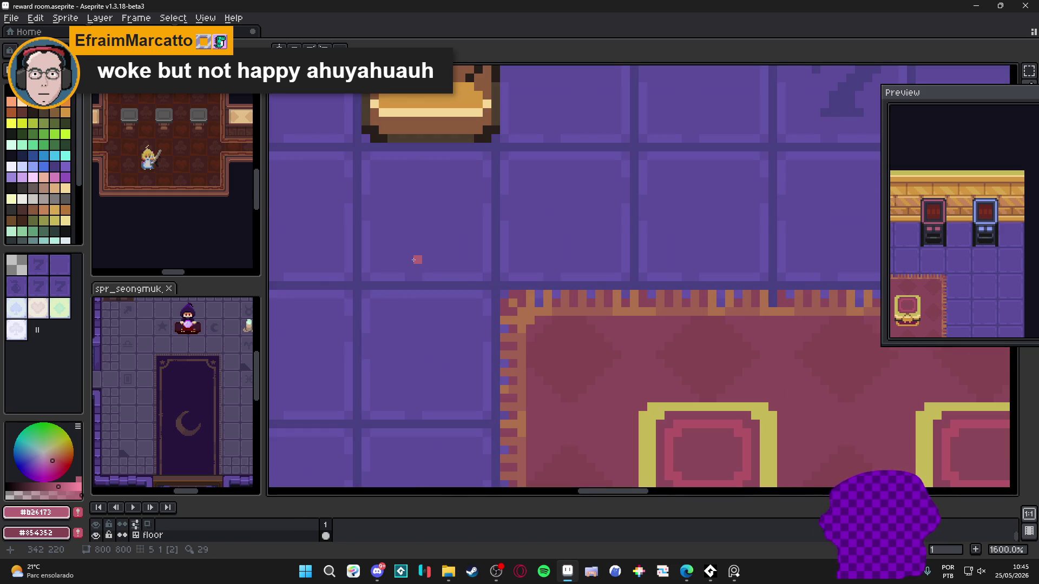
pyautogui.scroll(-7, 415, 260)
pyautogui.hscroll(5, 510, 293)
pyautogui.scroll(1, 510, 294)
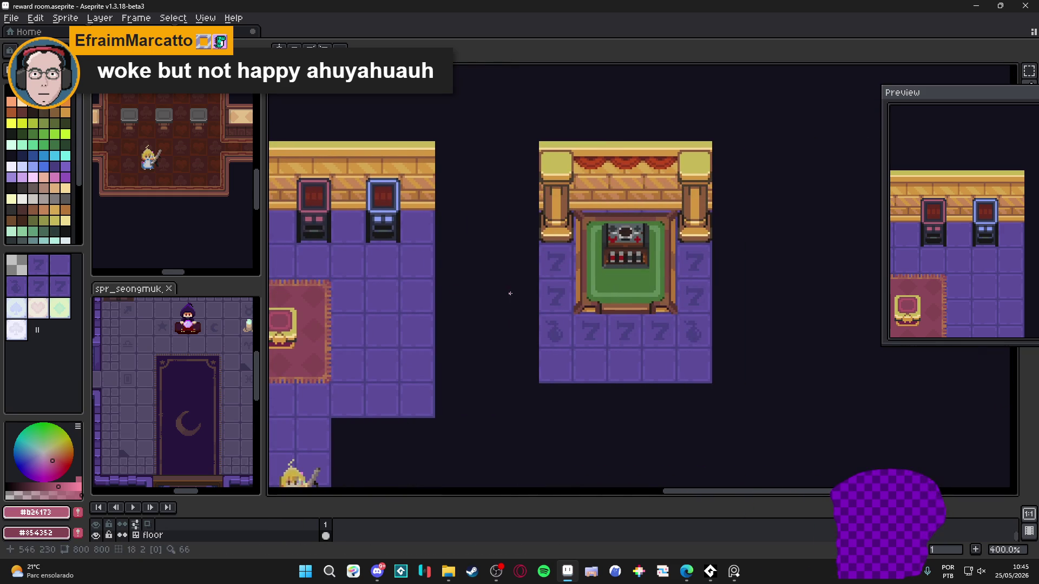
pyautogui.scroll(3, 342, 247)
pyautogui.scroll(5, 342, 247)
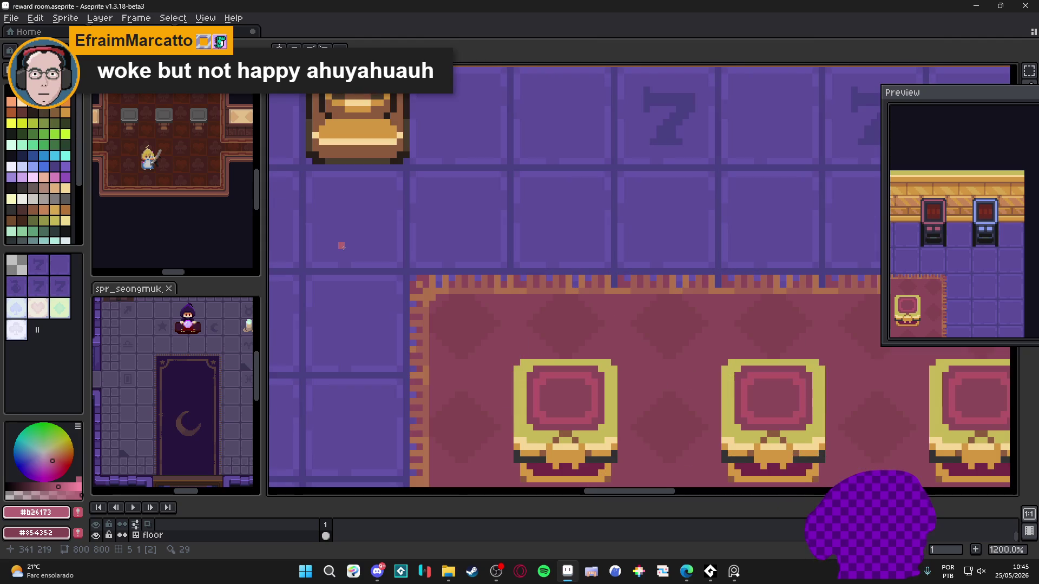
pyautogui.hscroll(-2, 339, 248)
pyautogui.scroll(-1, 338, 248)
# - Pick a very pale mint colour and paint a pale pixel on the floor tile left of the rug
pyautogui.click(11, 144)
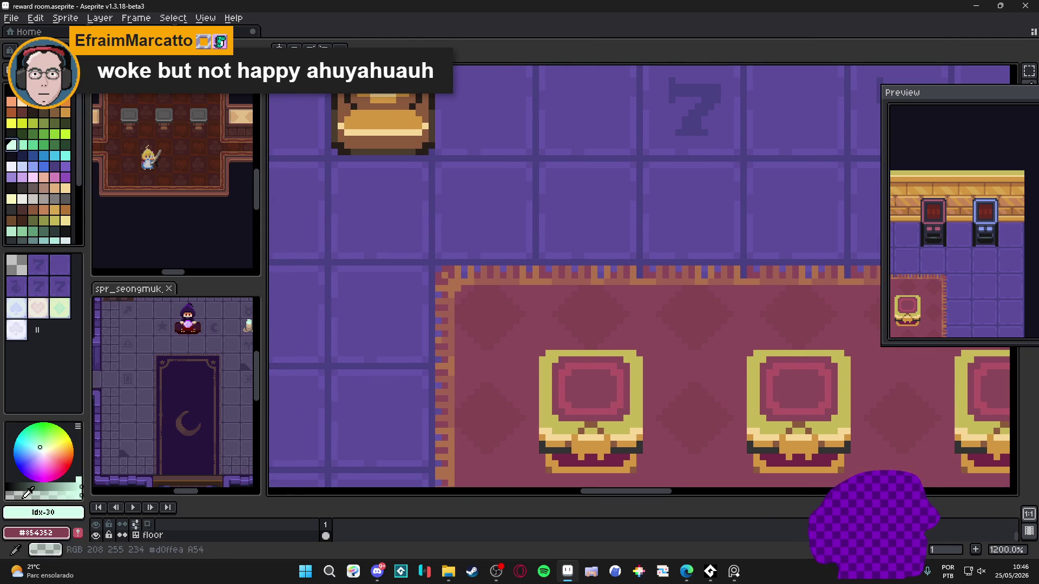
pyautogui.click(14, 496)
pyautogui.press('Tab')
pyautogui.press('Tab')
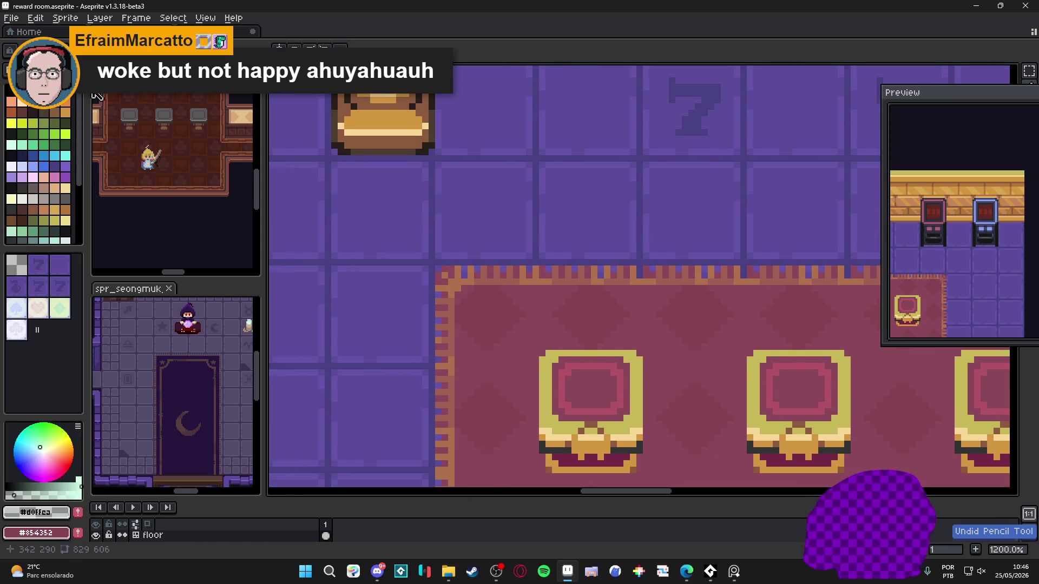
pyautogui.click(380, 211)
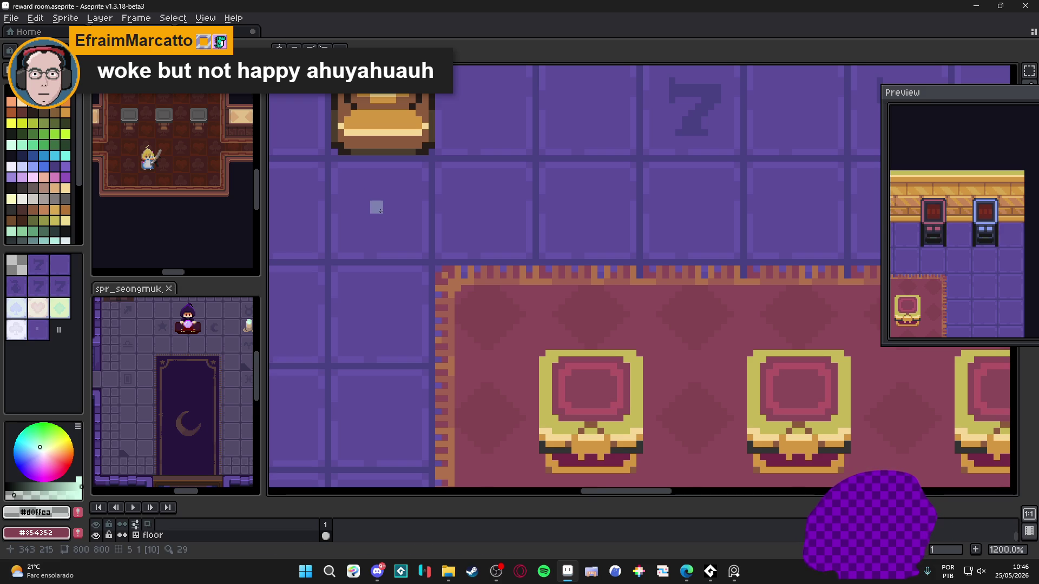
pyautogui.keyDown('alt'); pyautogui.click(380, 211); pyautogui.keyUp('alt')
pyautogui.scroll(-3, 380, 211)
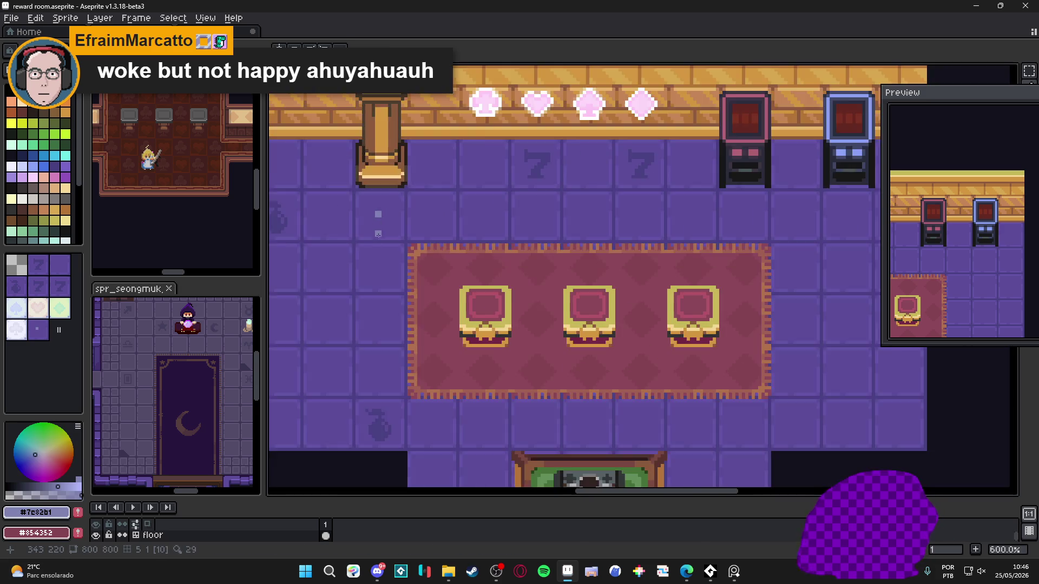
pyautogui.scroll(3, 379, 260)
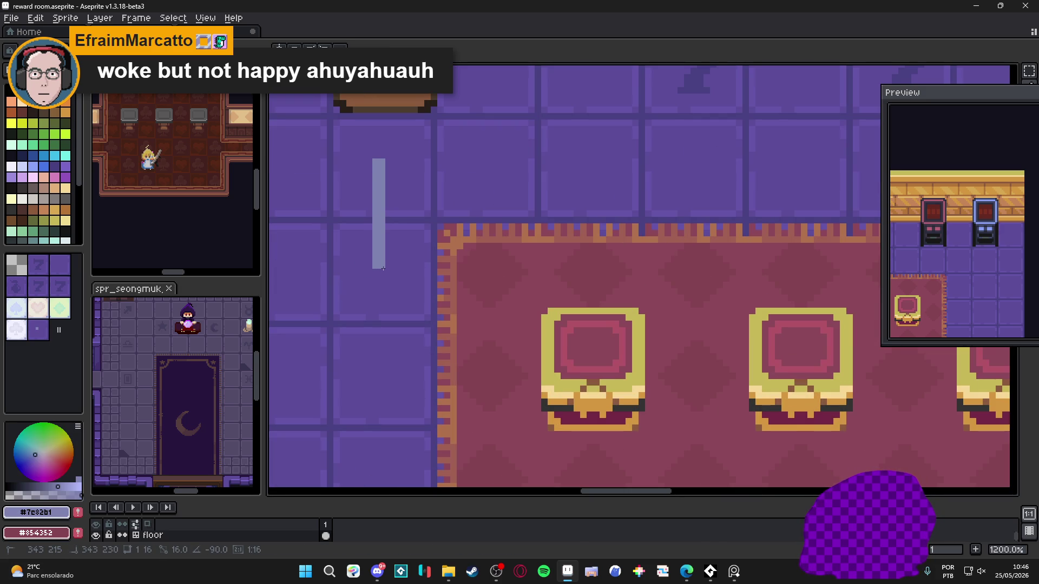
# - Lengthen the light blue-grey stripe down two floor tiles beside the rug, adding dark purple pixels
pyautogui.keyDown('shift'); pyautogui.click(383, 268); pyautogui.keyUp('shift')
pyautogui.keyDown('alt'); pyautogui.click(390, 219); pyautogui.keyUp('alt')
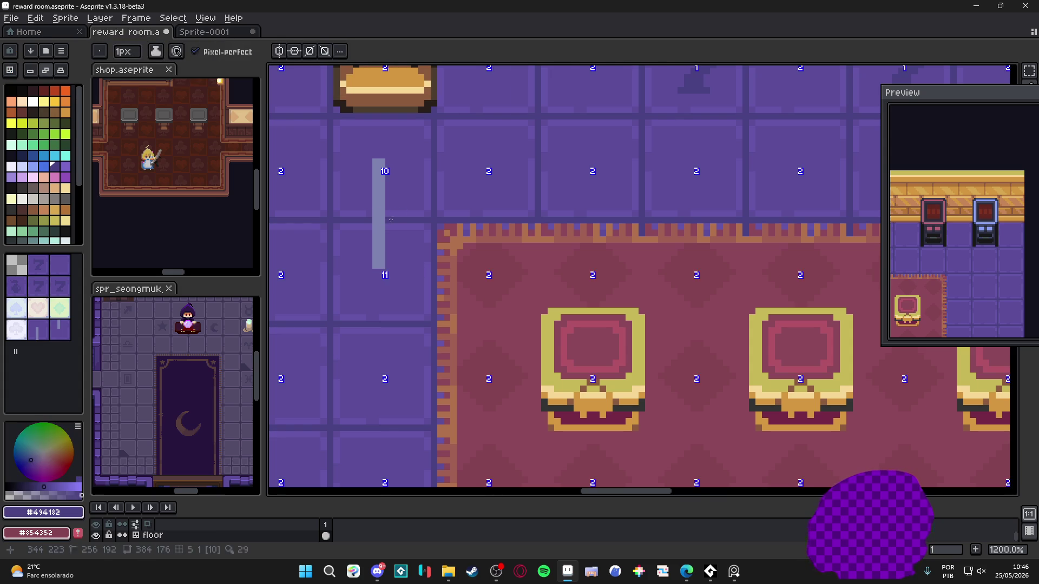
pyautogui.keyDown('alt'); pyautogui.click(390, 228); pyautogui.keyUp('alt')
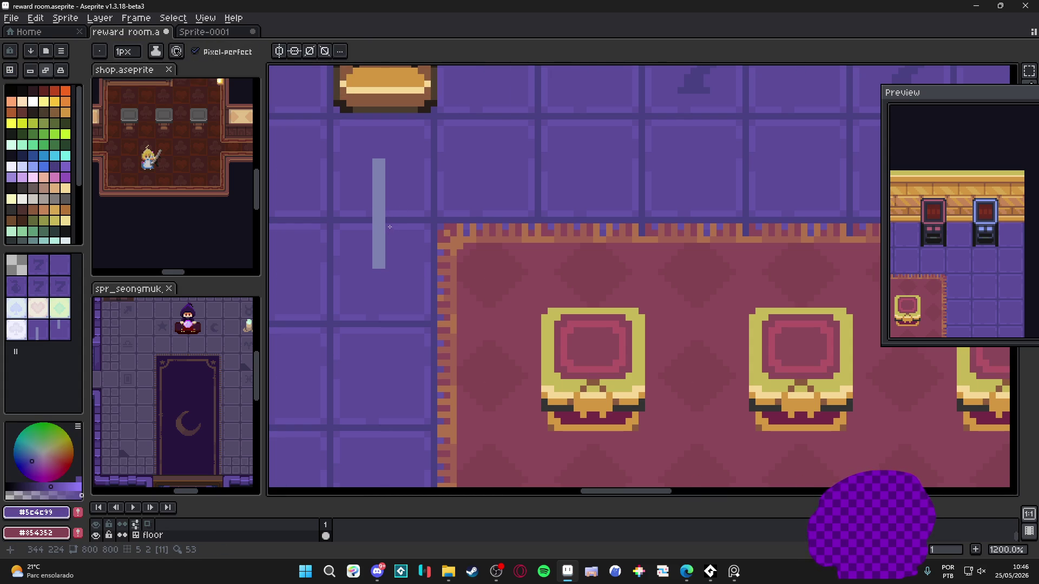
pyautogui.keyDown('alt'); pyautogui.click(389, 220); pyautogui.keyUp('alt')
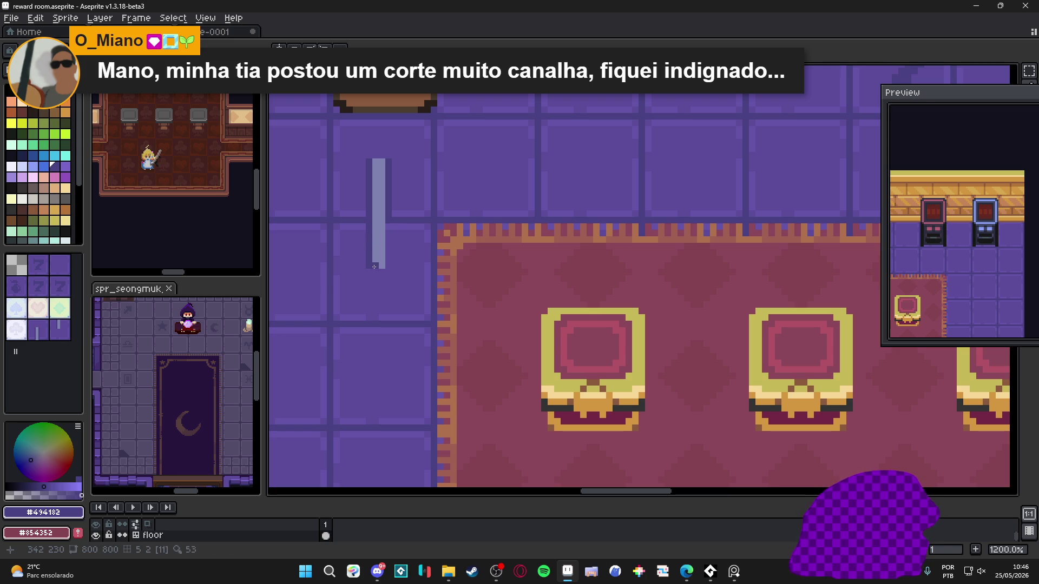
pyautogui.keyDown('alt'); pyautogui.click(382, 238); pyautogui.keyUp('alt')
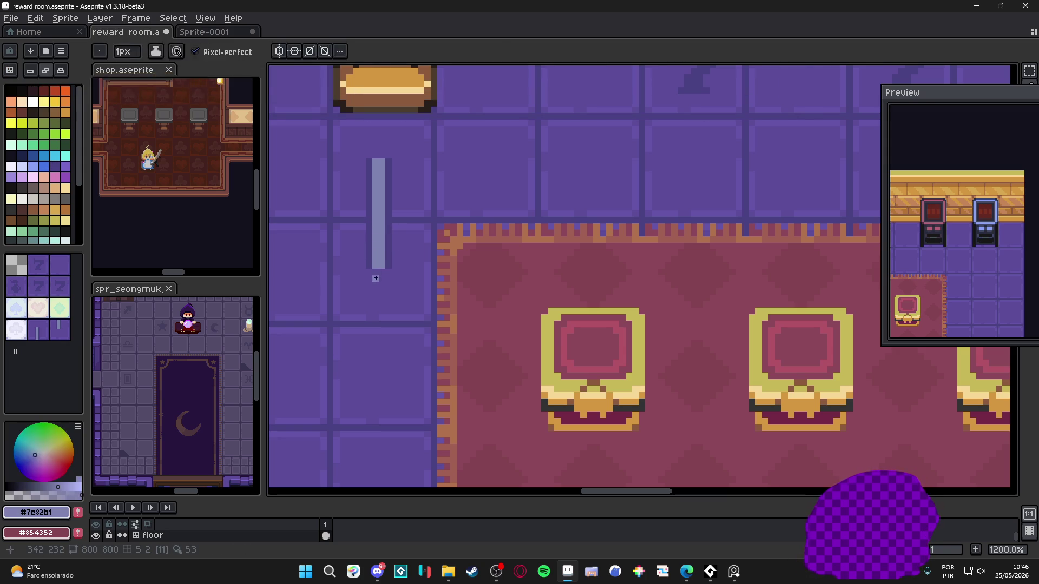
pyautogui.click(383, 278)
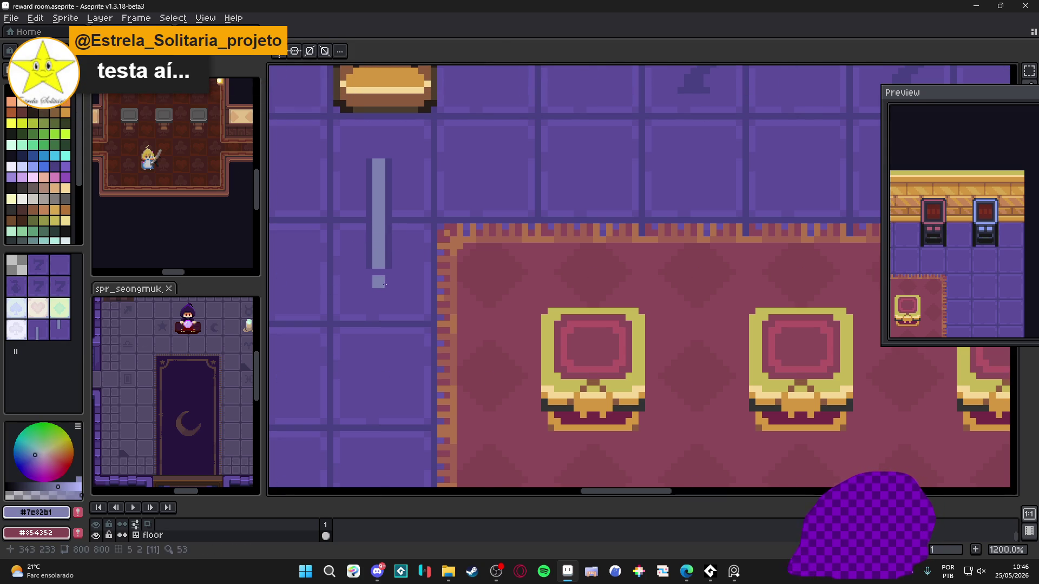
pyautogui.keyDown('shift'); pyautogui.click(386, 314); pyautogui.keyUp('shift')
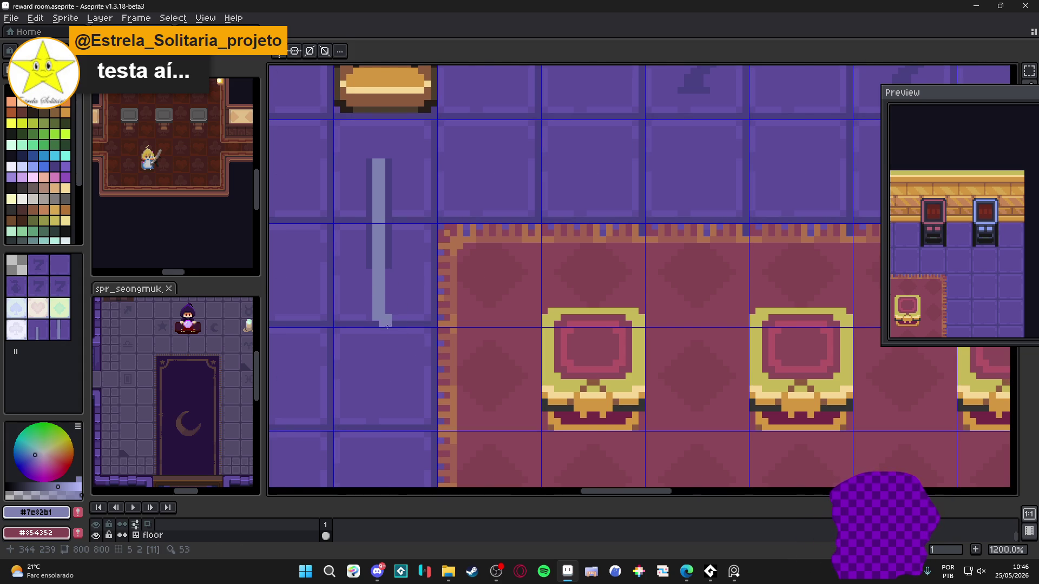
pyautogui.keyDown('alt'); pyautogui.click(390, 268); pyautogui.keyUp('alt')
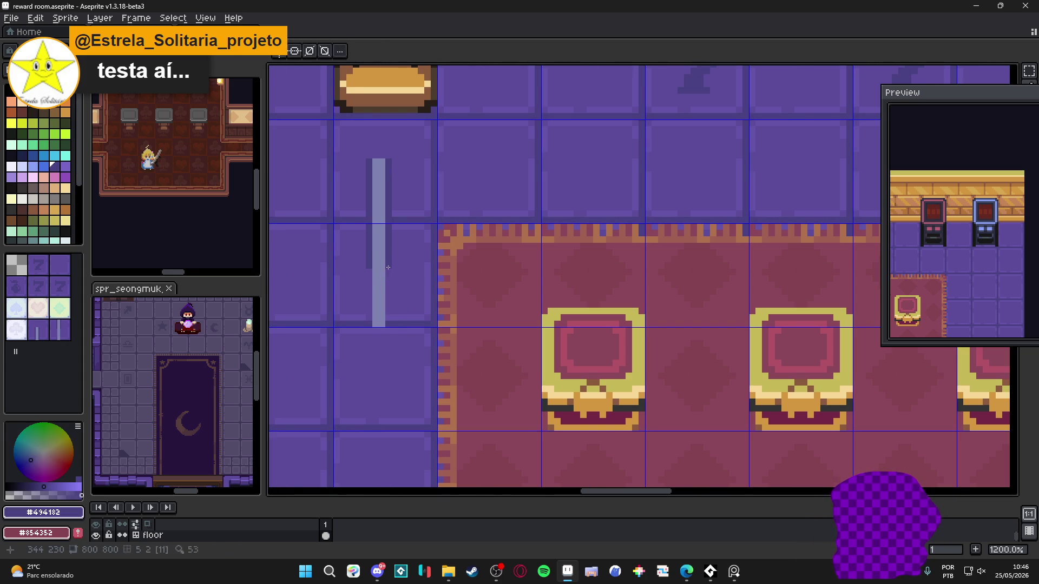
pyautogui.click(375, 283)
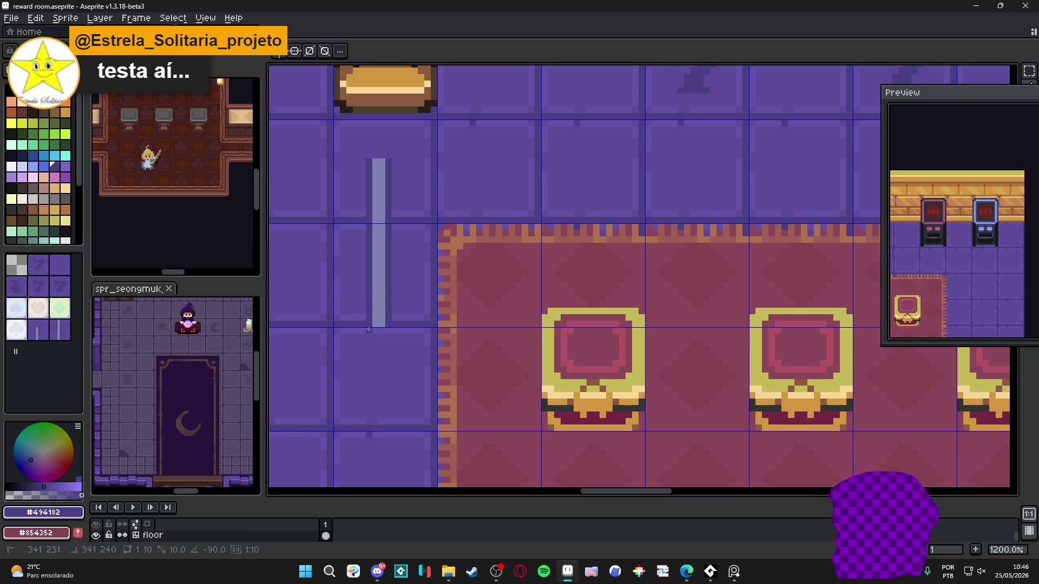
pyautogui.keyDown('alt'); pyautogui.click(381, 168); pyautogui.keyUp('alt')
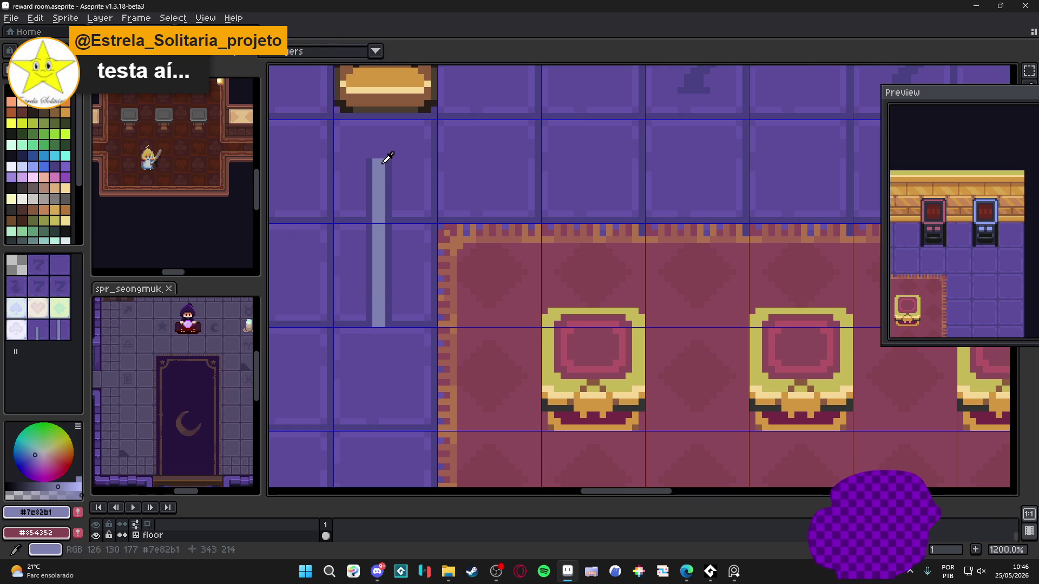
# - Redraw the stripe's top as a straight line, sampling the pale and dark purple tile colours
pyautogui.keyDown('shift'); pyautogui.click(430, 170); pyautogui.keyUp('shift')
pyautogui.keyDown('alt'); pyautogui.click(390, 174); pyautogui.keyUp('alt')
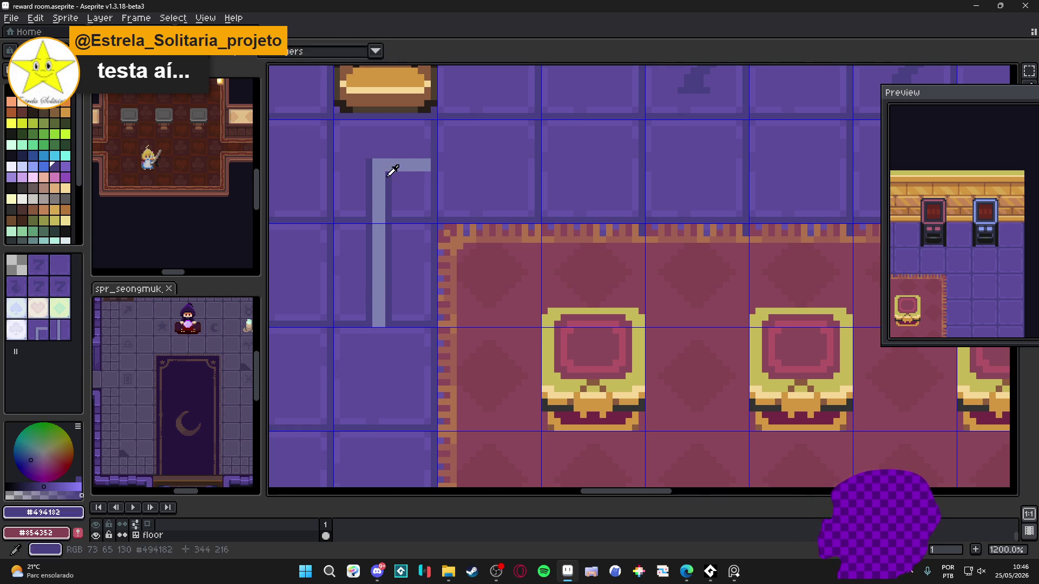
pyautogui.keyDown('alt'); pyautogui.click(430, 163); pyautogui.keyUp('alt')
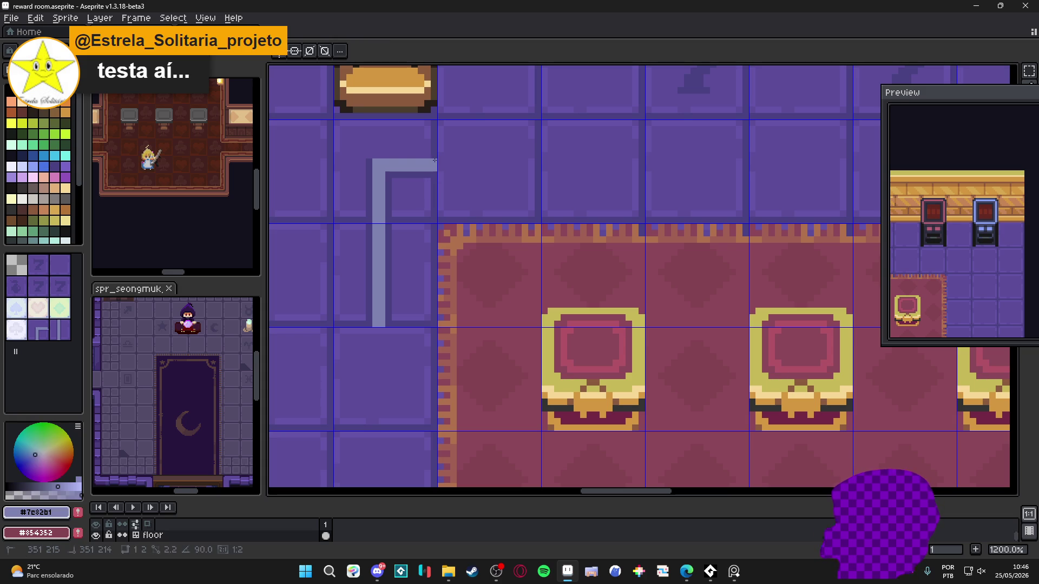
pyautogui.keyDown('alt'); pyautogui.click(377, 155); pyautogui.keyUp('alt')
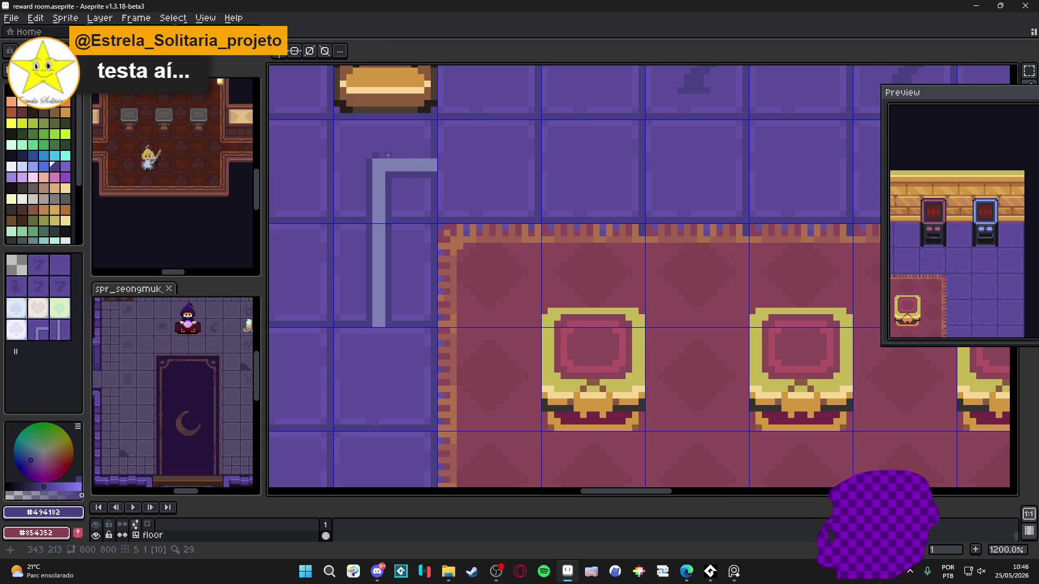
pyautogui.scroll(-4, 411, 189)
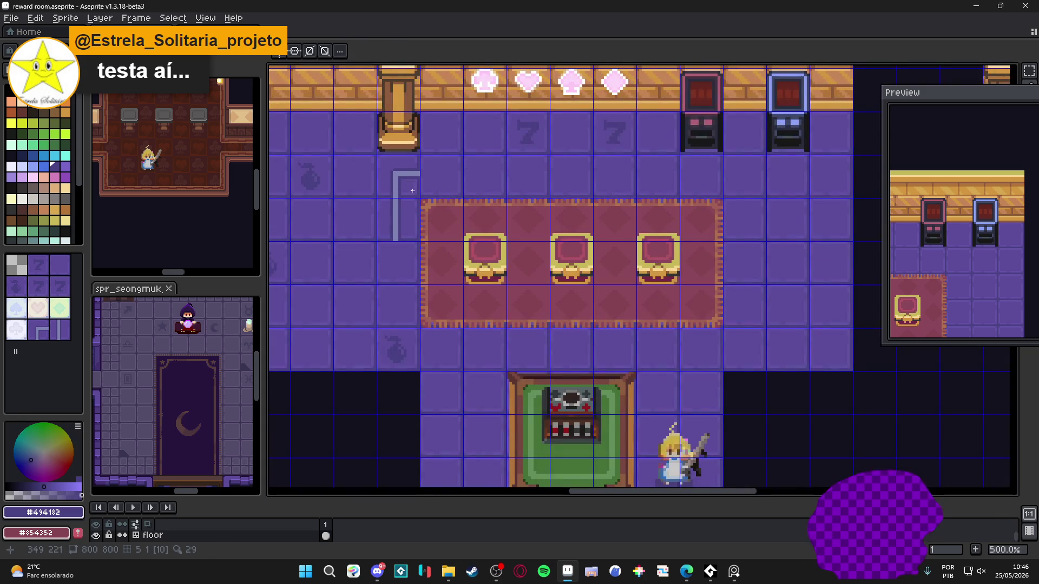
pyautogui.scroll(-1, 402, 198)
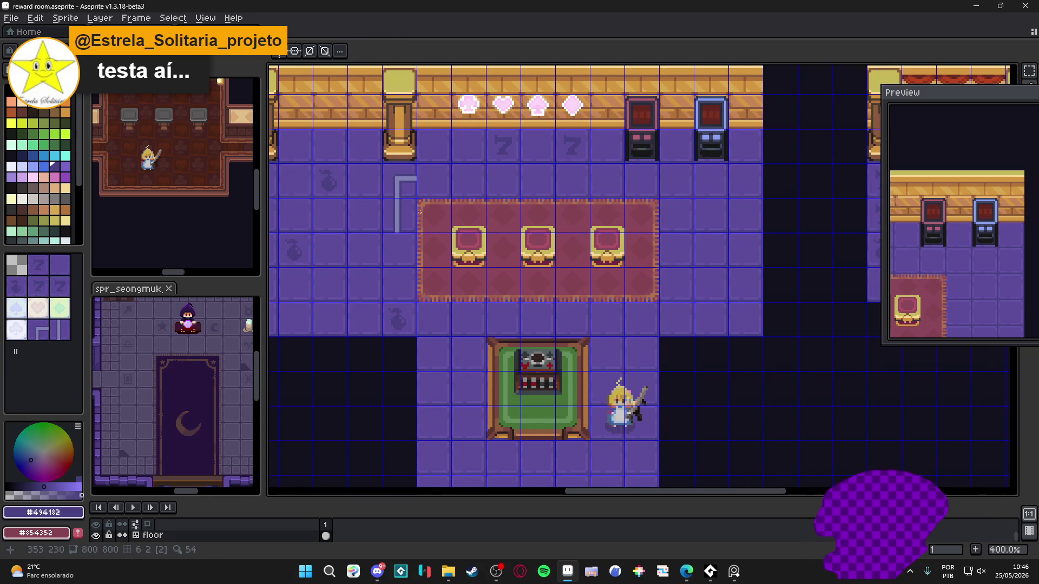
pyautogui.scroll(6, 411, 209)
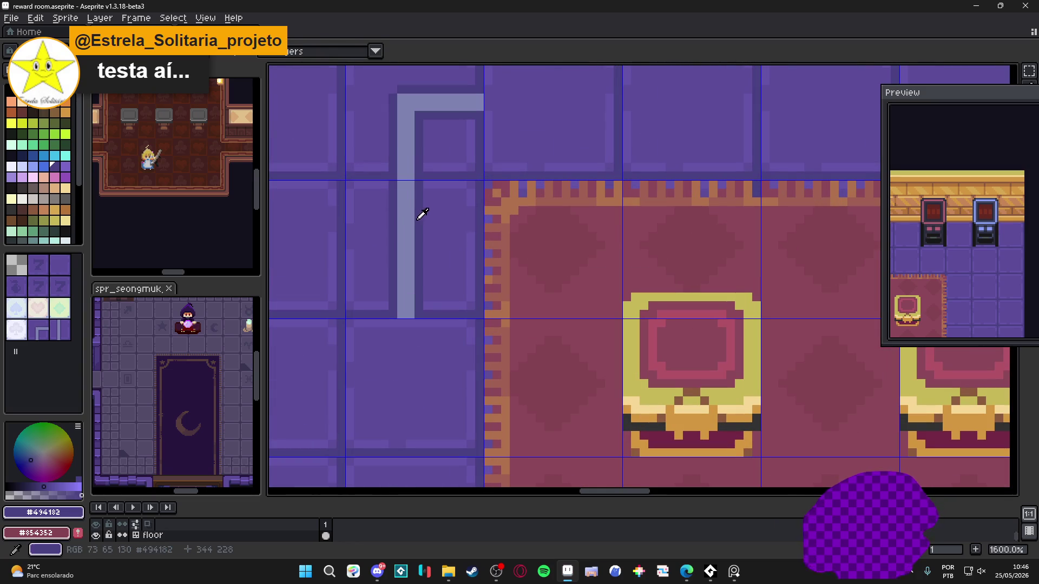
pyautogui.keyDown('alt'); pyautogui.click(421, 234); pyautogui.keyUp('alt')
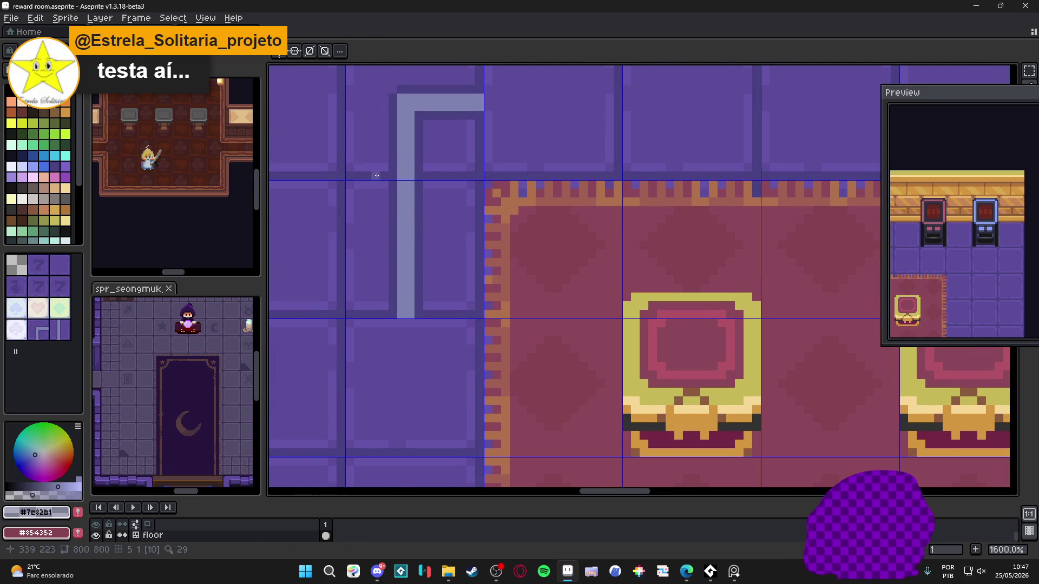
# - Paint two pale vertical lines down the floor tile and a short horizontal stroke at the top
pyautogui.moveTo(424, 186); pyautogui.dragTo(429, 306)
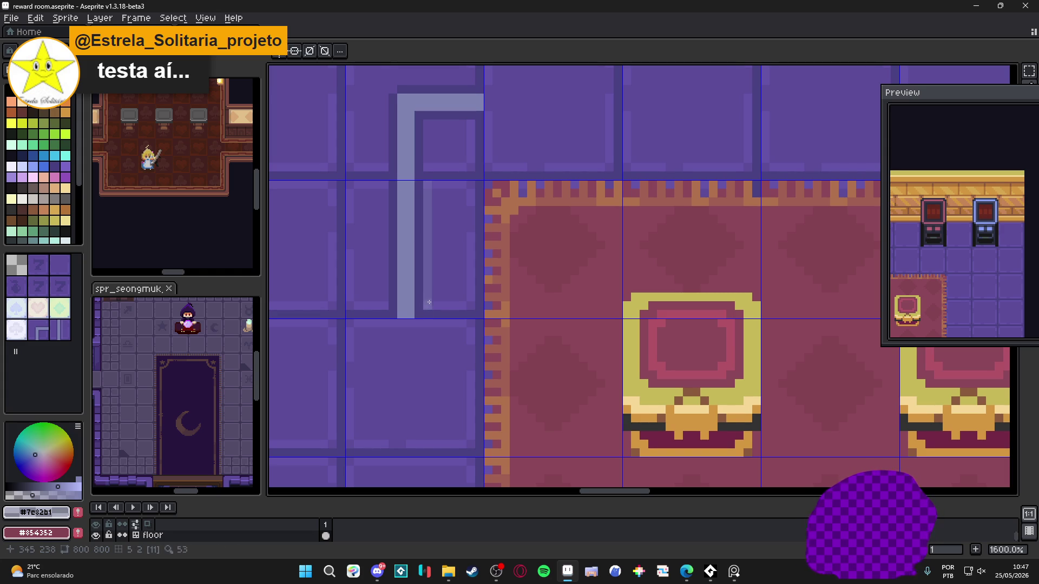
pyautogui.keyDown('alt'); pyautogui.click(428, 298); pyautogui.keyUp('alt')
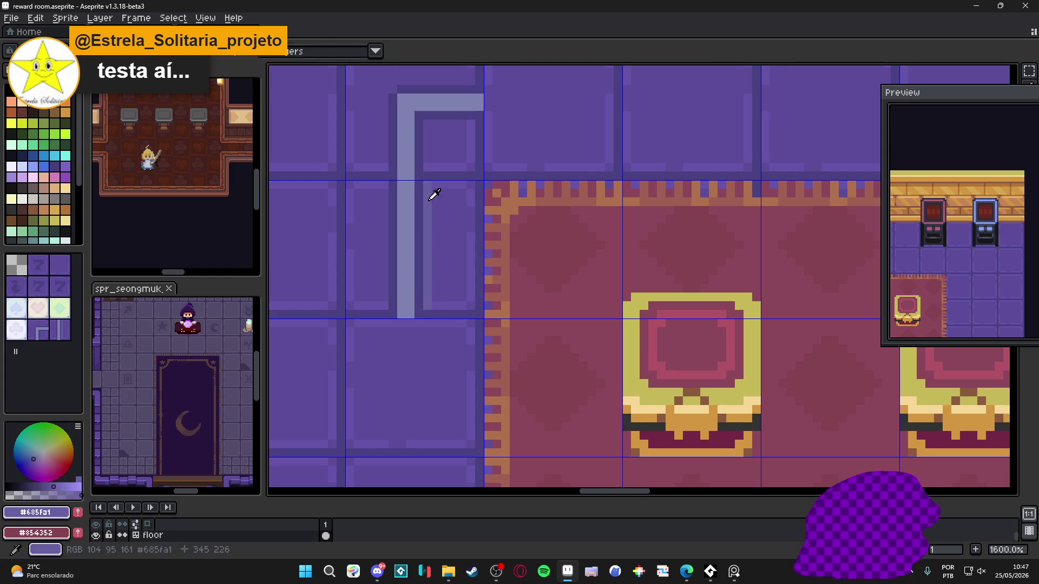
pyautogui.moveTo(384, 185); pyautogui.dragTo(387, 307)
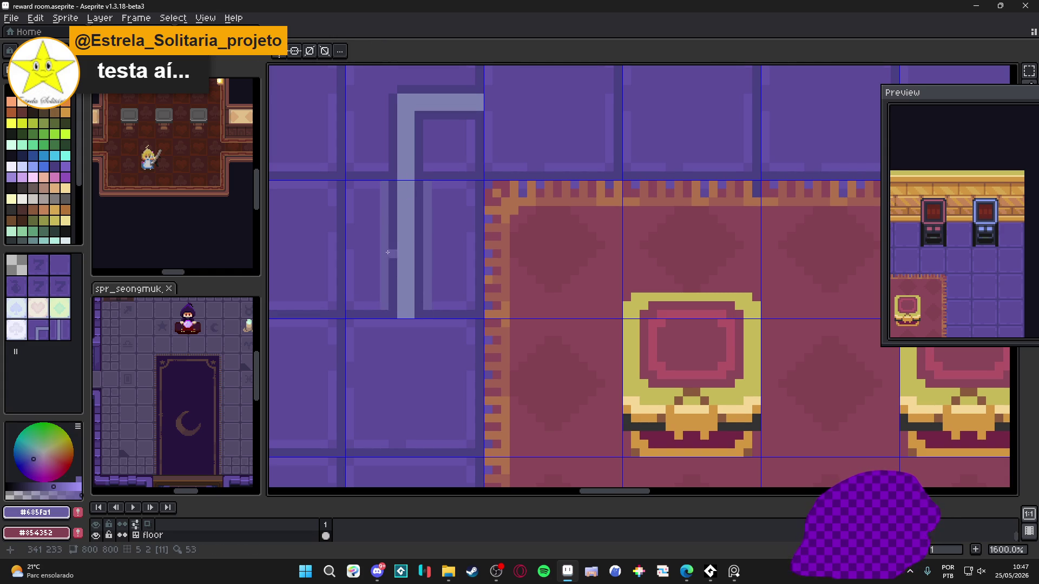
pyautogui.scroll(2, 393, 203)
pyautogui.moveTo(382, 225)
pyautogui.mouseDown()
pyautogui.moveTo(396, 142)
pyautogui.moveTo(476, 139)
pyautogui.mouseUp()
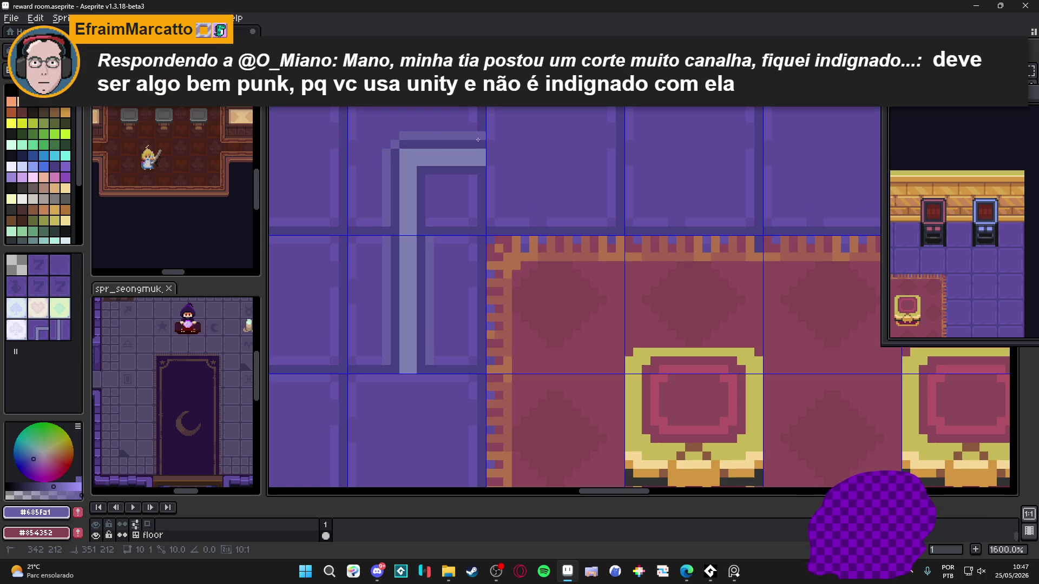
pyautogui.moveTo(472, 178); pyautogui.dragTo(447, 178)
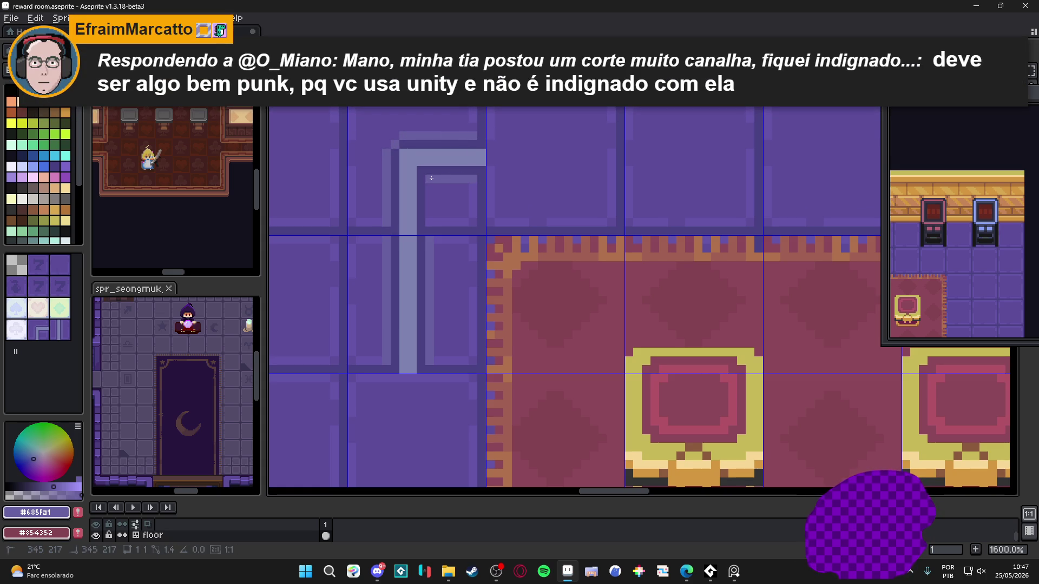
pyautogui.scroll(-5, 443, 238)
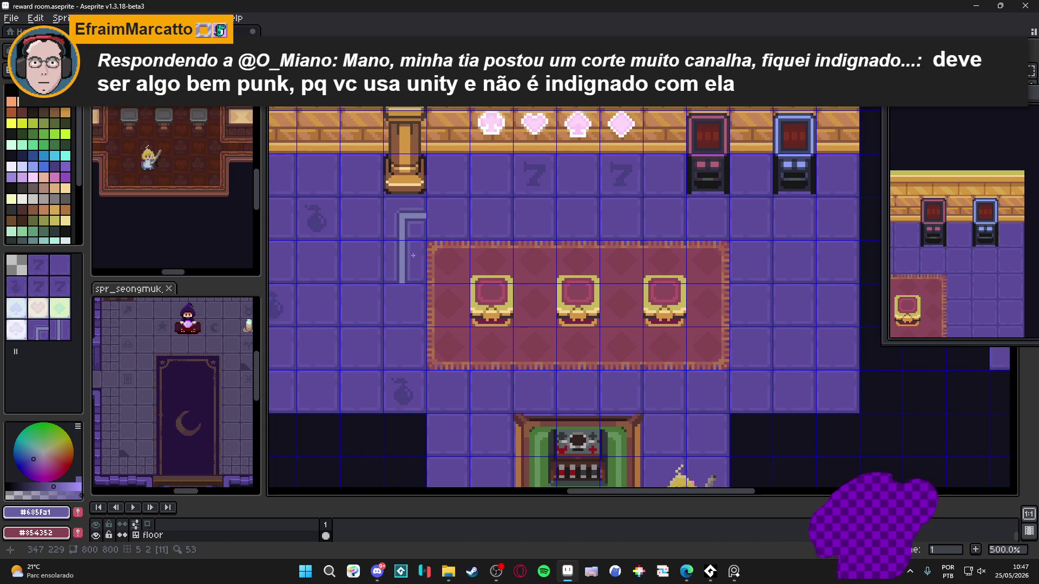
# - Widen the preview to show hearts and chairs, toggle tile index numbers, and undo the last stroke
pyautogui.moveTo(898, 289)
pyautogui.mouseDown()
pyautogui.moveTo(964, 241)
pyautogui.moveTo(1010, 230)
pyautogui.mouseUp()
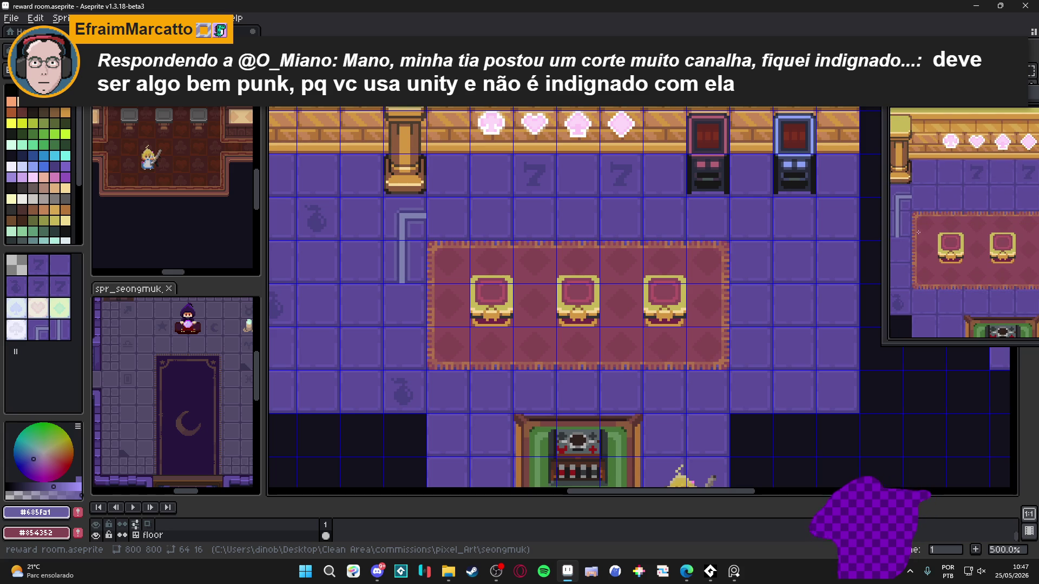
pyautogui.moveTo(889, 232); pyautogui.dragTo(808, 233)
pyautogui.press('Tab')
pyautogui.press('Tab')
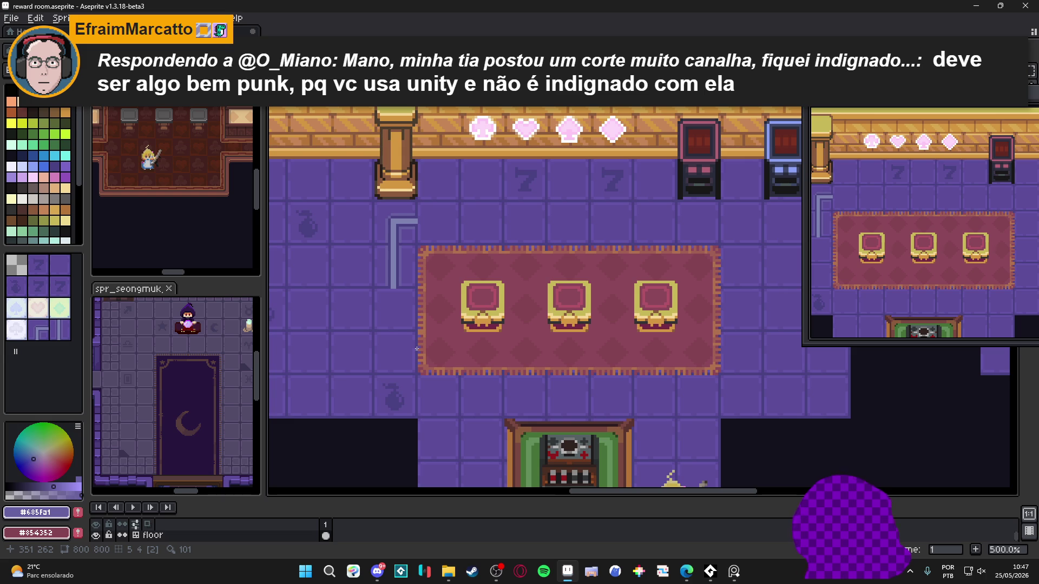
pyautogui.press('Tab')
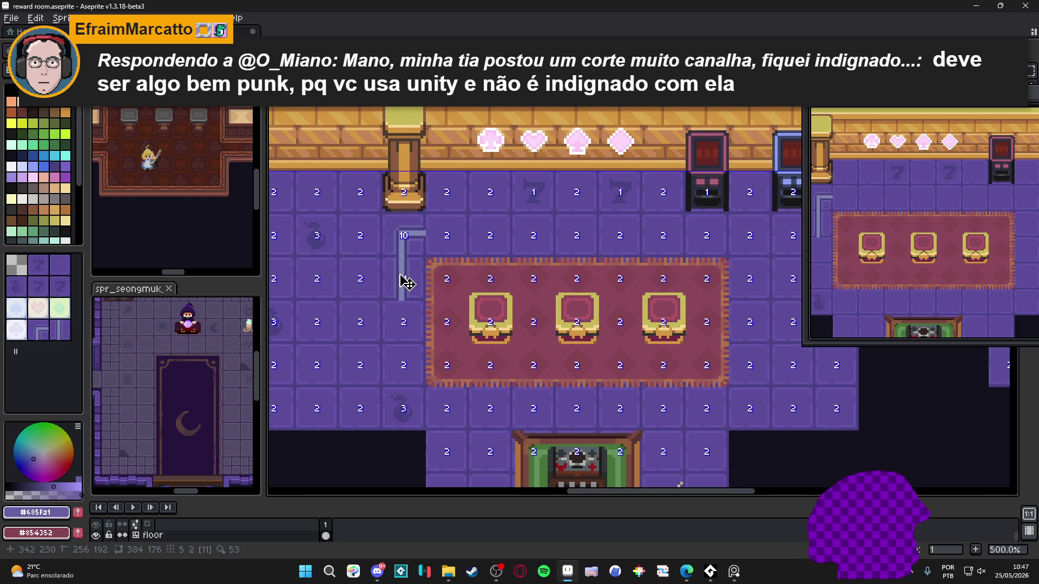
pyautogui.press('Tab')
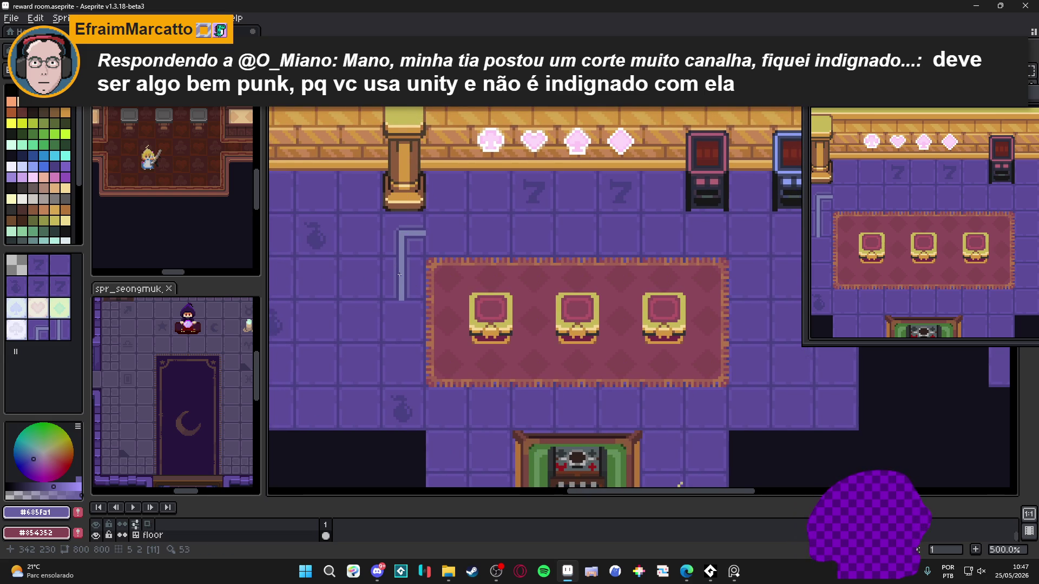
pyautogui.scroll(1, 399, 275)
pyautogui.hotkey('ctrl', 'z')
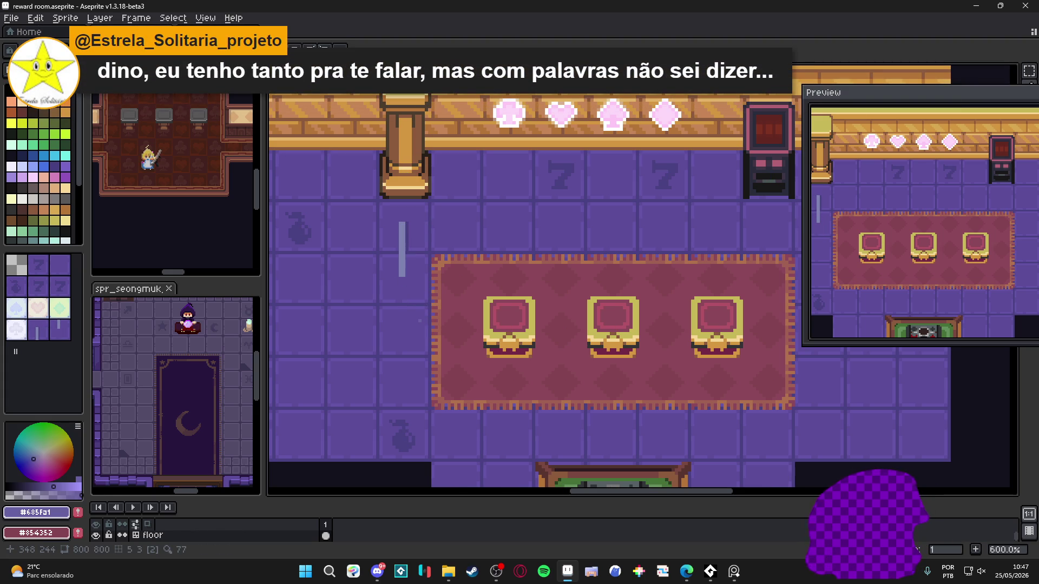
# - Undo another pale trim stroke beside the rug and zoom out to check the room
pyautogui.hotkey('ctrl', 'z')
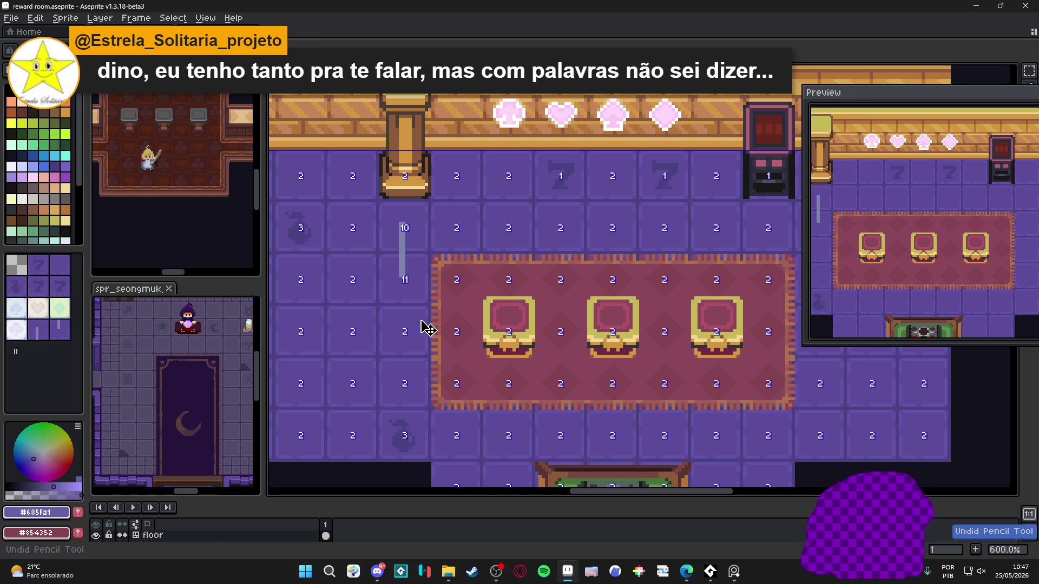
pyautogui.scroll(4, 412, 227)
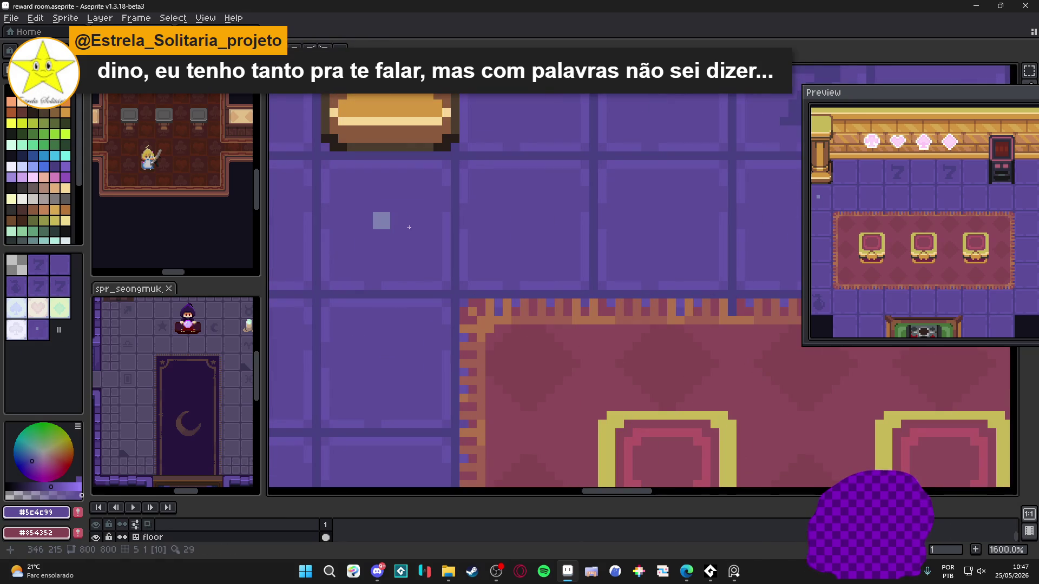
pyautogui.scroll(-5, 406, 236)
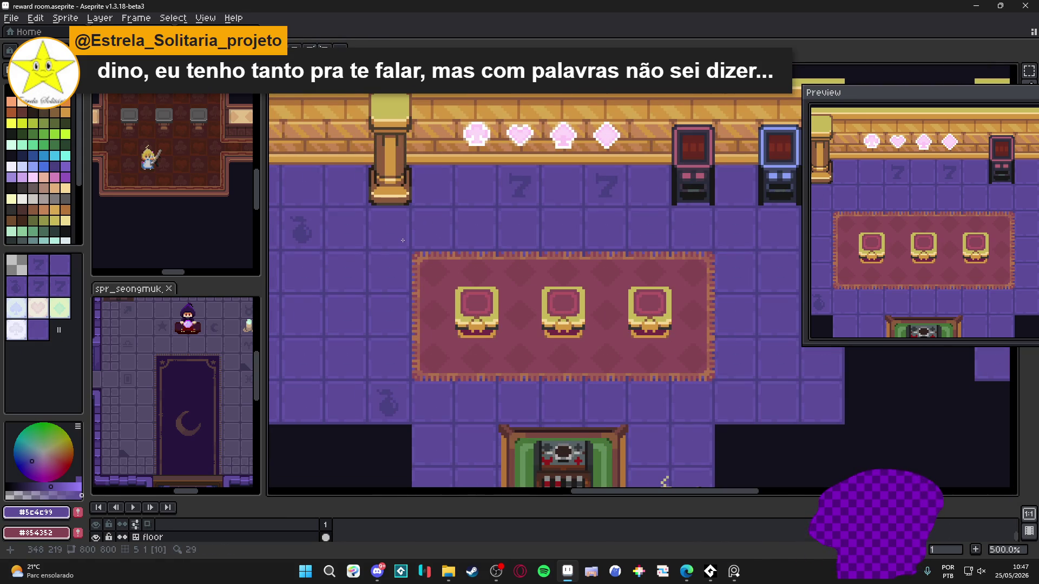
pyautogui.scroll(-1, 402, 240)
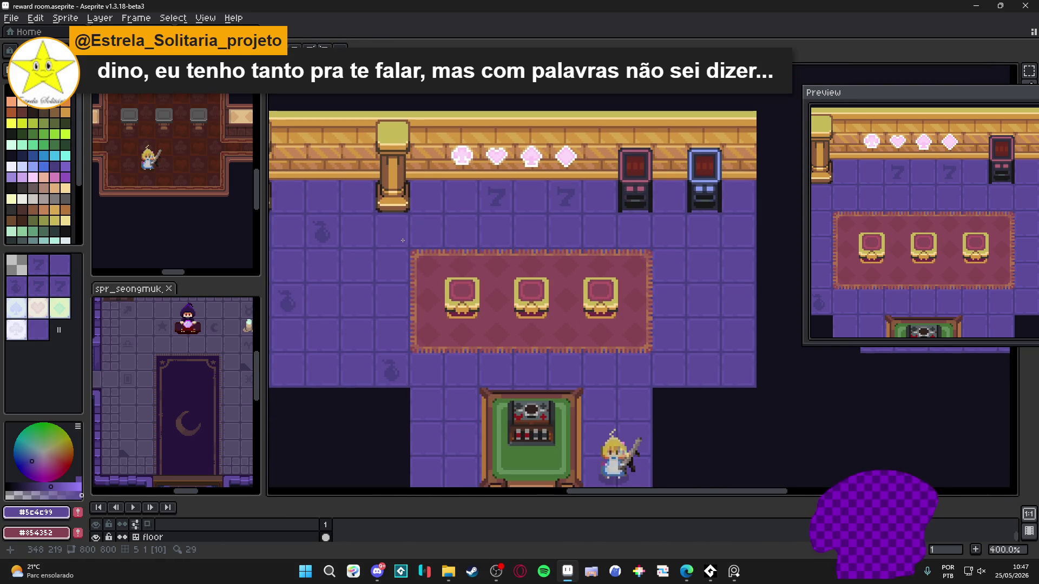
pyautogui.hscroll(1, 397, 243)
# - Save reward room.aseprite and look over the updated room
pyautogui.hotkey('ctrl', 's')
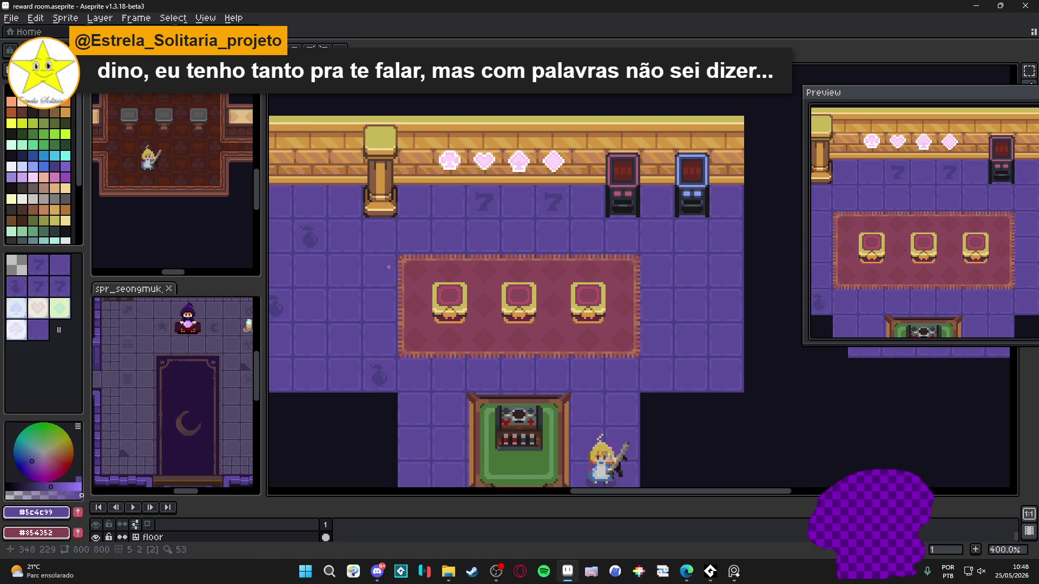
pyautogui.scroll(1, 379, 265)
pyautogui.hscroll(-2, 408, 248)
pyautogui.scroll(-1, 469, 253)
pyautogui.scroll(2, 469, 254)
pyautogui.scroll(-2, 506, 184)
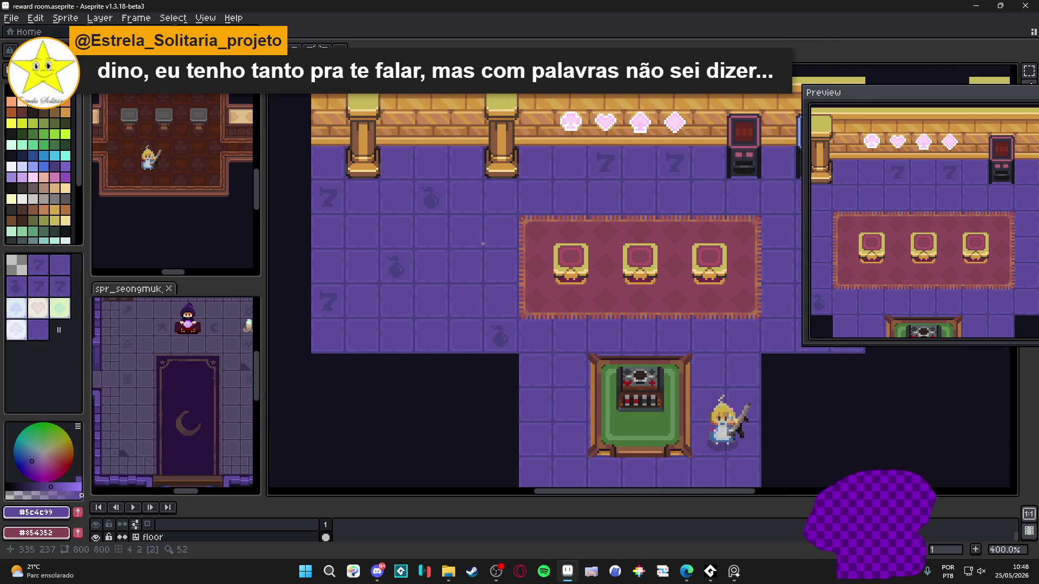
pyautogui.scroll(-1, 484, 243)
# - Pick the pale spade tile and zoom in on its drawing
pyautogui.click(17, 308)
pyautogui.scroll(1, 380, 238)
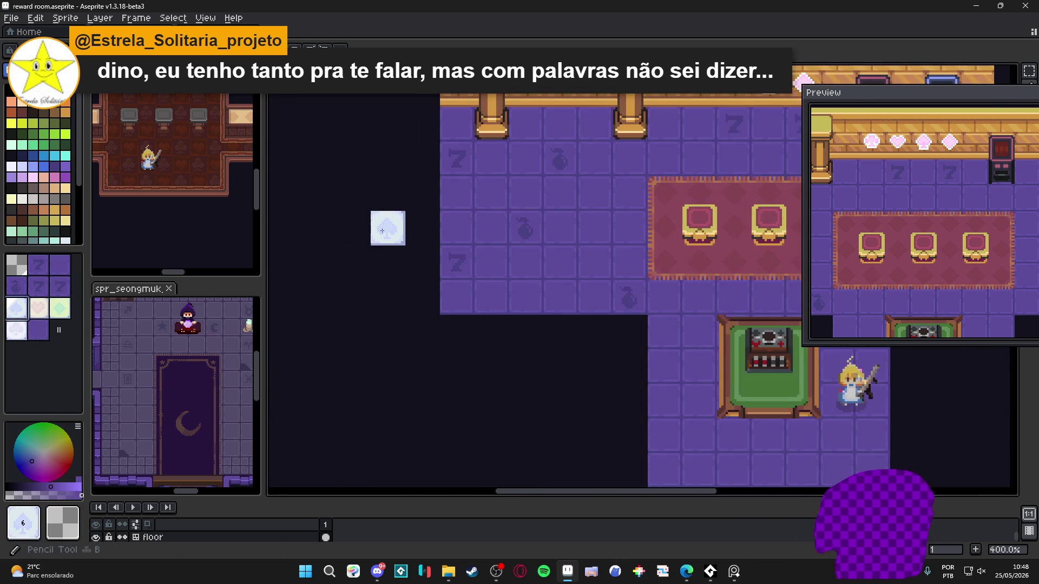
pyautogui.moveTo(376, 192); pyautogui.dragTo(313, 239)
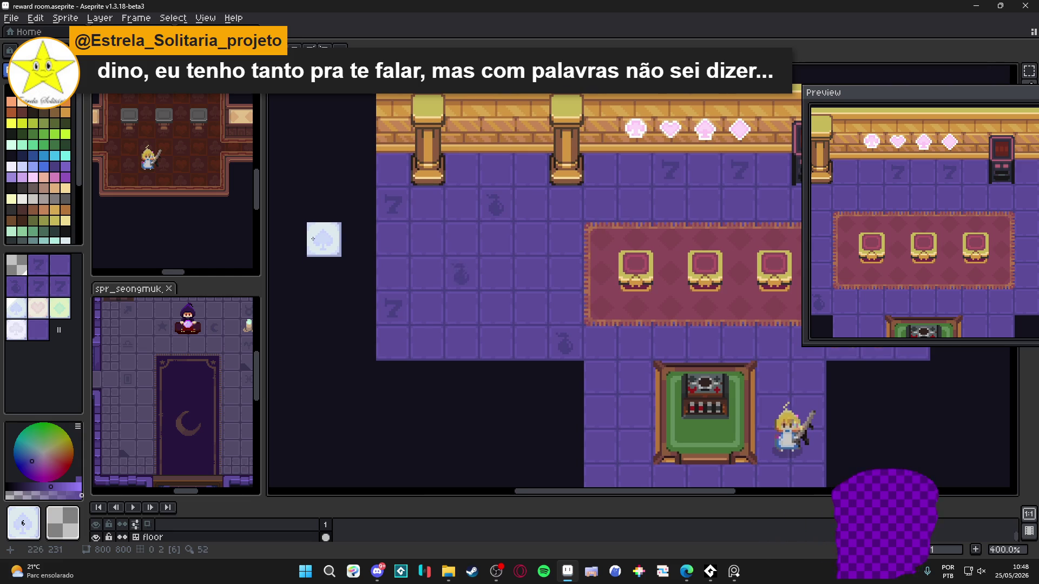
pyautogui.scroll(6, 312, 239)
pyautogui.scroll(-1, 326, 233)
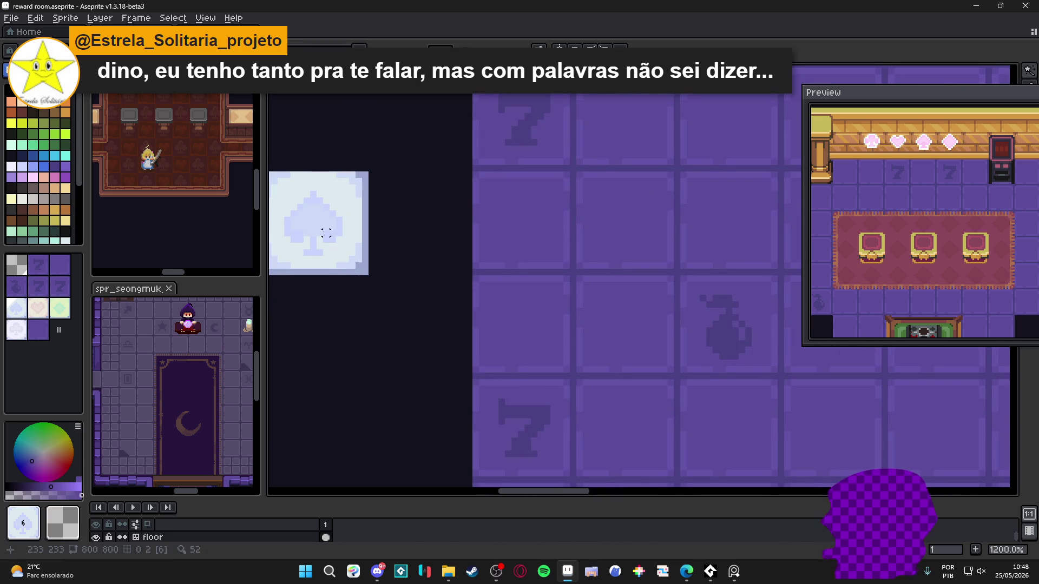
pyautogui.scroll(3, 325, 237)
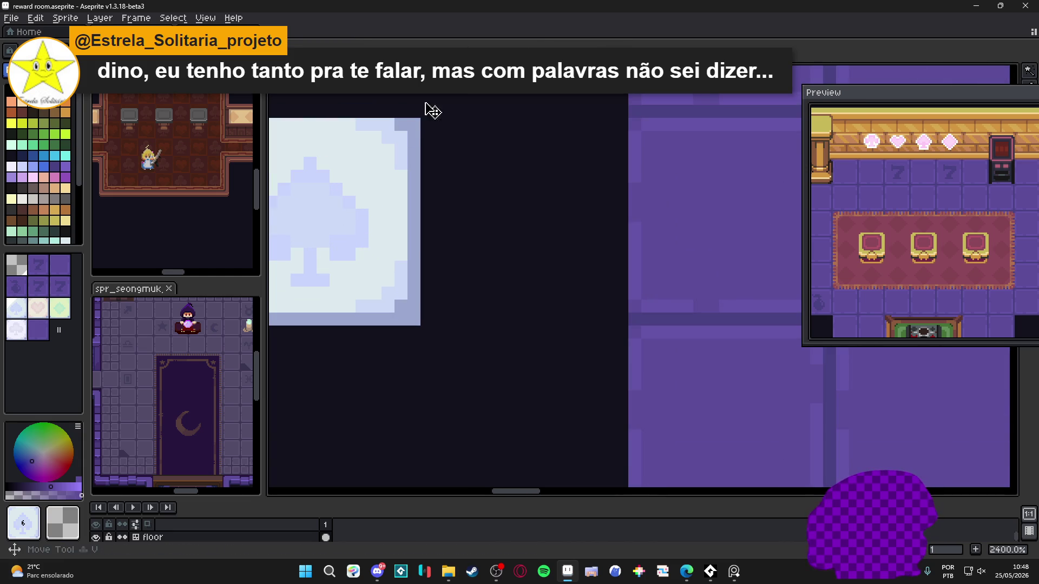
pyautogui.scroll(-3, 356, 236)
pyautogui.scroll(-2, 356, 236)
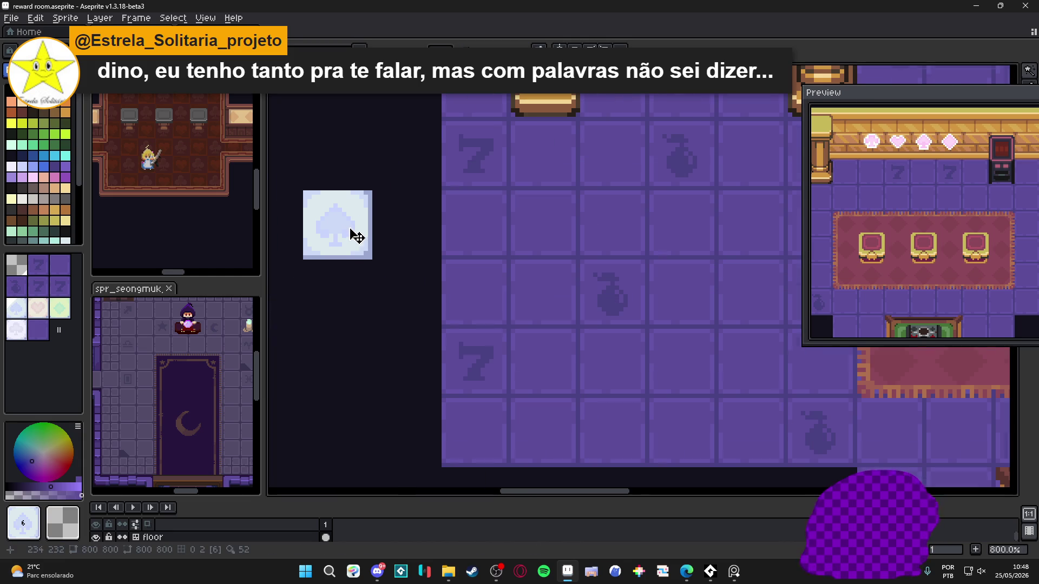
pyautogui.scroll(3, 344, 227)
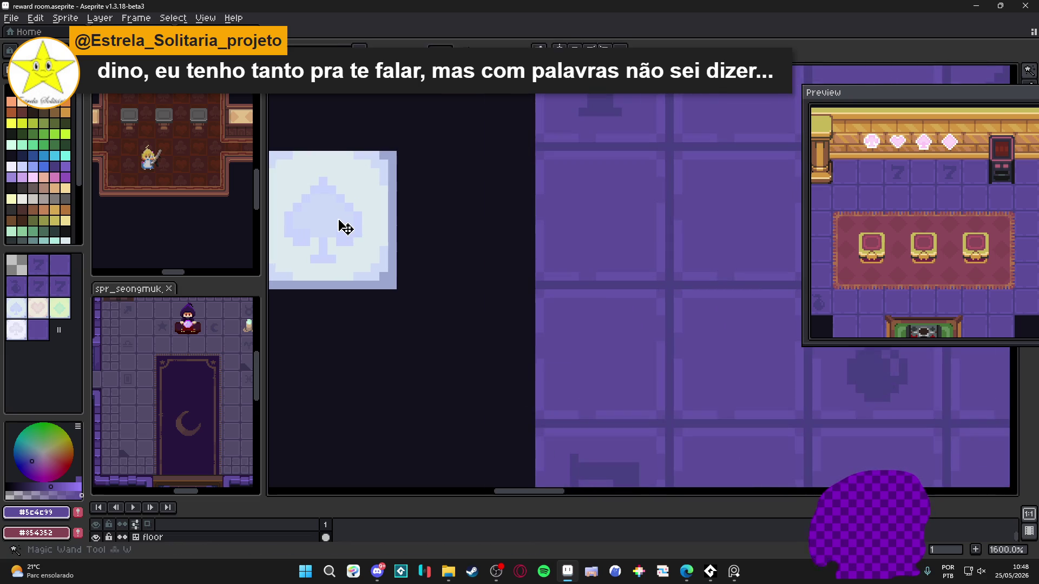
pyautogui.scroll(-10, 344, 228)
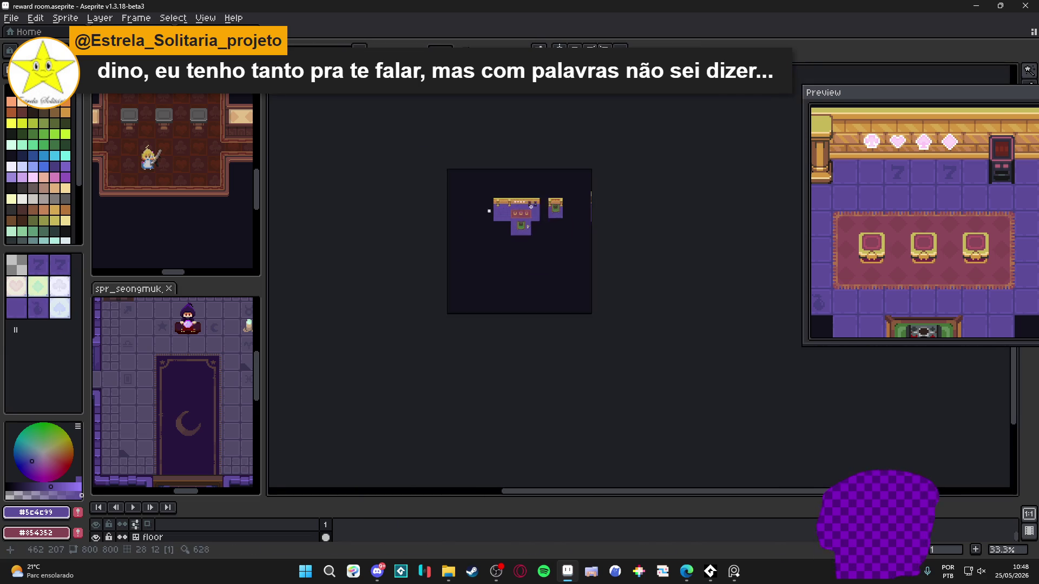
pyautogui.scroll(7, 530, 207)
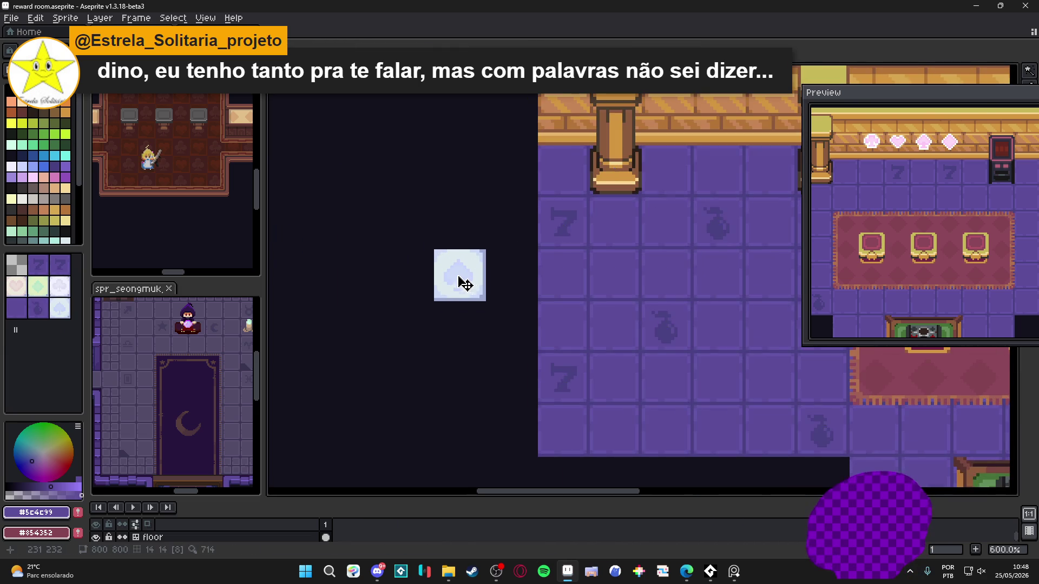
pyautogui.scroll(6, 459, 281)
# - Nudge the spade up two pixels, select its stem base and lower-left blocks, and make it a brush
pyautogui.moveTo(437, 192); pyautogui.dragTo(437, 140)
pyautogui.scroll(-3, 437, 140)
pyautogui.scroll(3, 438, 140)
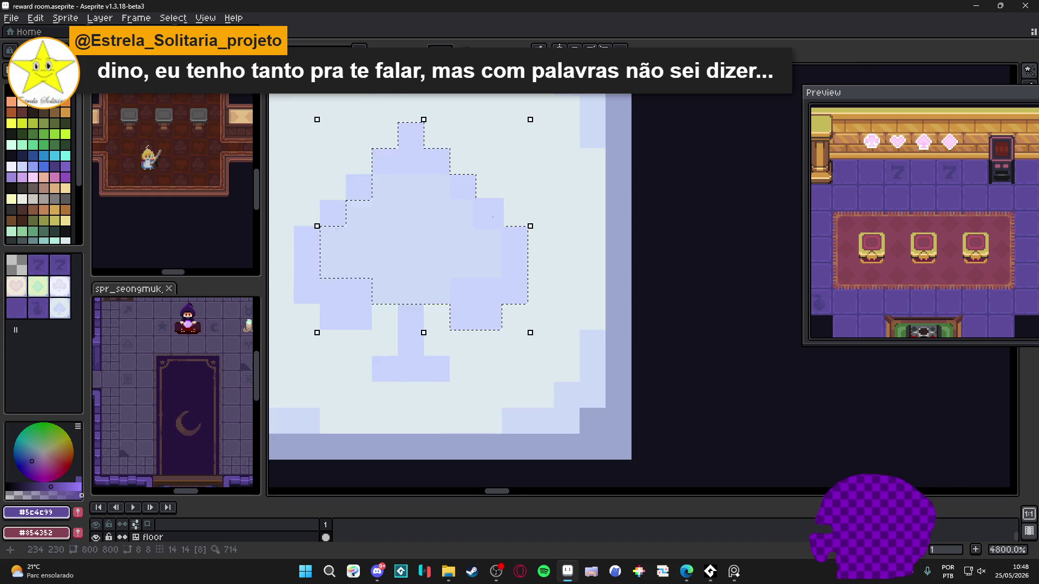
pyautogui.scroll(1, 494, 230)
pyautogui.scroll(-1, 422, 313)
pyautogui.moveTo(422, 314); pyautogui.dragTo(494, 292)
pyautogui.keyDown('shift'); pyautogui.click(475, 378); pyautogui.keyUp('shift')
pyautogui.keyDown('shift'); pyautogui.click(418, 309); pyautogui.keyUp('shift')
pyautogui.scroll(1, 417, 308)
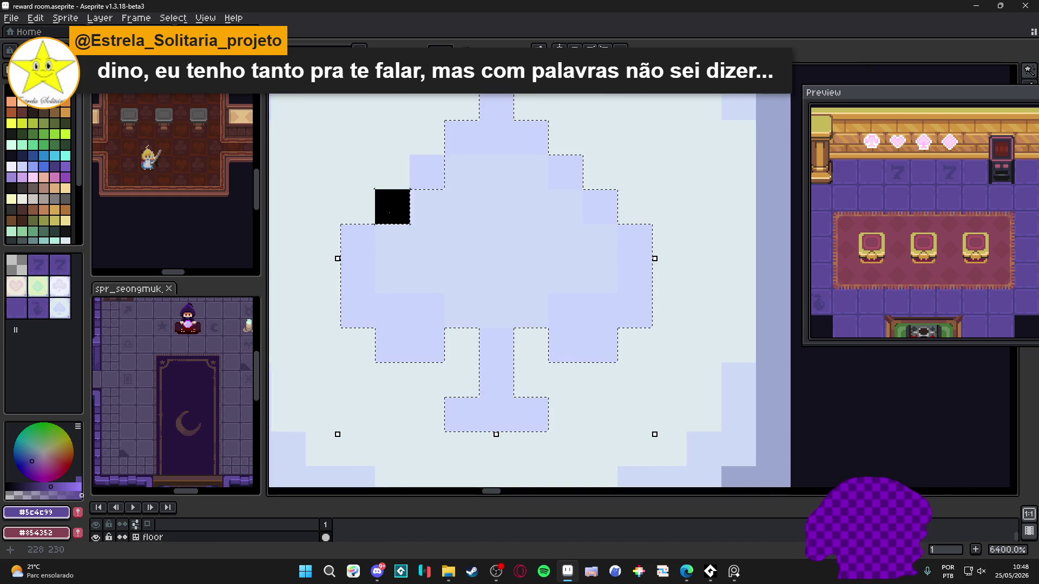
pyautogui.scroll(-6, 426, 170)
pyautogui.hotkey('ctrl', 'b')
pyautogui.scroll(1, 449, 265)
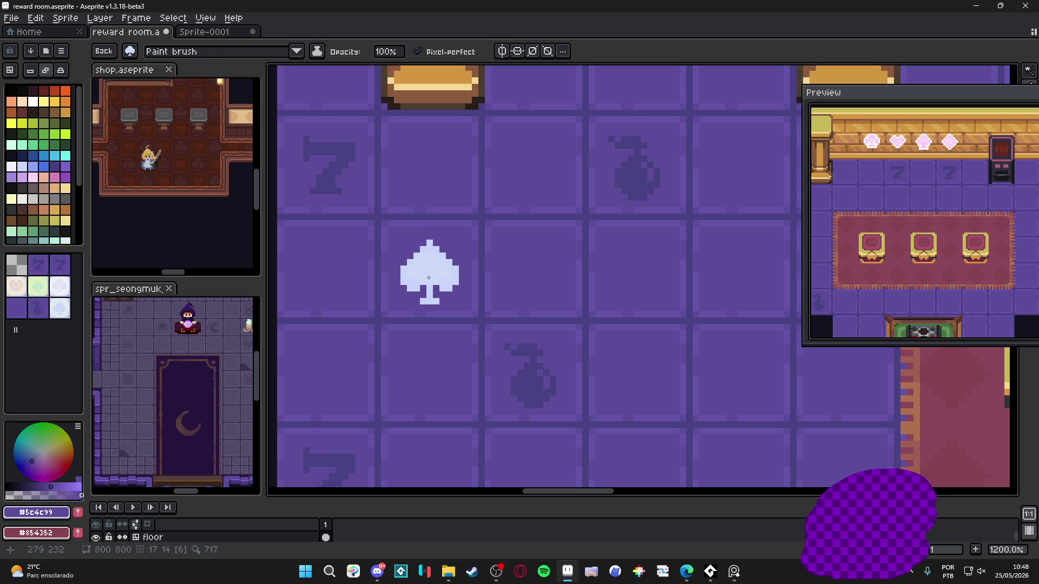
# - Stamp the spade brush onto a purple floor tile, then pick its pale blue at reduced alpha
pyautogui.click(429, 268)
pyautogui.press('Escape')
pyautogui.scroll(3, 445, 287)
pyautogui.keyDown('alt'); pyautogui.click(447, 262); pyautogui.keyUp('alt')
pyautogui.click(38, 494)
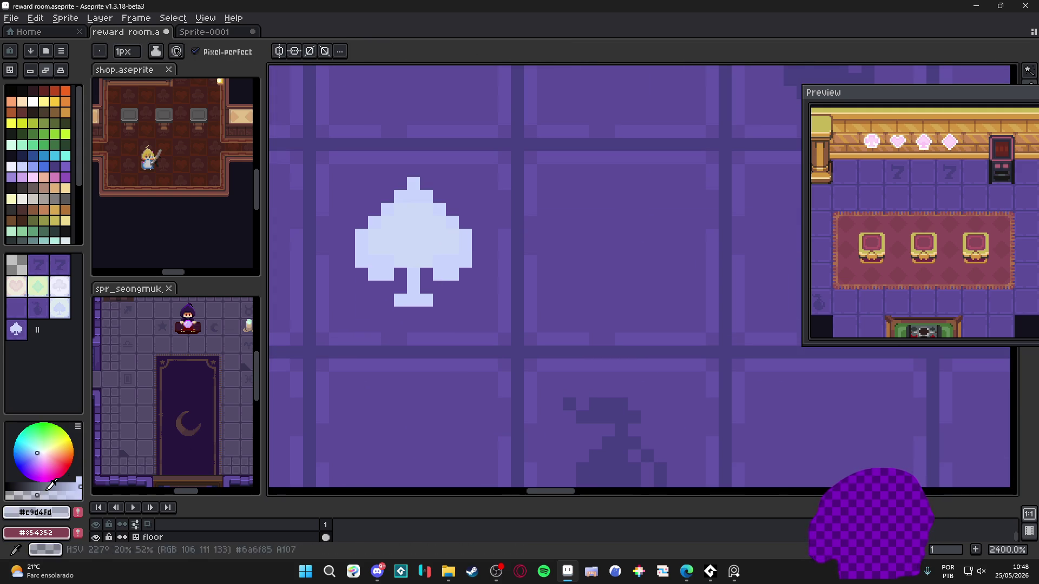
# - Paint translucent lavender pixels around the spade's stem, lower lobes and upper edges
pyautogui.click(460, 221)
pyautogui.moveTo(426, 274); pyautogui.dragTo(440, 292)
pyautogui.click(400, 274)
pyautogui.click(401, 287)
pyautogui.click(388, 287)
pyautogui.click(361, 274)
pyautogui.click(387, 196)
pyautogui.click(400, 183)
pyautogui.click(426, 184)
pyautogui.click(439, 196)
pyautogui.click(454, 208)
pyautogui.scroll(-5, 457, 208)
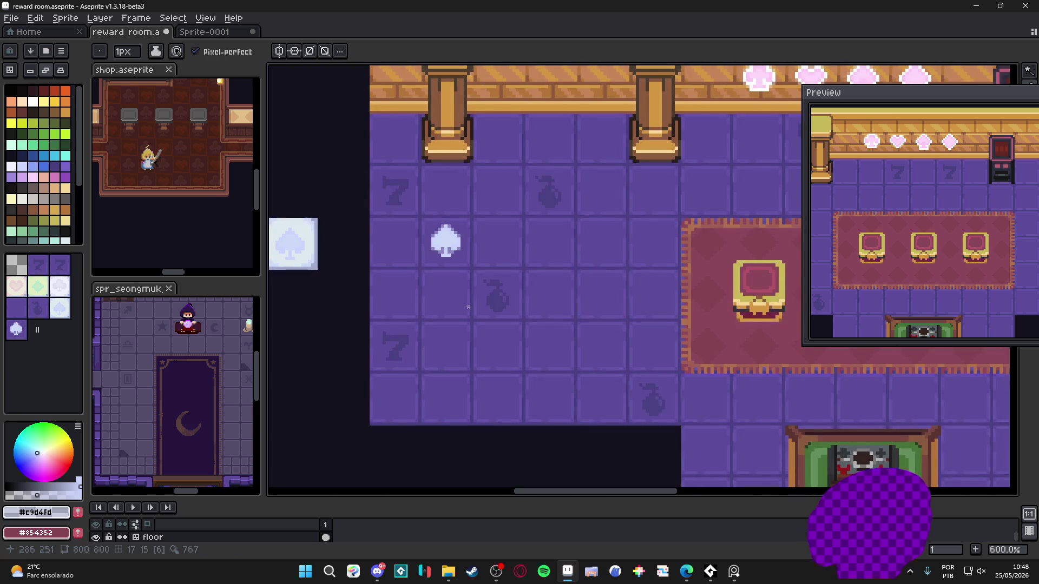
pyautogui.moveTo(817, 219)
pyautogui.mouseDown()
pyautogui.moveTo(917, 185)
pyautogui.moveTo(964, 206)
pyautogui.mouseUp()
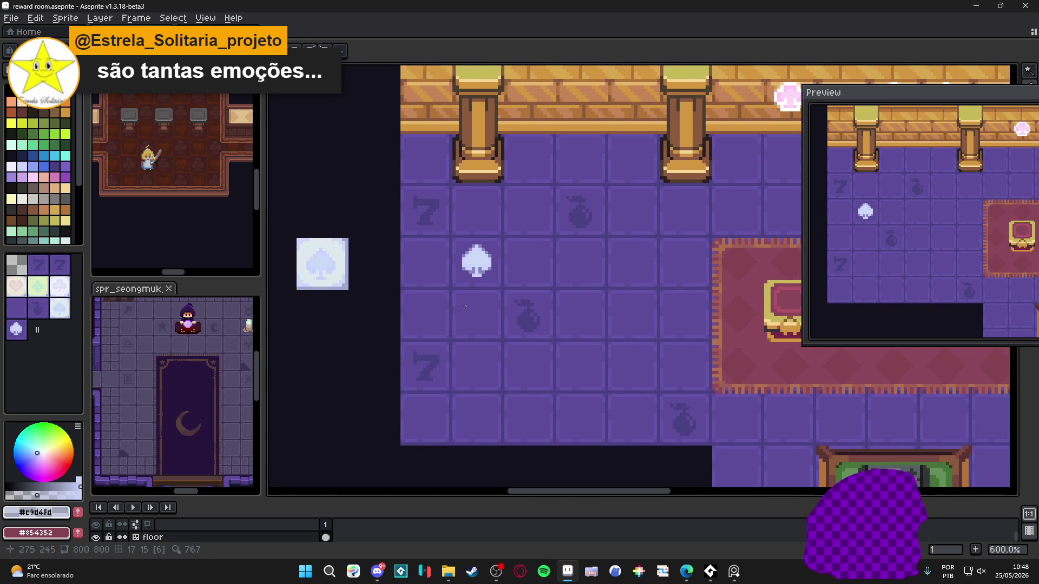
pyautogui.scroll(4, 470, 290)
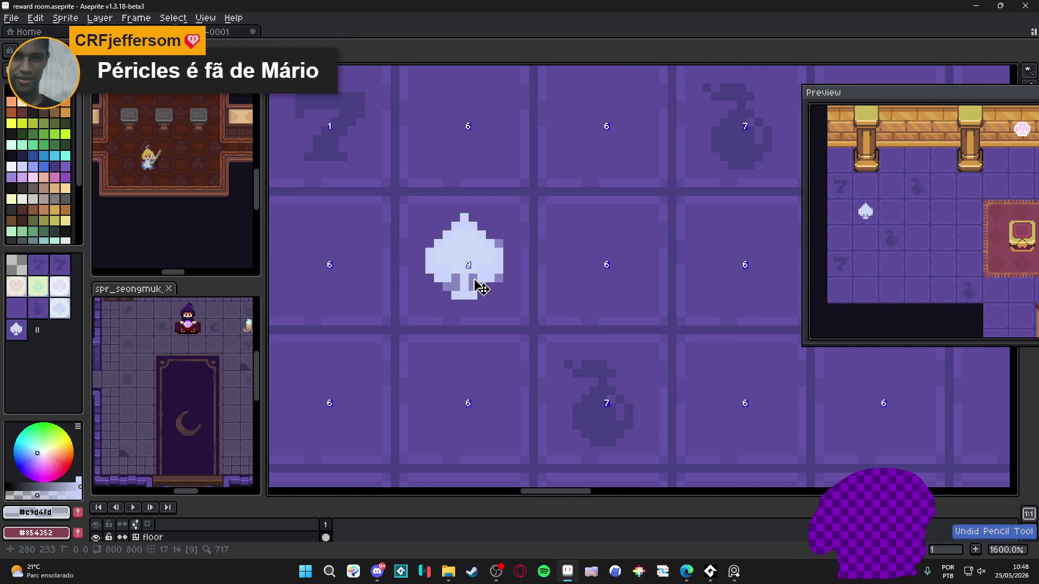
# - Undo the last edge stroke, lower the edge colour's alpha, and paint translucent pixels along the spade's top
pyautogui.hotkey('ctrl', 'z')
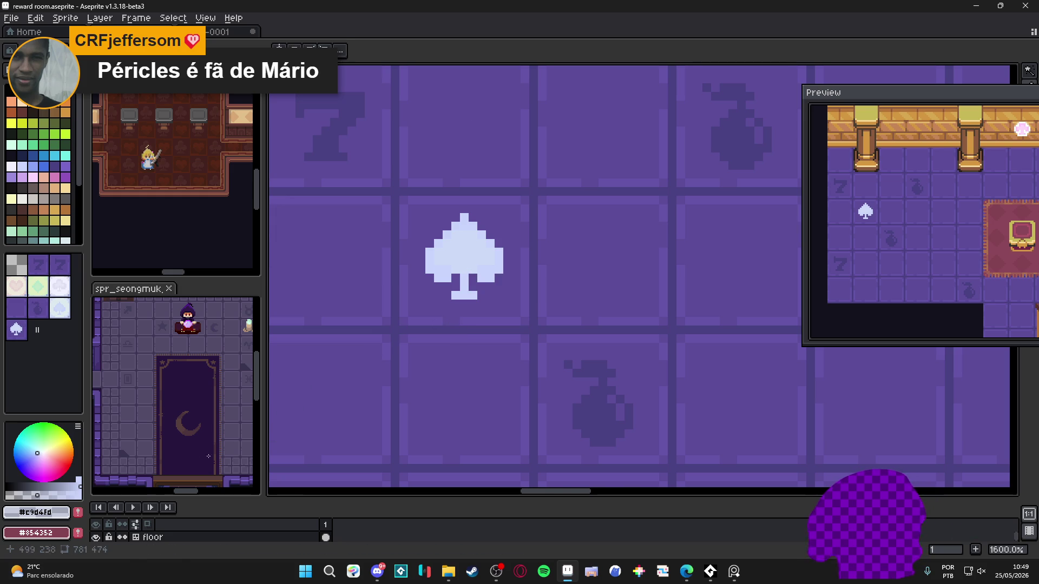
pyautogui.moveTo(37, 495); pyautogui.dragTo(19, 495)
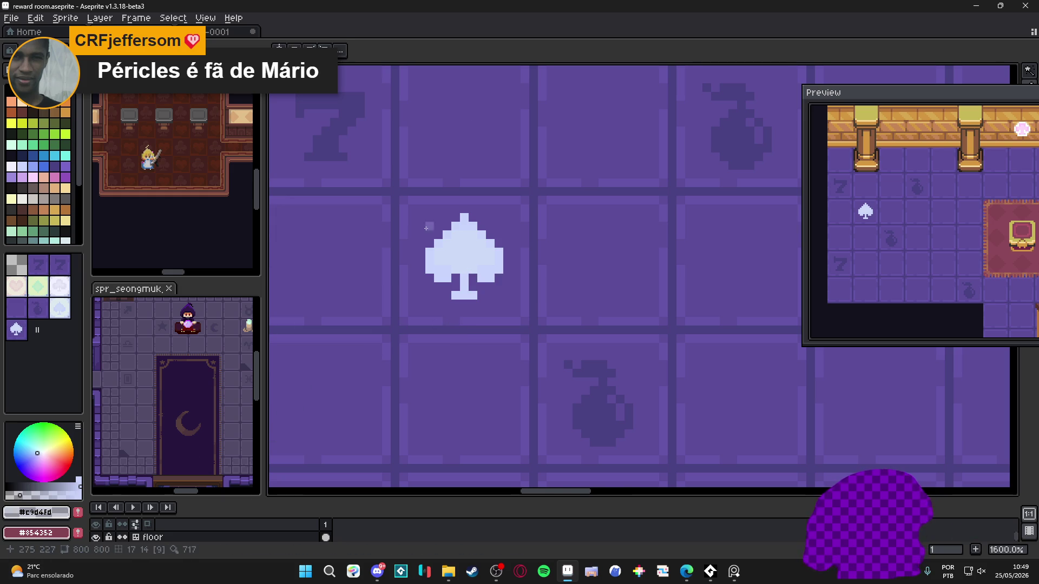
pyautogui.scroll(2, 426, 228)
pyautogui.click(434, 256)
pyautogui.moveTo(452, 239)
pyautogui.mouseDown()
pyautogui.moveTo(486, 204)
pyautogui.moveTo(572, 256)
pyautogui.mouseUp()
pyautogui.click(521, 204)
pyautogui.click(572, 325)
pyautogui.click(520, 325)
# - Outline the spade's lower lobes, stem base and left and right edges with translucent pixels
pyautogui.click(520, 343)
pyautogui.click(555, 342)
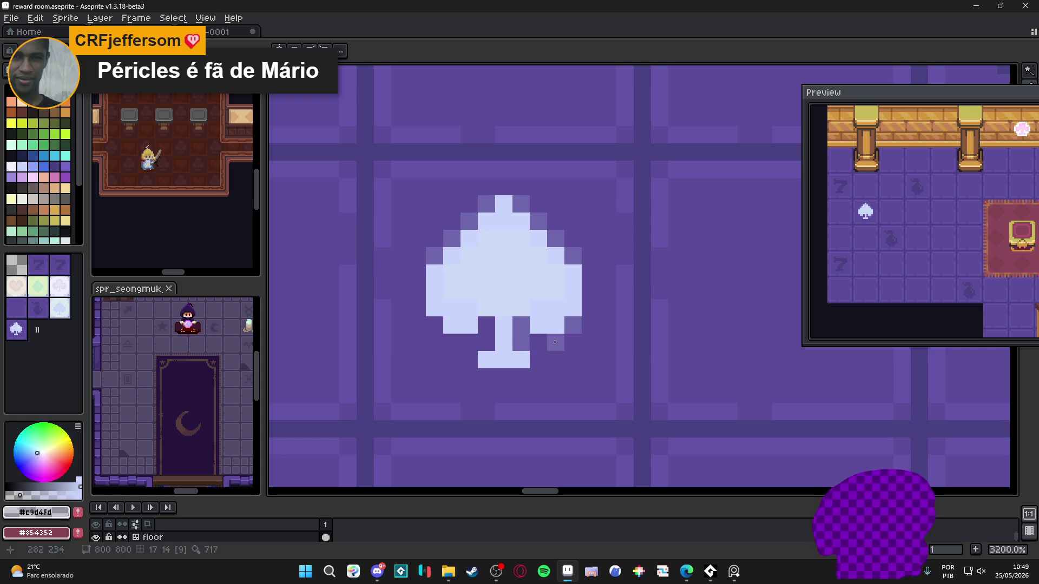
pyautogui.click(538, 343)
pyautogui.moveTo(486, 325); pyautogui.dragTo(487, 343)
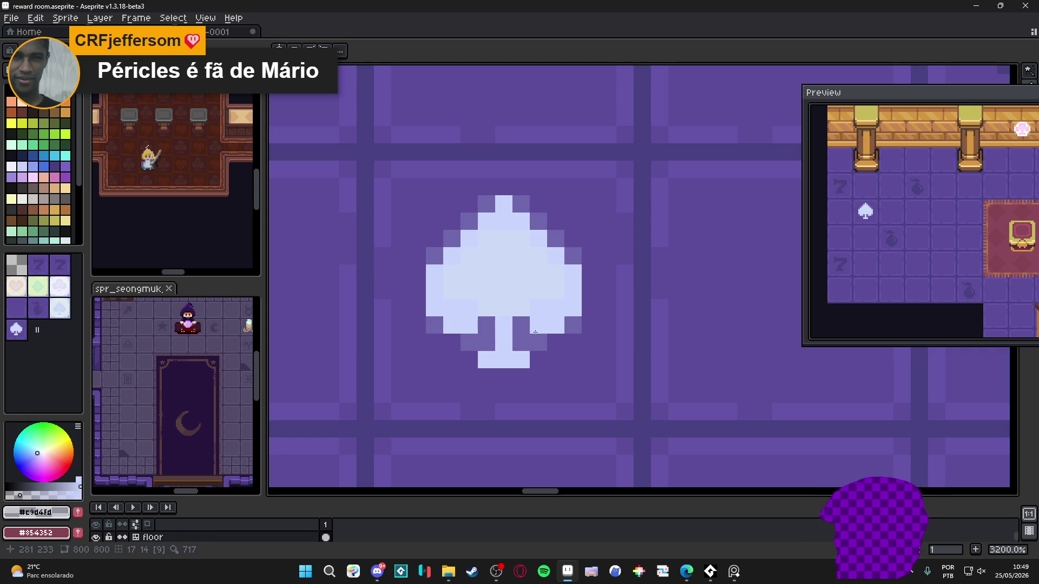
pyautogui.click(538, 360)
pyautogui.click(452, 343)
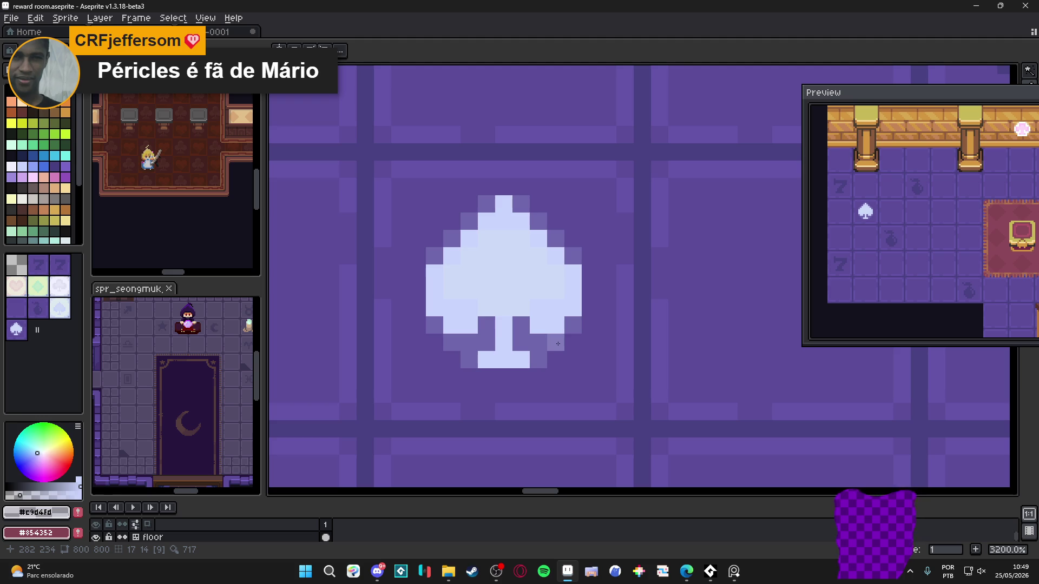
pyautogui.moveTo(590, 314); pyautogui.dragTo(590, 273)
pyautogui.moveTo(417, 255); pyautogui.dragTo(417, 309)
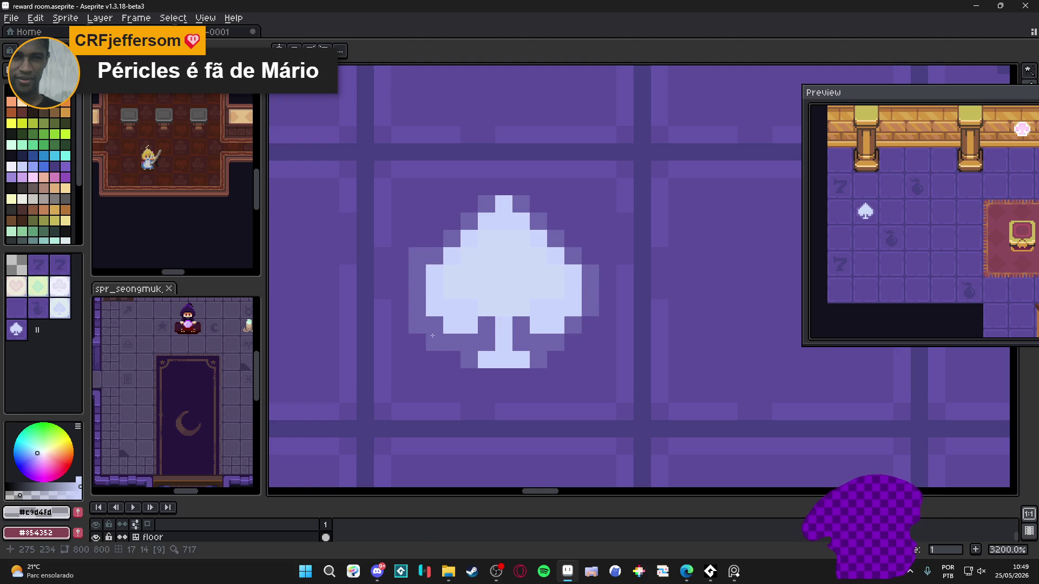
# - Fill the remaining translucent outline gaps beside the stem, right edge, upper-left and top tip
pyautogui.click(573, 342)
pyautogui.click(590, 325)
pyautogui.click(590, 256)
pyautogui.click(435, 239)
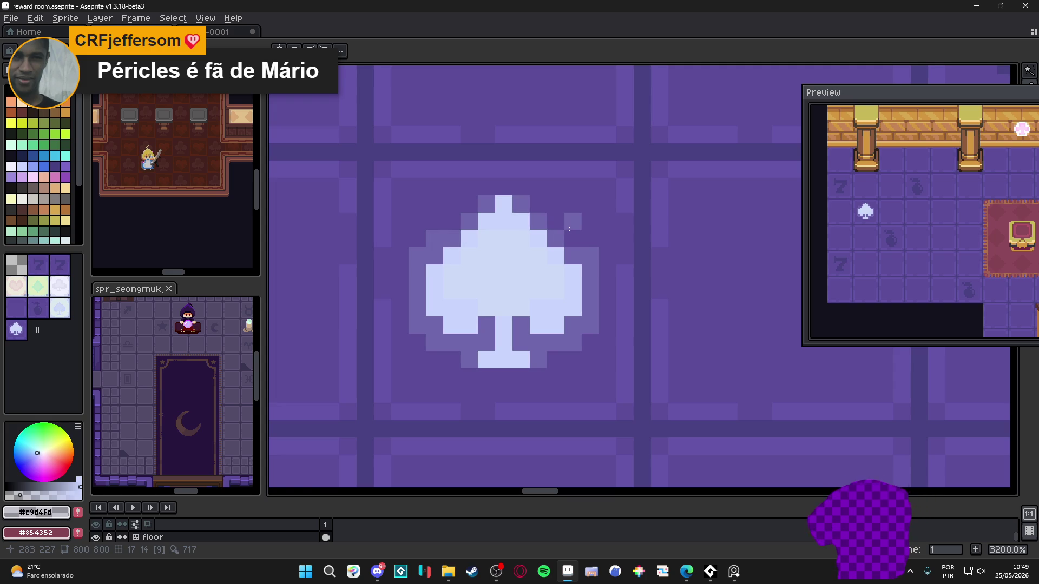
pyautogui.click(556, 221)
pyautogui.click(469, 203)
pyautogui.scroll(-4, 514, 213)
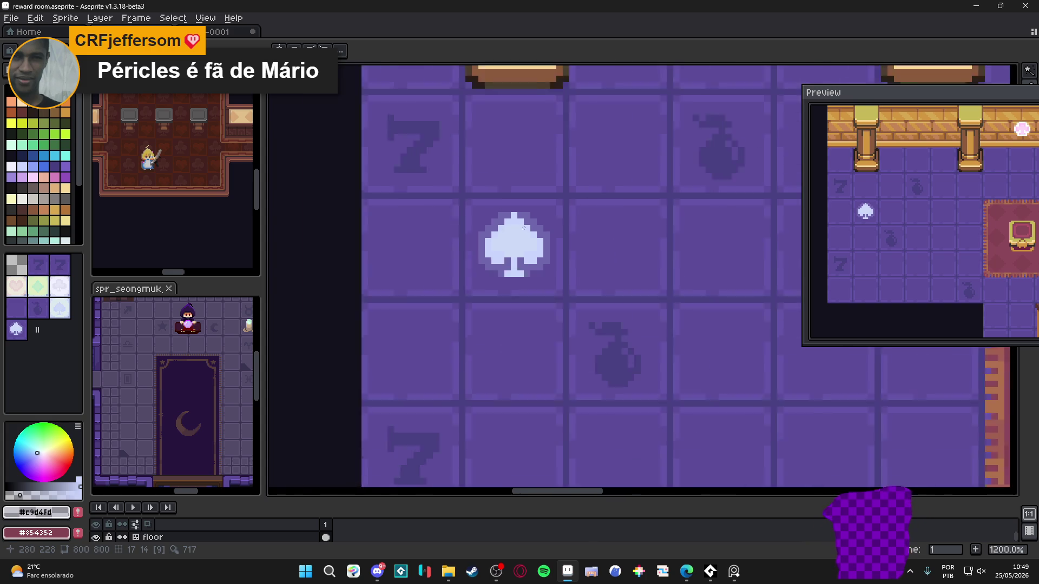
# - Sample the lavender #8580bd from the outline and repaint the spade's upper-left and upper-right outline pixels
pyautogui.moveTo(554, 272); pyautogui.dragTo(539, 281)
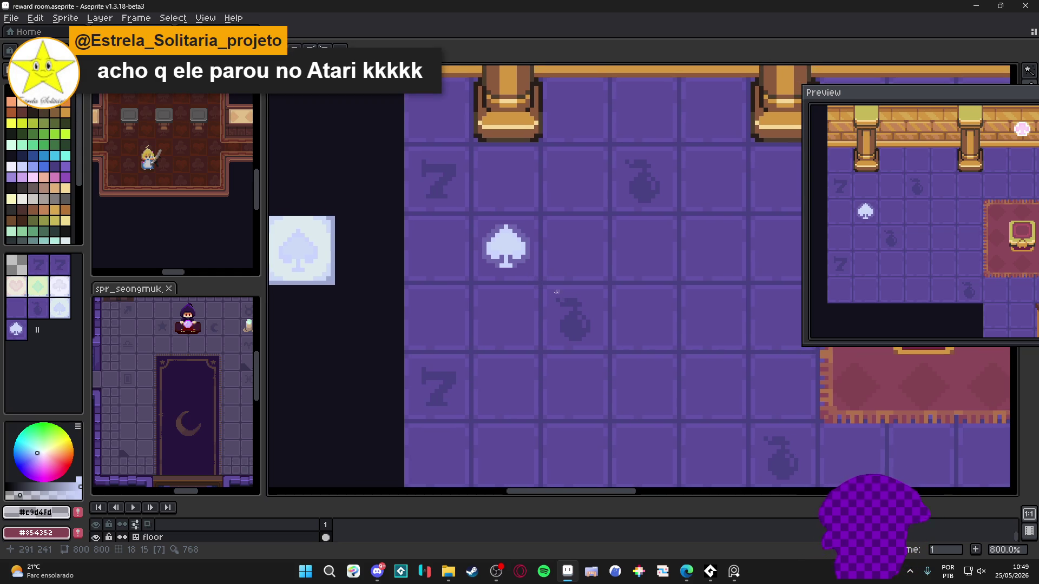
pyautogui.scroll(5, 502, 257)
pyautogui.click(36, 488)
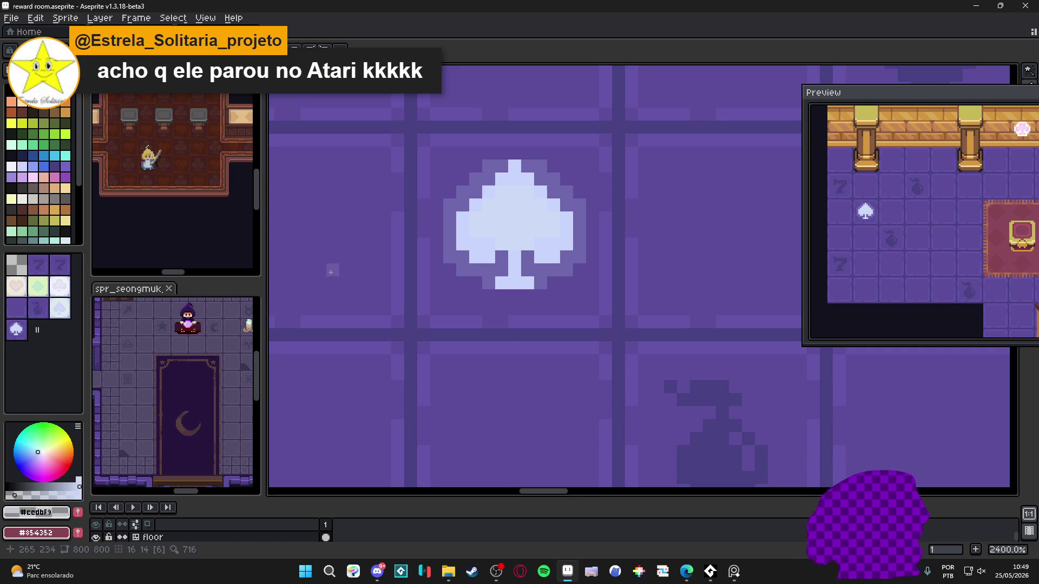
pyautogui.scroll(1, 466, 227)
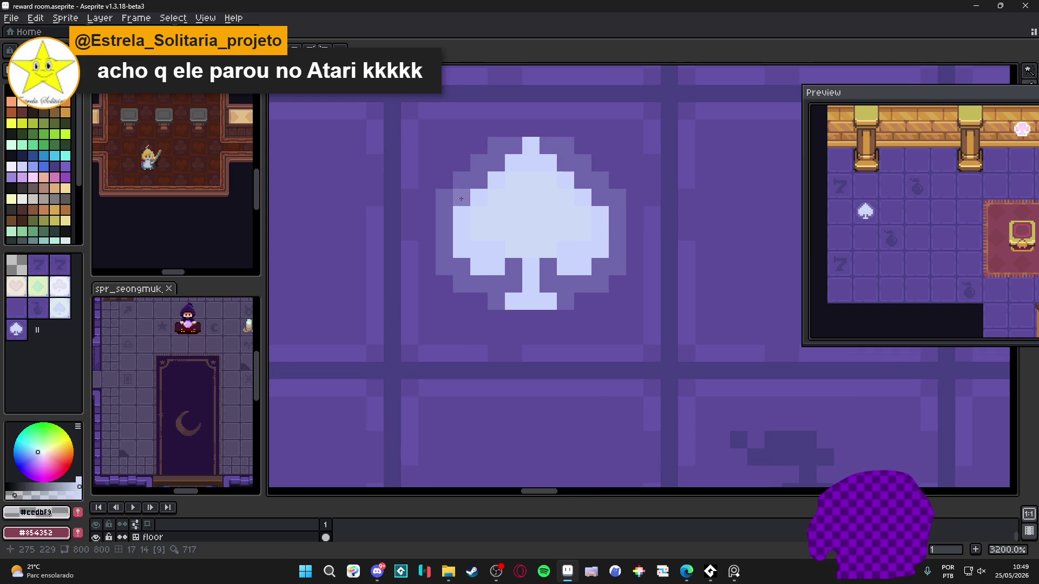
pyautogui.keyDown('alt'); pyautogui.click(461, 198); pyautogui.keyUp('alt')
pyautogui.moveTo(460, 181); pyautogui.dragTo(479, 171)
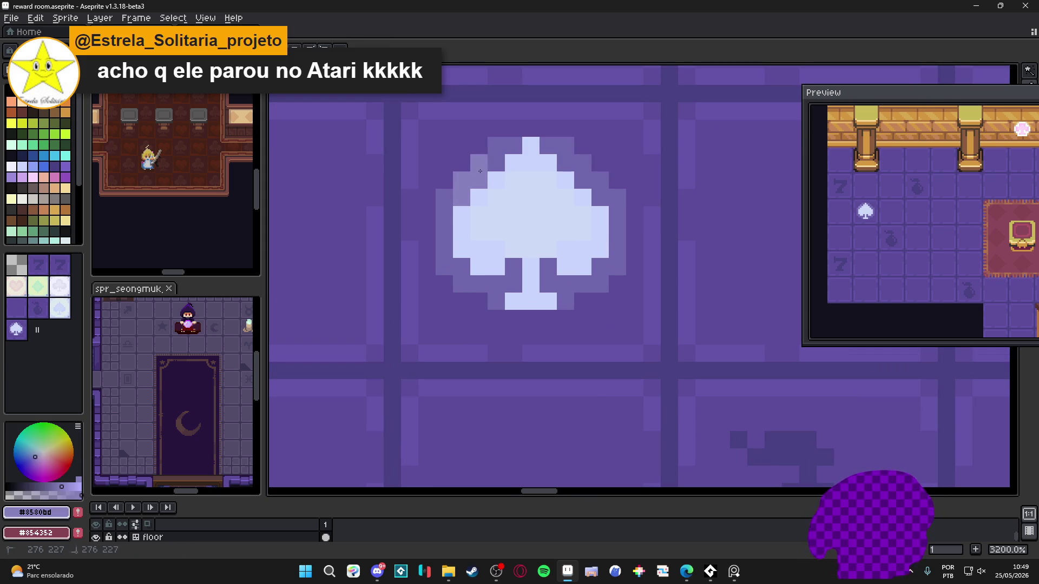
pyautogui.click(582, 163)
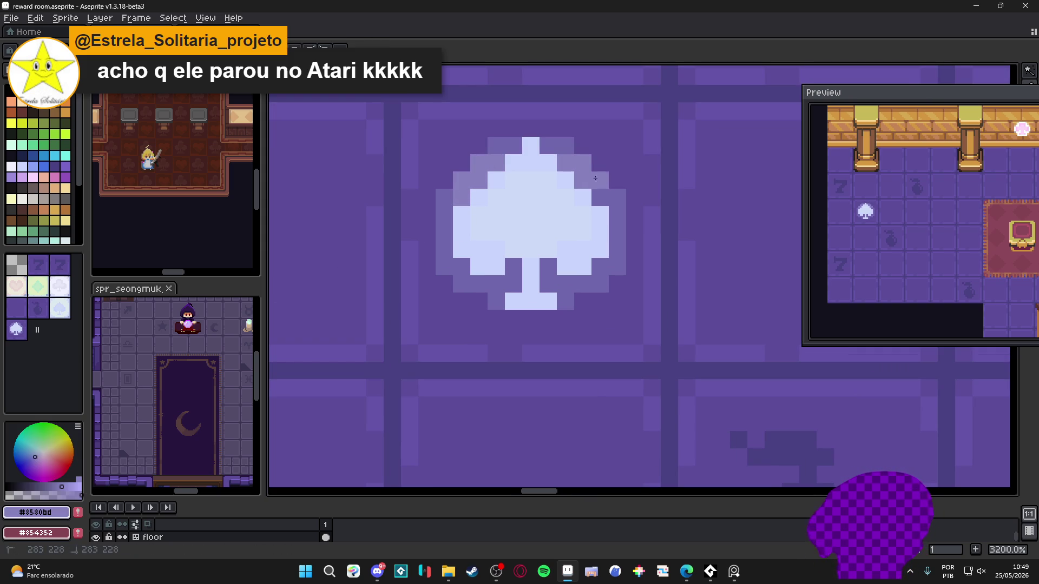
# - Repaint both lobe corners and the spade's lower outline in the matching lavender
pyautogui.click(600, 266)
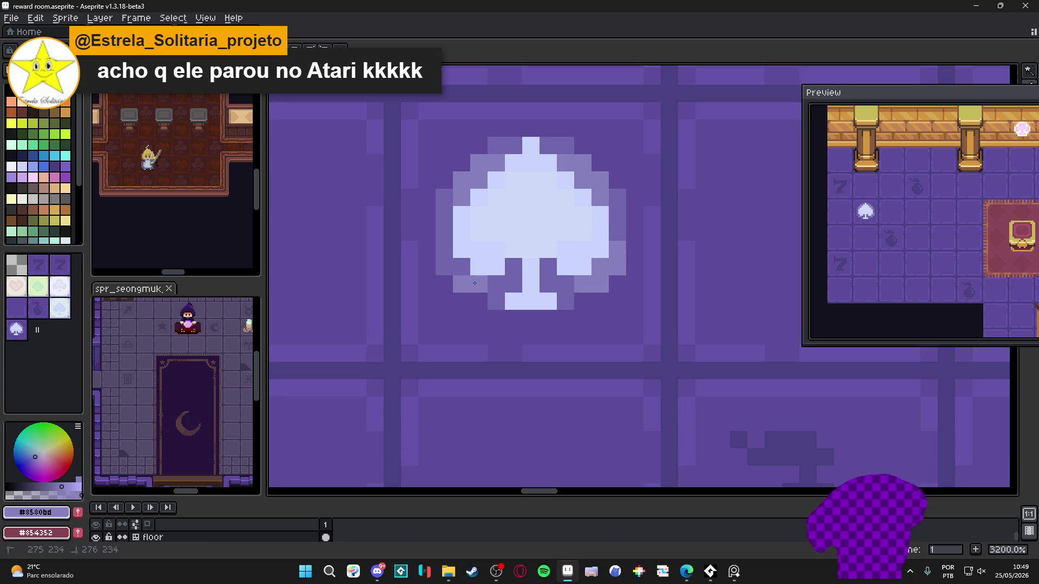
pyautogui.moveTo(461, 267); pyautogui.dragTo(443, 269)
pyautogui.scroll(-4, 511, 310)
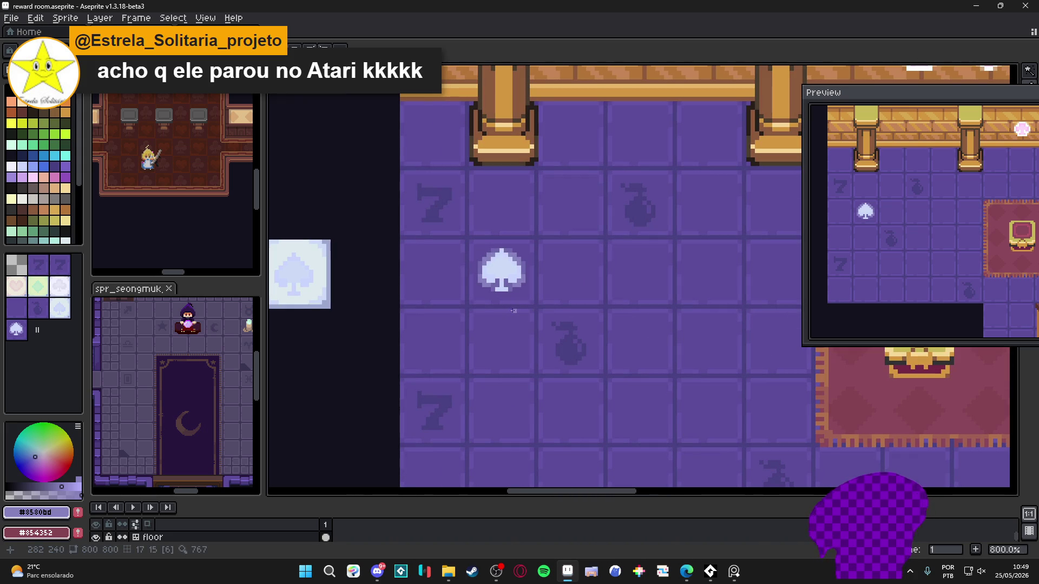
pyautogui.scroll(4, 514, 263)
pyautogui.scroll(-4, 535, 265)
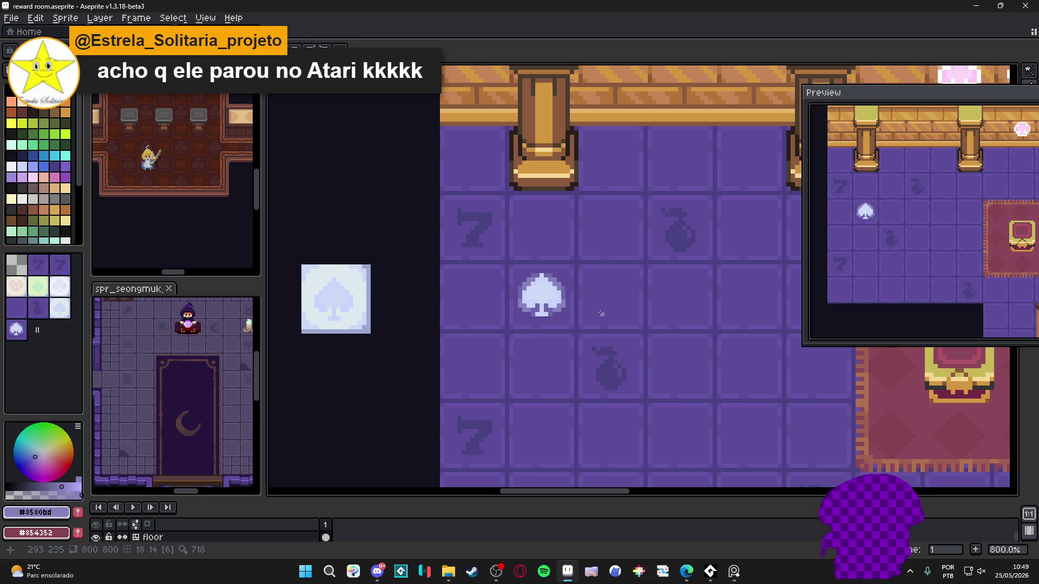
pyautogui.scroll(-3, 601, 313)
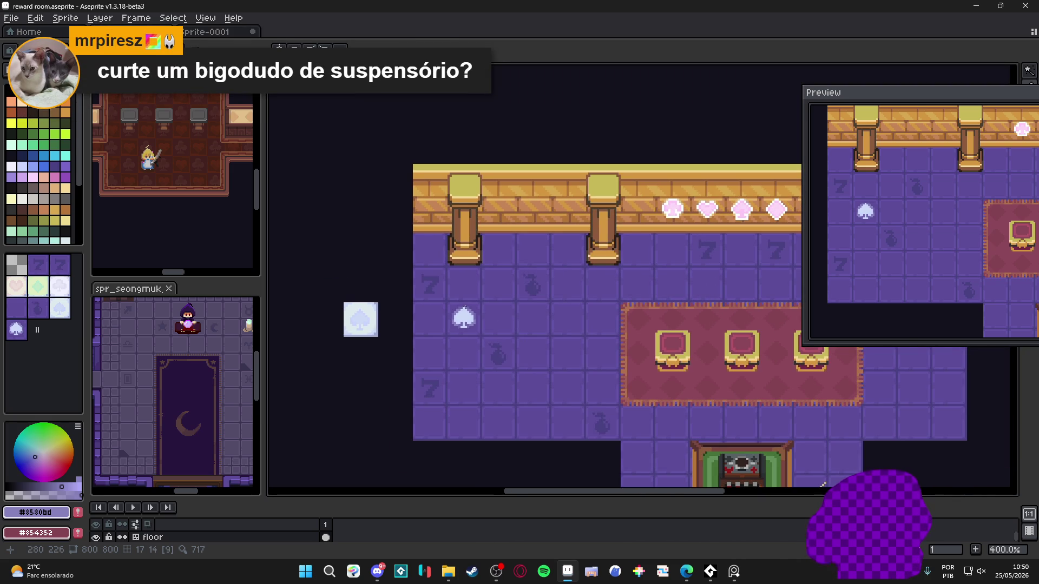
pyautogui.scroll(4, 466, 309)
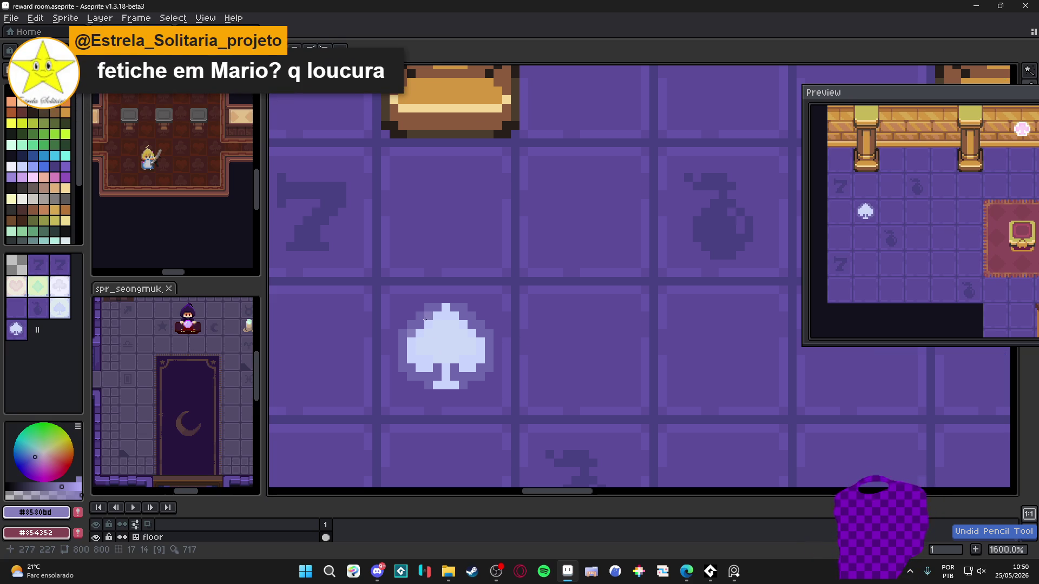
pyautogui.scroll(3, 431, 329)
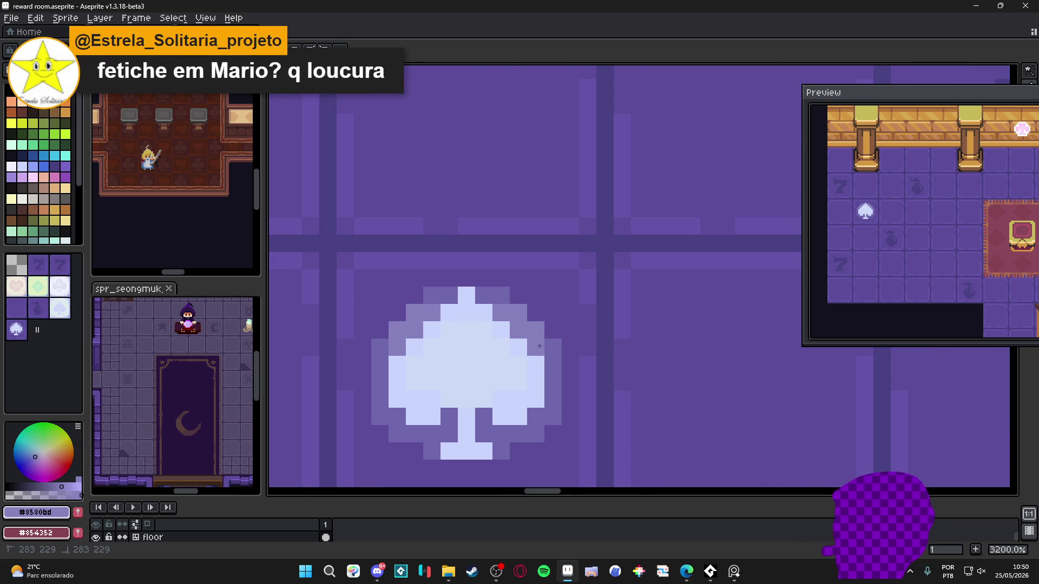
pyautogui.scroll(-1, 563, 367)
pyautogui.scroll(2, 576, 384)
pyautogui.moveTo(577, 383)
pyautogui.mouseDown()
pyautogui.moveTo(549, 428)
pyautogui.moveTo(366, 428)
pyautogui.moveTo(323, 404)
pyautogui.moveTo(311, 382)
pyautogui.mouseUp()
pyautogui.scroll(-2, 318, 381)
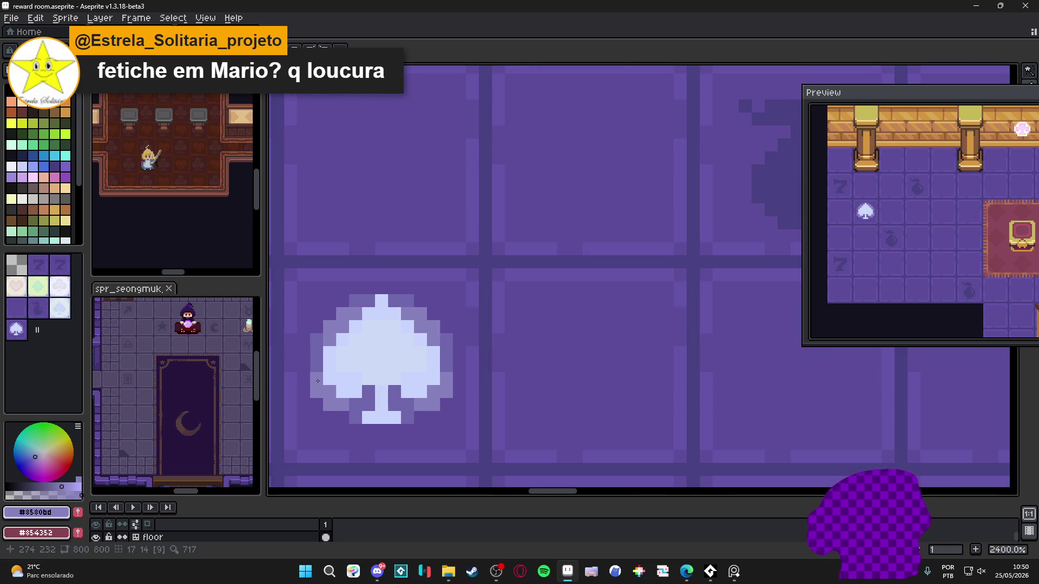
pyautogui.scroll(-2, 360, 428)
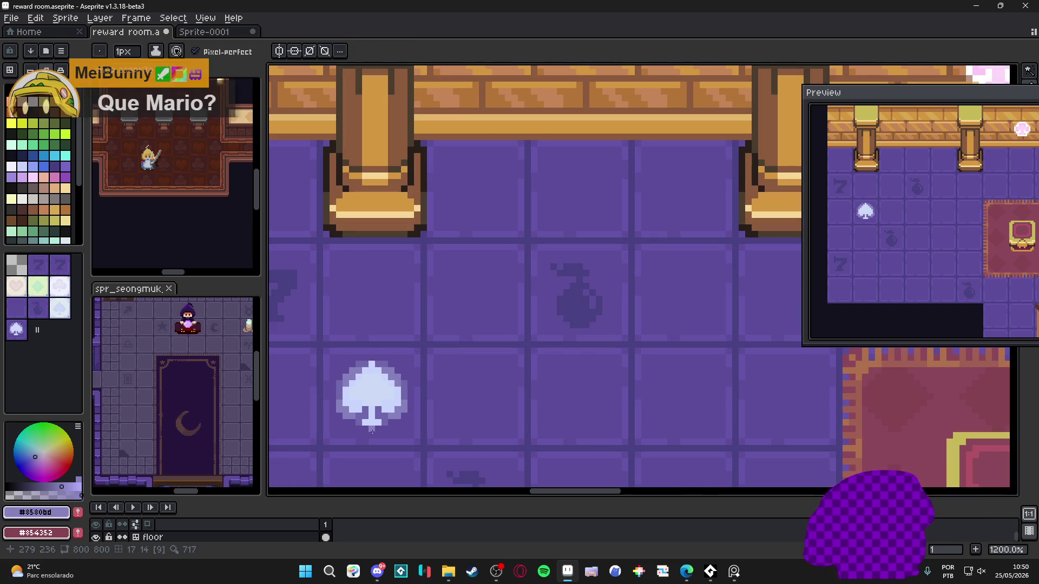
pyautogui.moveTo(389, 422); pyautogui.dragTo(410, 406)
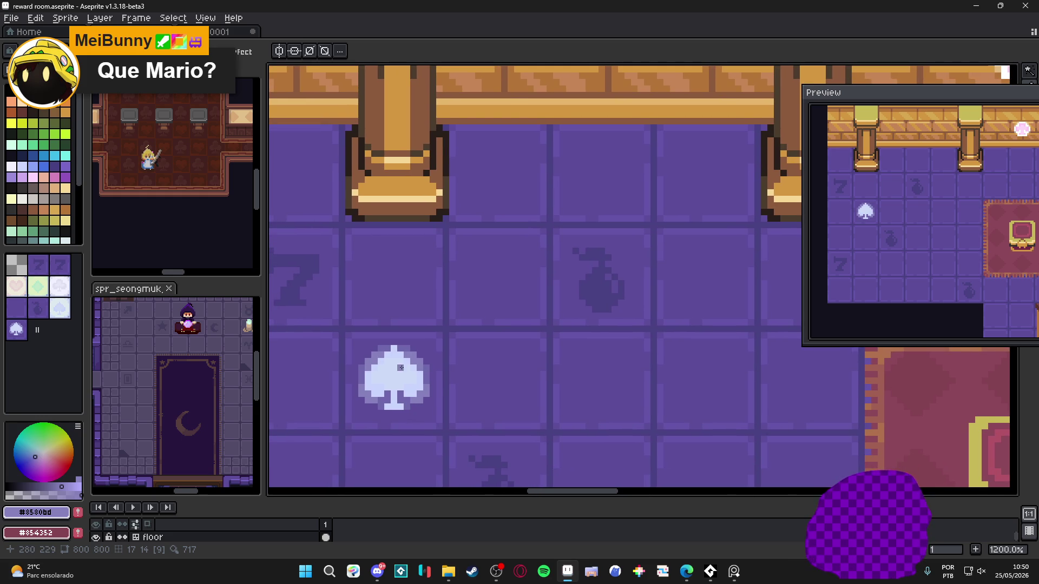
pyautogui.hotkey('alt', 'Tab')
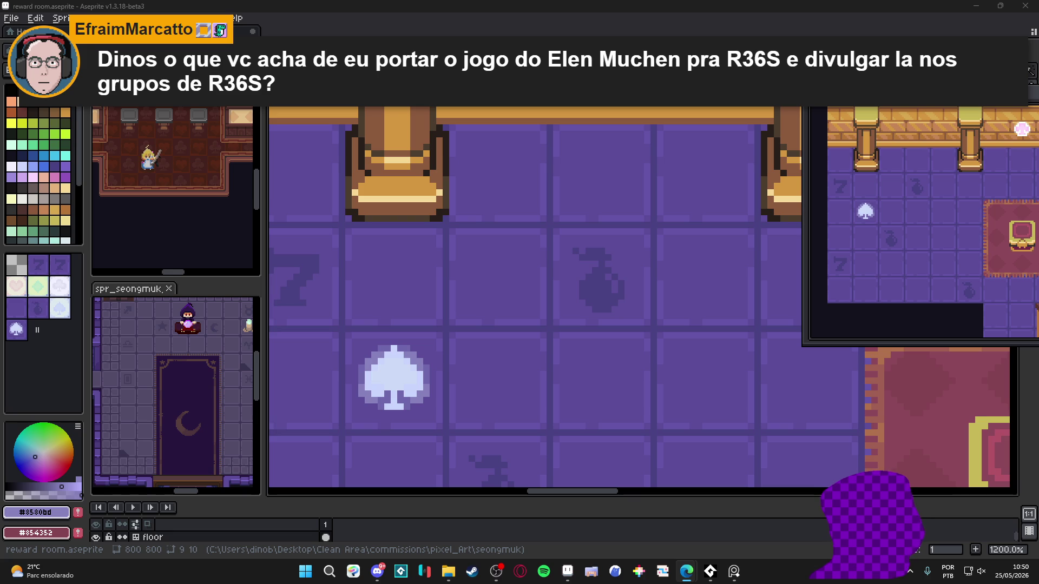
pyautogui.hotkey('alt', 'Tab')
pyautogui.scroll(10, 550, 217)
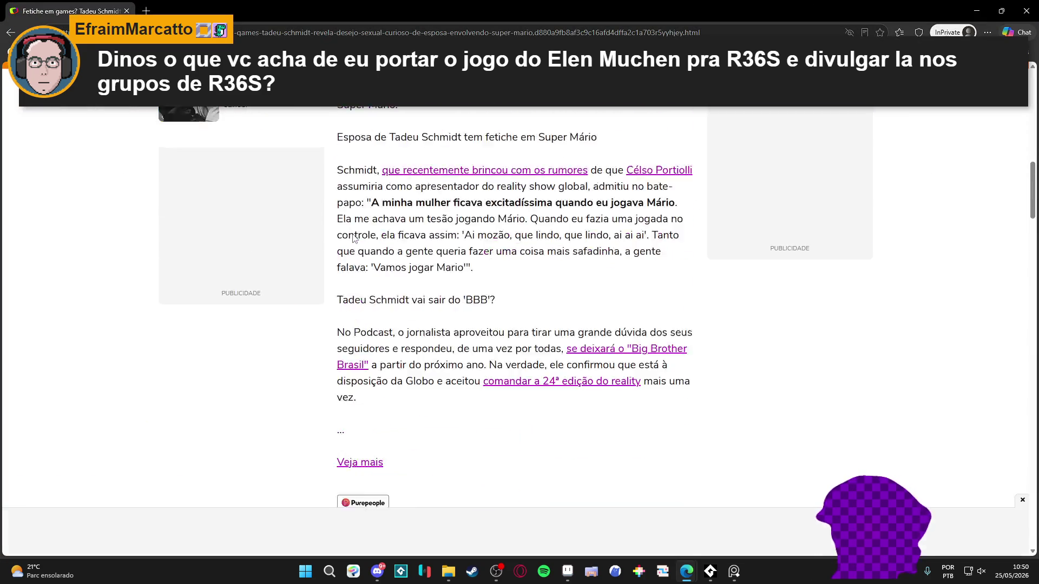
pyautogui.scroll(-4, 446, 205)
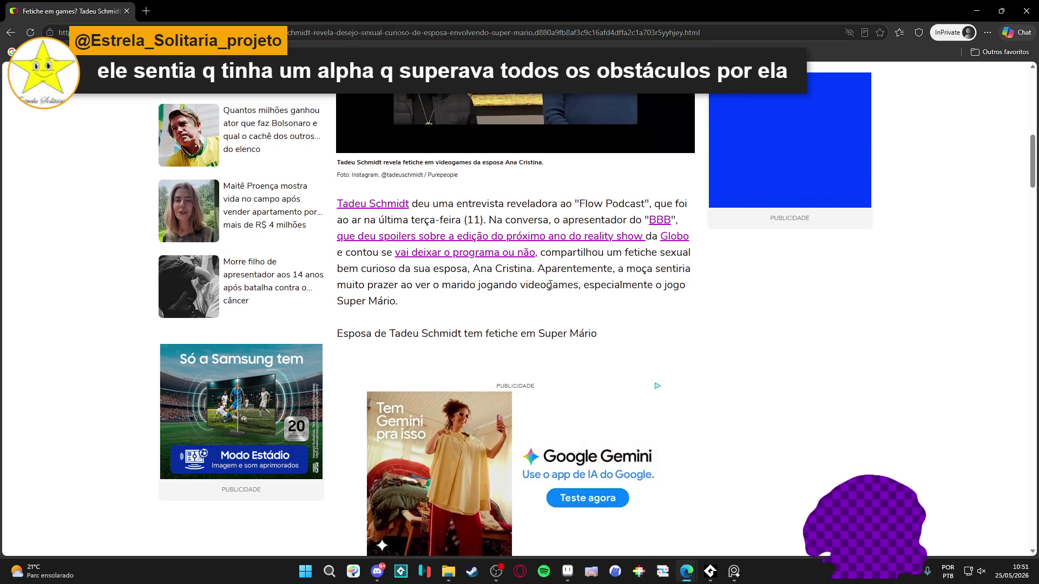
pyautogui.scroll(-4, 433, 324)
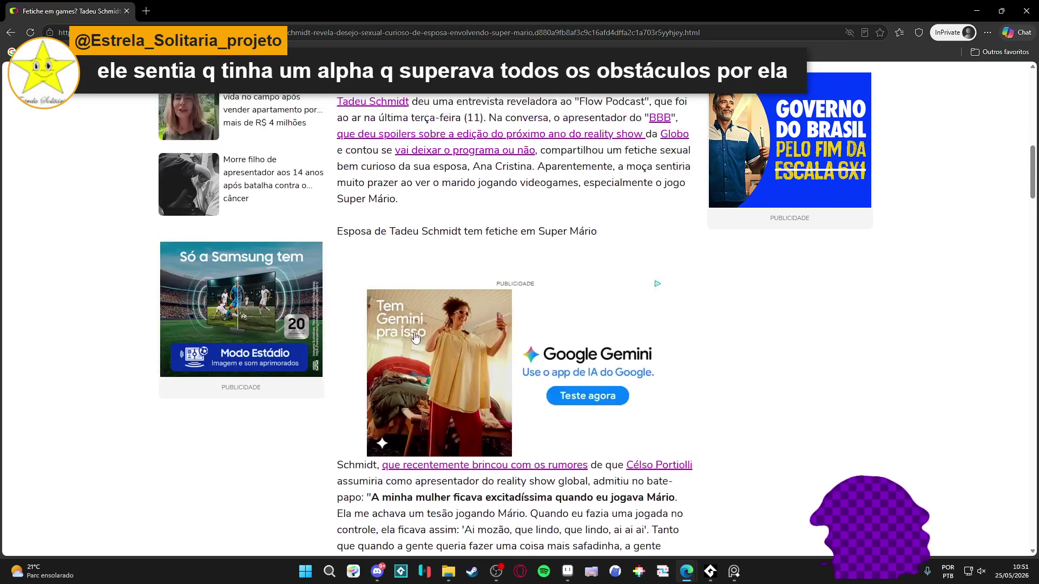
pyautogui.scroll(-2, 415, 338)
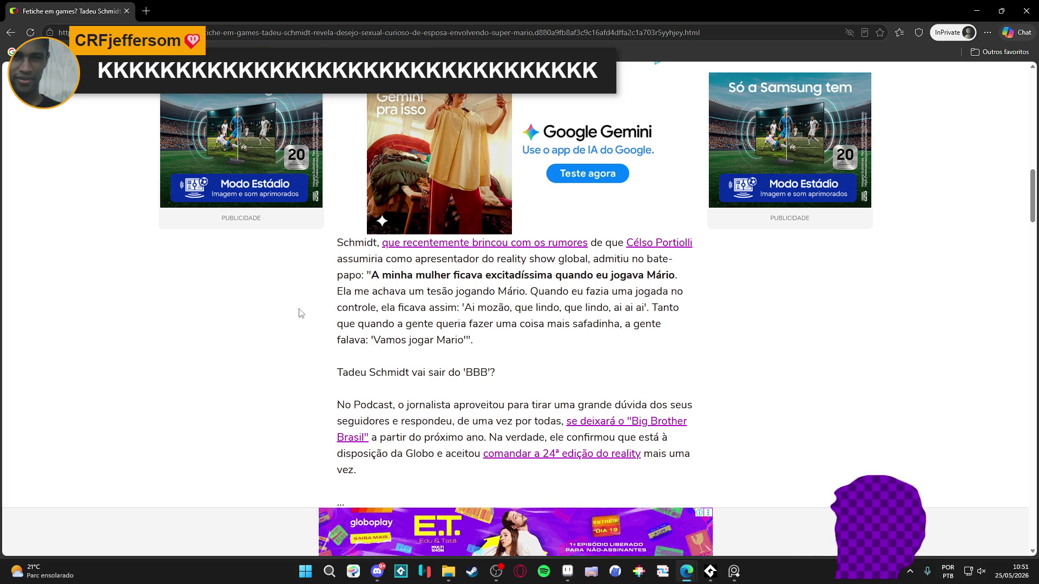
pyautogui.scroll(-2, 301, 313)
pyautogui.scroll(2, 300, 313)
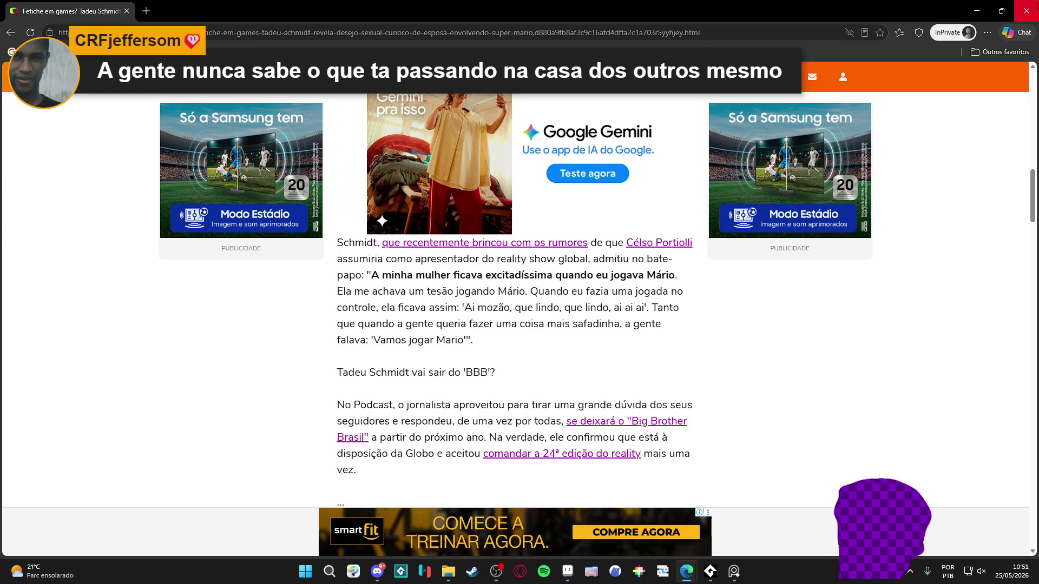
pyautogui.click(1027, 11)
# - Select the pale spade floor tile with rectangle selection, undoing the accidental dark purple fill
pyautogui.scroll(-3, 424, 386)
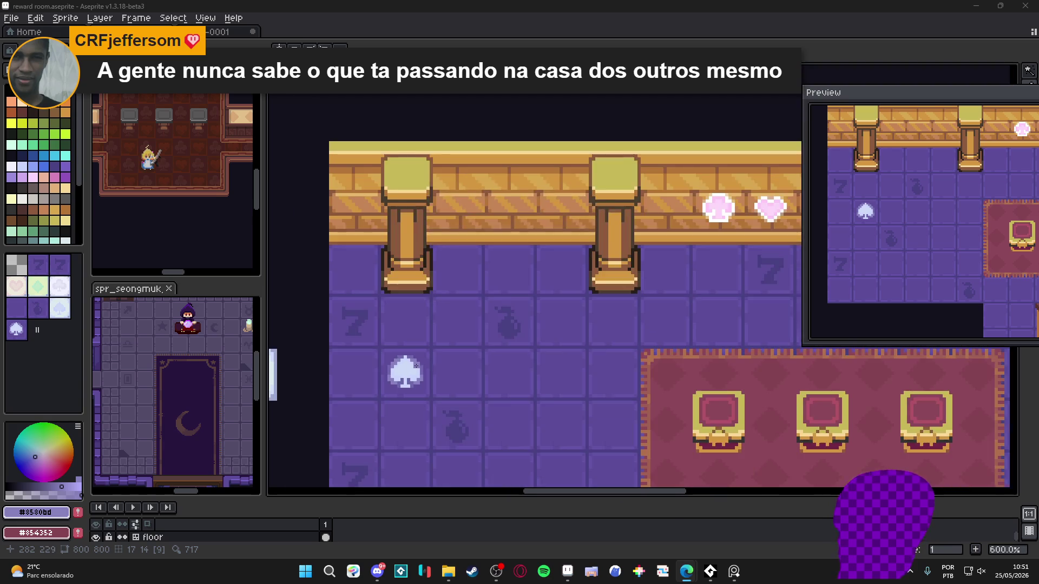
pyautogui.scroll(-1, 435, 332)
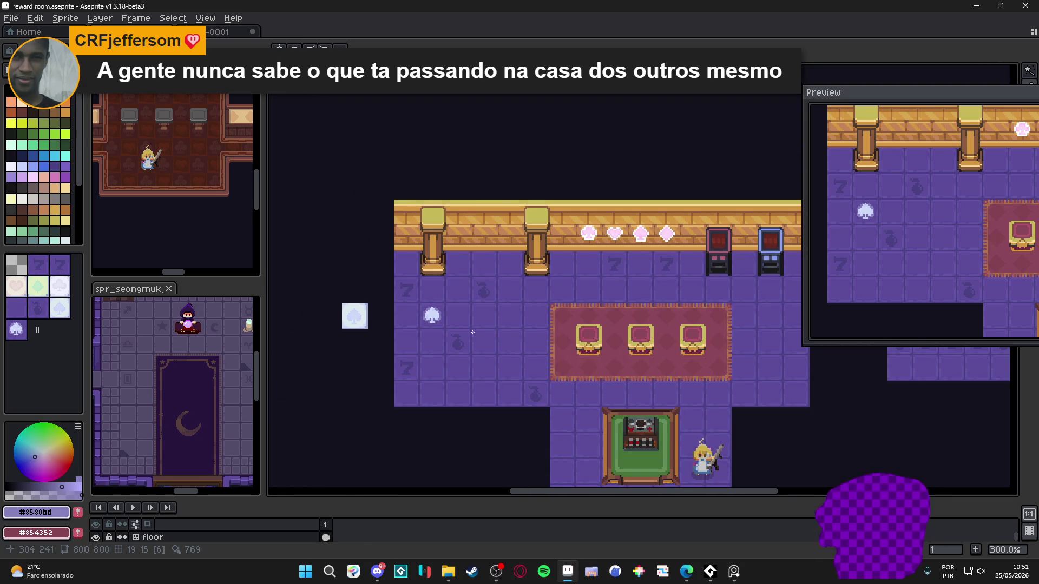
pyautogui.scroll(7, 446, 314)
pyautogui.press('g')
pyautogui.keyDown('alt'); pyautogui.click(435, 349); pyautogui.keyUp('alt')
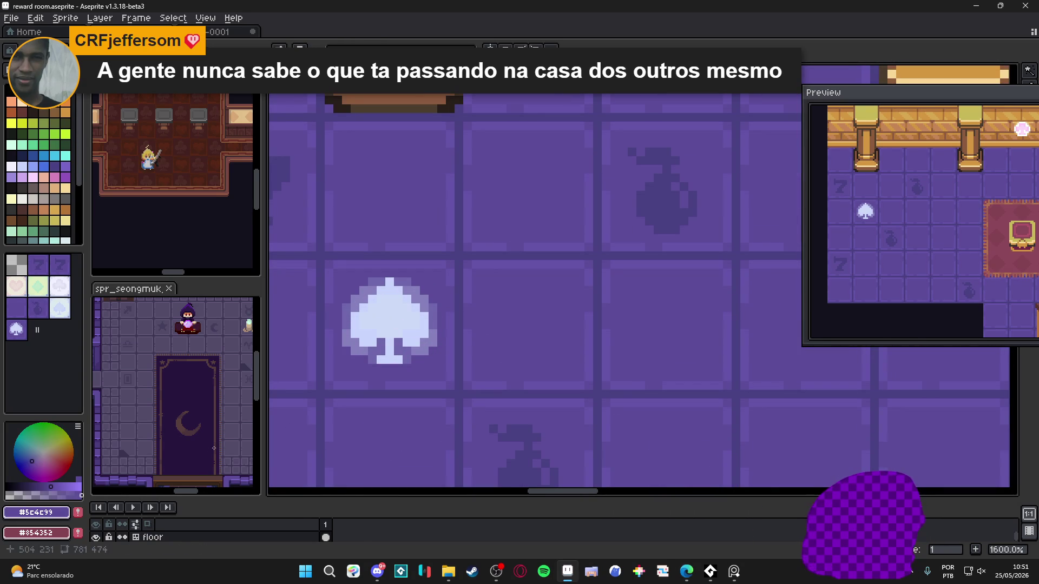
pyautogui.press('m')
pyautogui.click(351, 300)
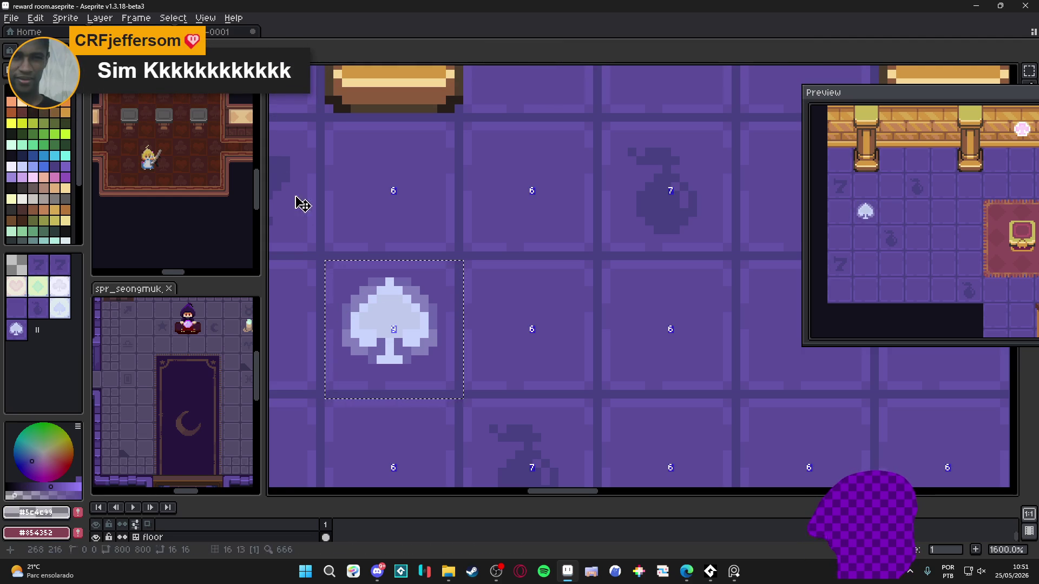
pyautogui.hotkey('ctrl', 'z')
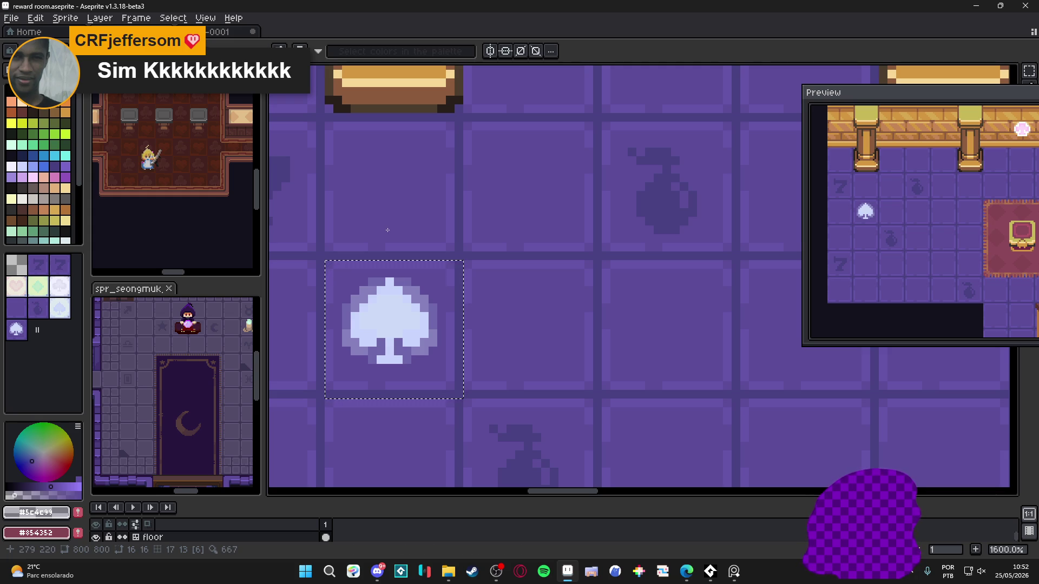
# - Try a lavender fill on the spade's centre, clear the selection, and undo the fill
pyautogui.click(386, 312)
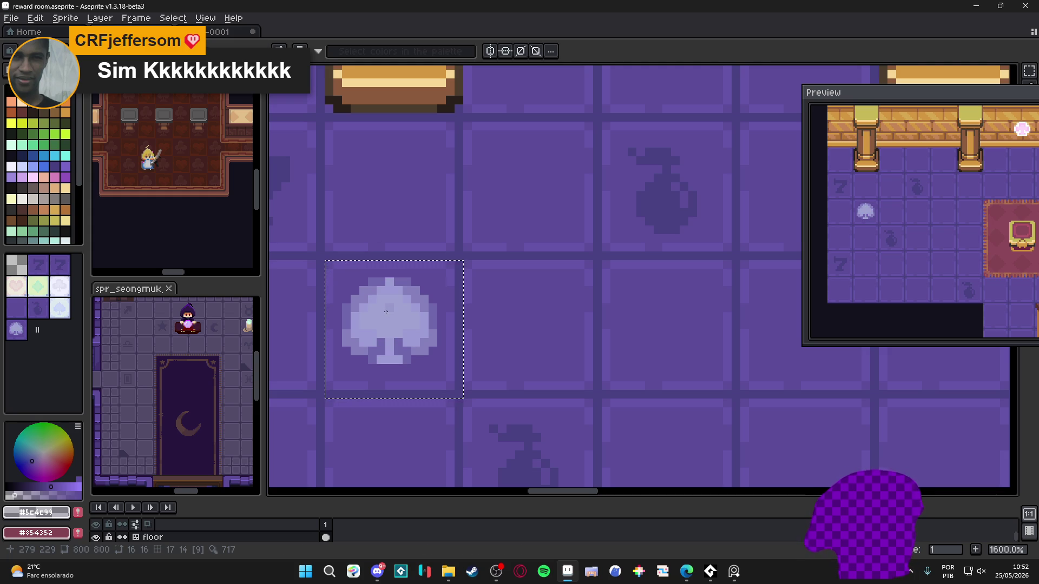
pyautogui.scroll(-2, 386, 312)
pyautogui.scroll(4, 385, 312)
pyautogui.hotkey('ctrl', 'd')
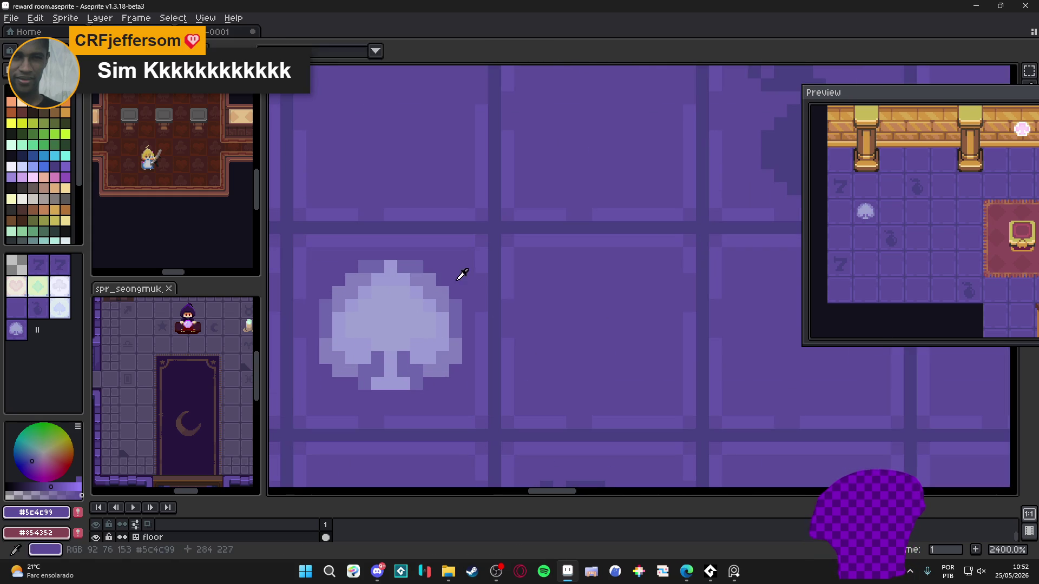
pyautogui.hotkey('ctrl', 'z')
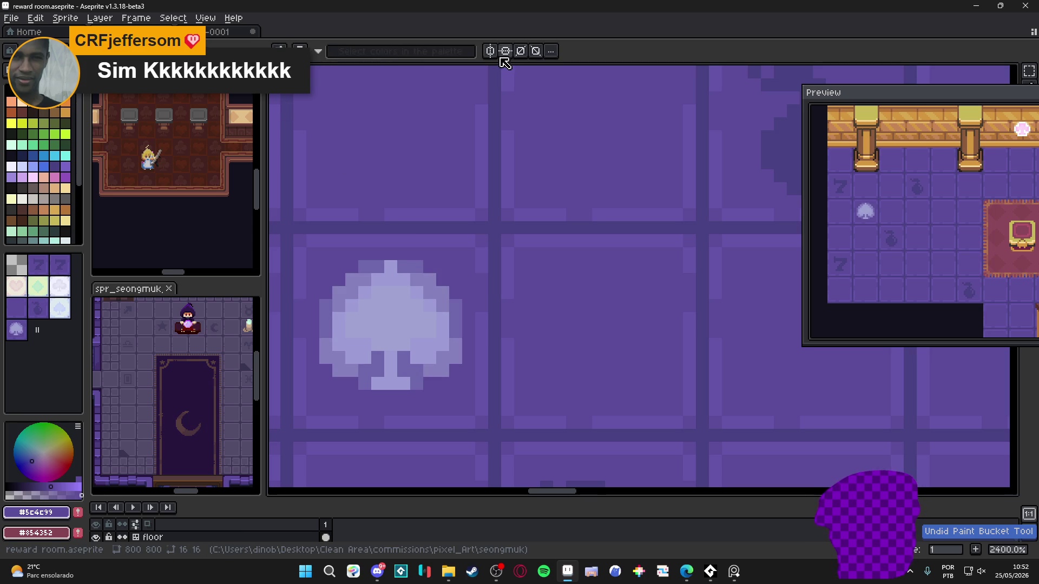
# - Turn on vertical symmetry, centre the mirror axis on the spade, and erase its top edge pixels
pyautogui.click(490, 51)
pyautogui.scroll(-7, 513, 218)
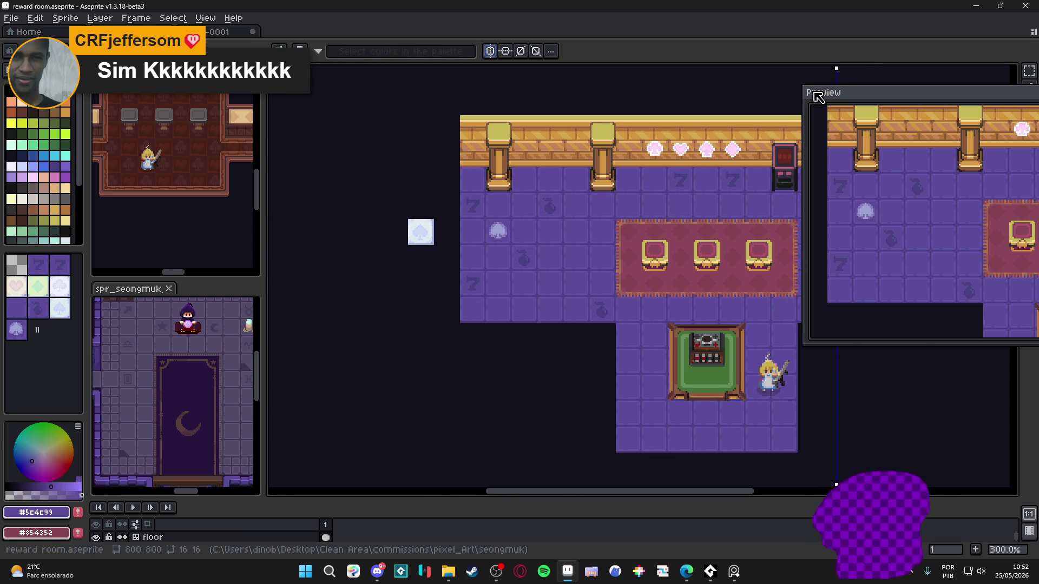
pyautogui.moveTo(837, 69)
pyautogui.mouseDown()
pyautogui.moveTo(783, 102)
pyautogui.moveTo(500, 136)
pyautogui.mouseUp()
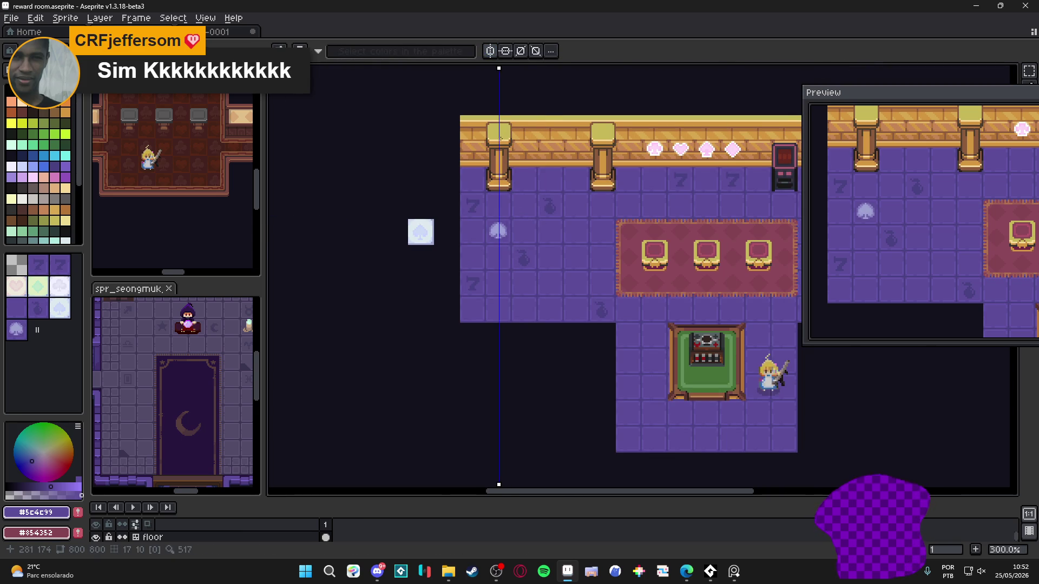
pyautogui.scroll(7, 500, 135)
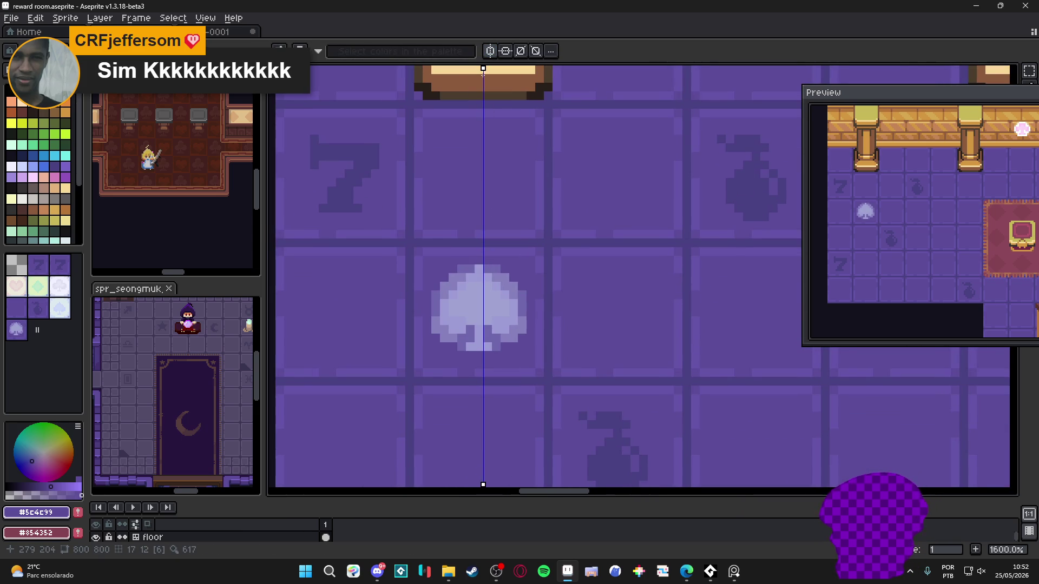
pyautogui.moveTo(483, 67); pyautogui.dragTo(479, 67)
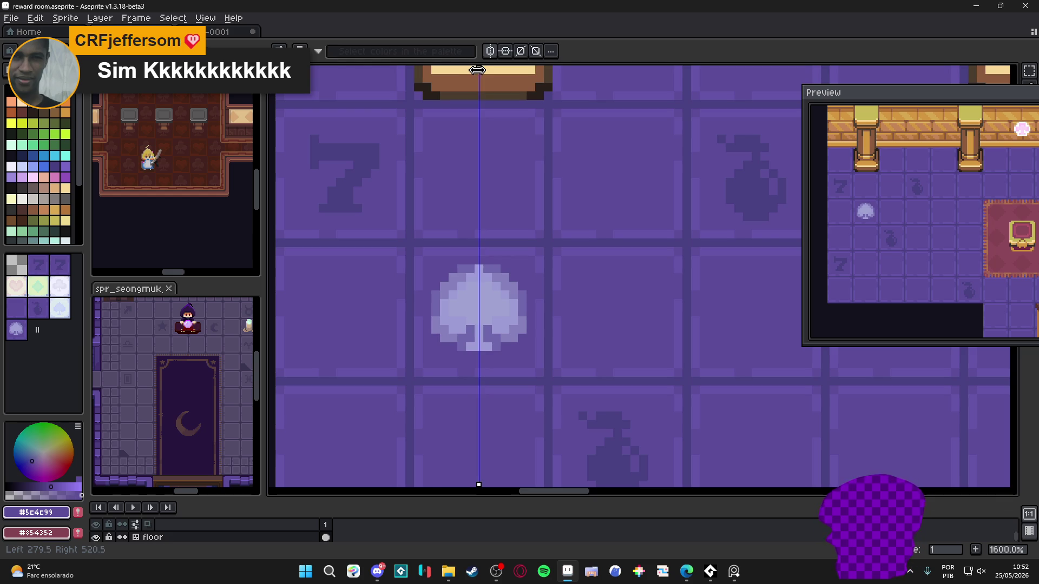
pyautogui.scroll(3, 507, 270)
pyautogui.moveTo(449, 273)
pyautogui.mouseDown()
pyautogui.moveTo(466, 276)
pyautogui.moveTo(504, 325)
pyautogui.moveTo(518, 379)
pyautogui.moveTo(500, 394)
pyautogui.moveTo(500, 412)
pyautogui.moveTo(474, 414)
pyautogui.mouseUp()
# - Paint mid-lavender #7066ac pixels along the spade's edge
pyautogui.keyDown('alt'); pyautogui.click(465, 427); pyautogui.keyUp('alt')
pyautogui.click(500, 394)
pyautogui.click(501, 324)
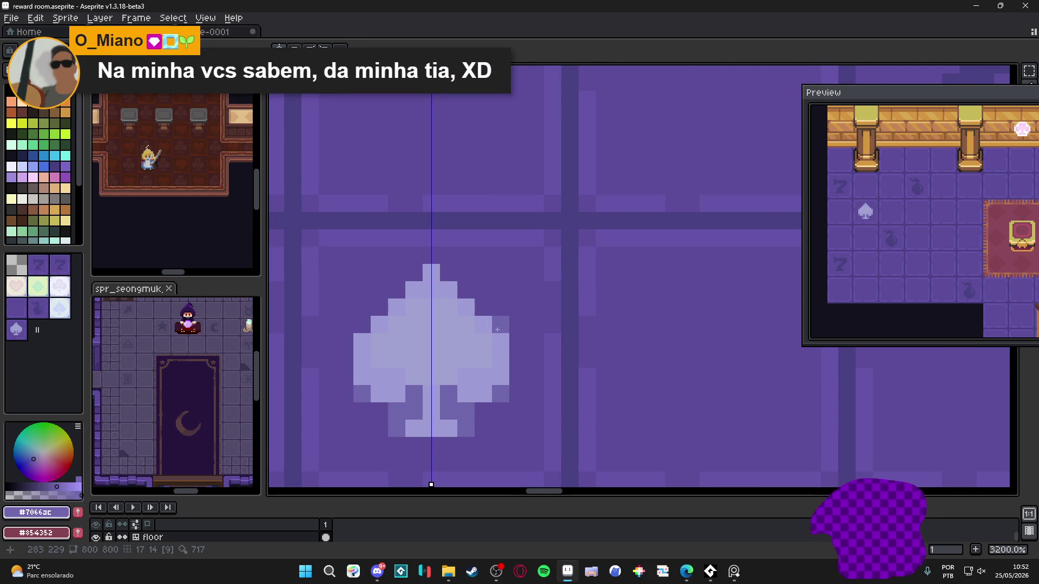
pyautogui.click(466, 290)
pyautogui.click(483, 307)
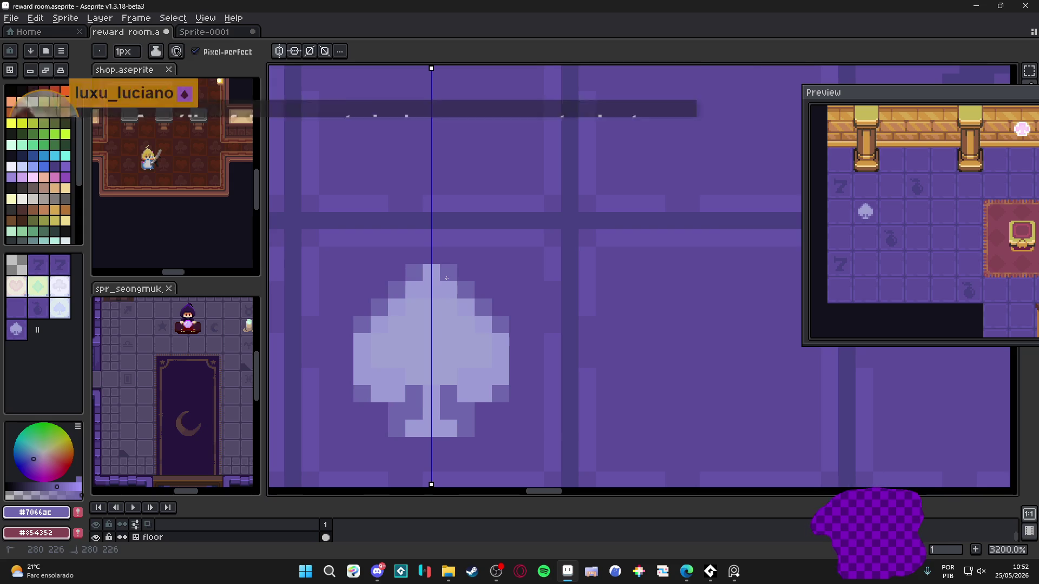
pyautogui.scroll(-4, 476, 358)
pyautogui.scroll(-2, 490, 370)
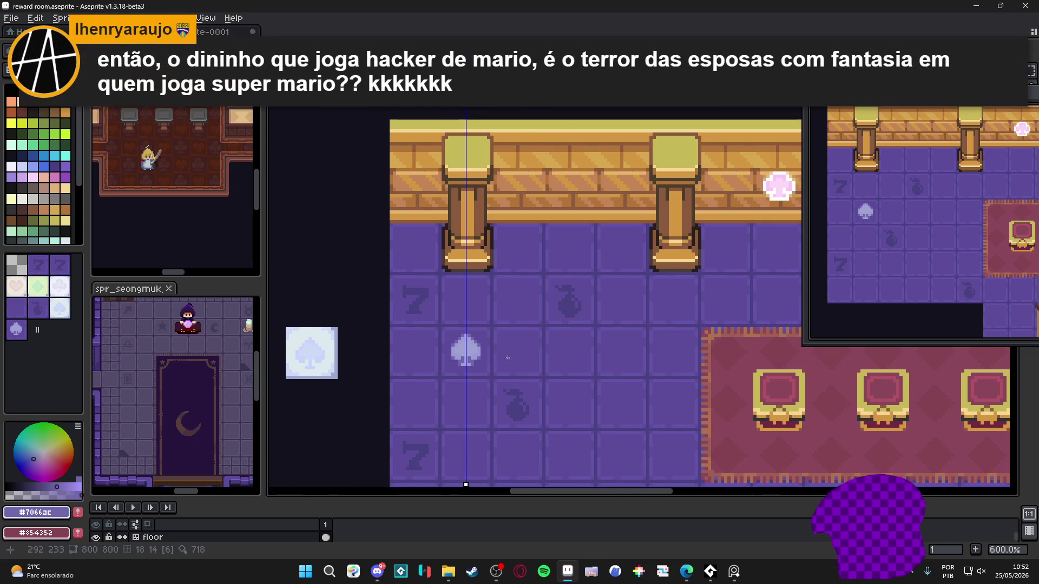
pyautogui.scroll(4, 459, 362)
pyautogui.scroll(3, 455, 361)
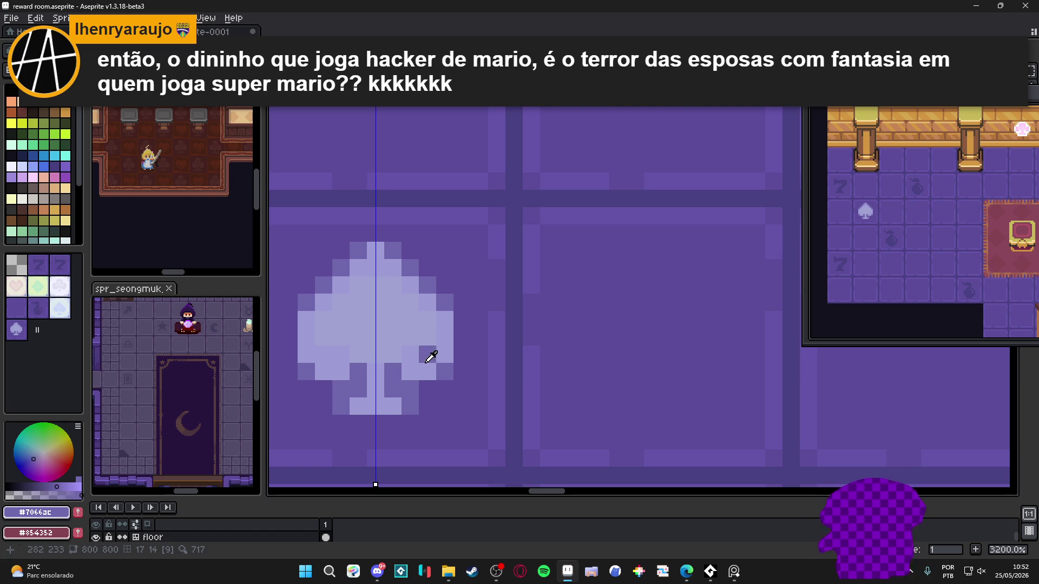
# - Sample the spade's #9d9dd5 lavender and save the reward room file
pyautogui.keyDown('alt'); pyautogui.click(425, 334); pyautogui.keyUp('alt')
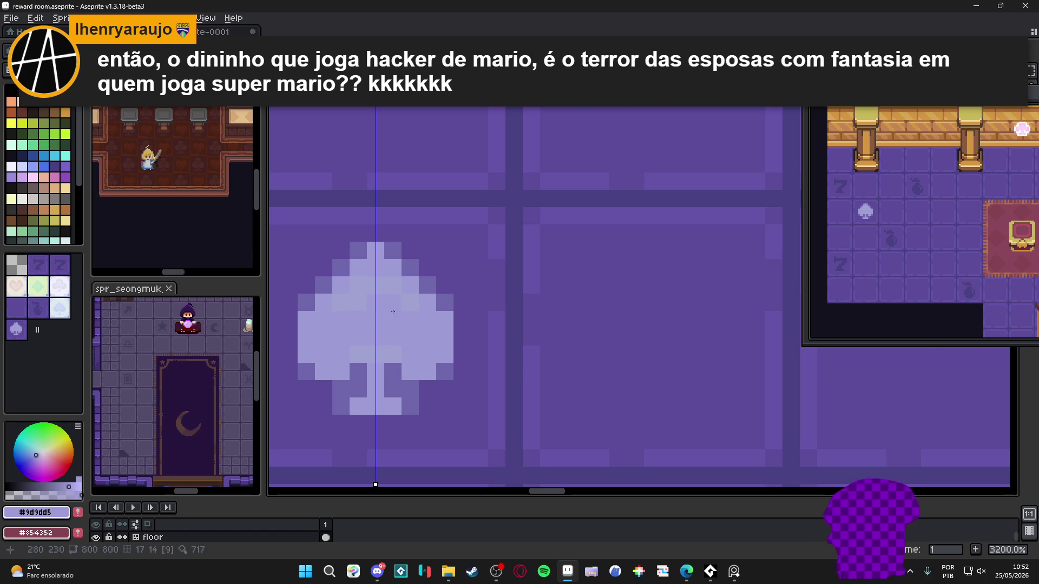
pyautogui.click(377, 303)
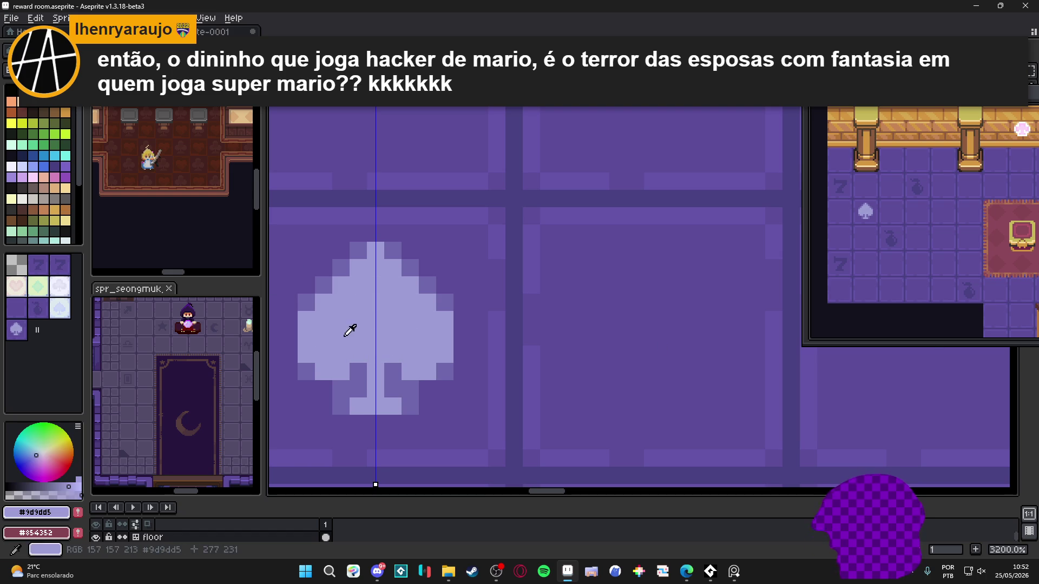
pyautogui.moveTo(346, 334); pyautogui.dragTo(356, 328)
pyautogui.hotkey('ctrl', 's')
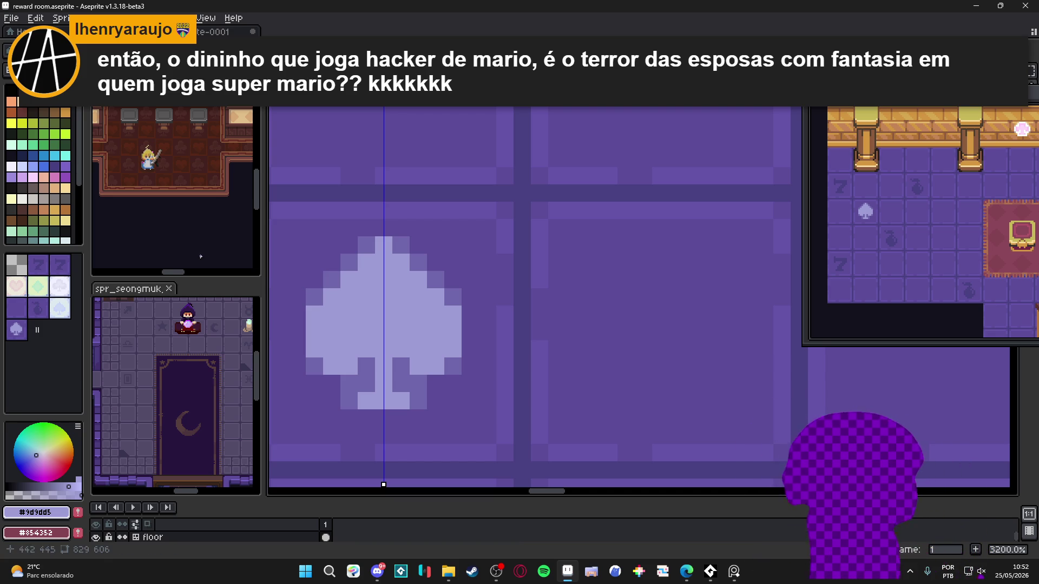
# - Lighten the spade's centre, lobes and upper pixels with the lighter lavender #a9a9db
pyautogui.click(10, 166)
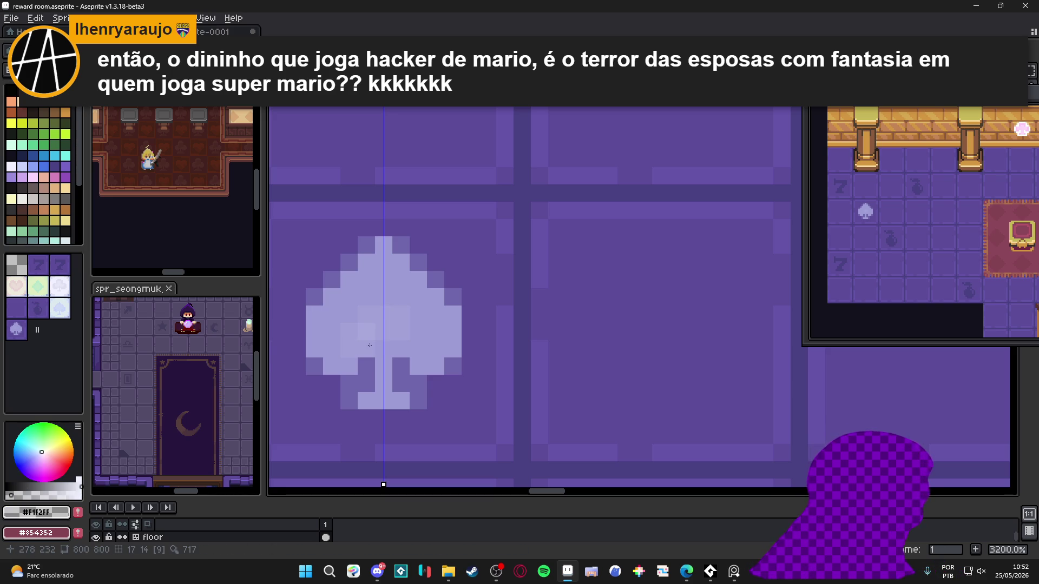
pyautogui.keyDown('alt'); pyautogui.click(380, 323); pyautogui.keyUp('alt')
pyautogui.moveTo(367, 297)
pyautogui.mouseDown()
pyautogui.moveTo(384, 297)
pyautogui.moveTo(418, 332)
pyautogui.mouseUp()
pyautogui.click(401, 297)
pyautogui.moveTo(349, 315)
pyautogui.mouseDown()
pyautogui.moveTo(349, 332)
pyautogui.moveTo(407, 342)
pyautogui.moveTo(401, 348)
pyautogui.mouseUp()
pyautogui.hotkey('ctrl', 'z')
pyautogui.click(418, 349)
pyautogui.click(349, 349)
pyautogui.click(435, 332)
pyautogui.moveTo(332, 332); pyautogui.dragTo(331, 315)
pyautogui.click(436, 314)
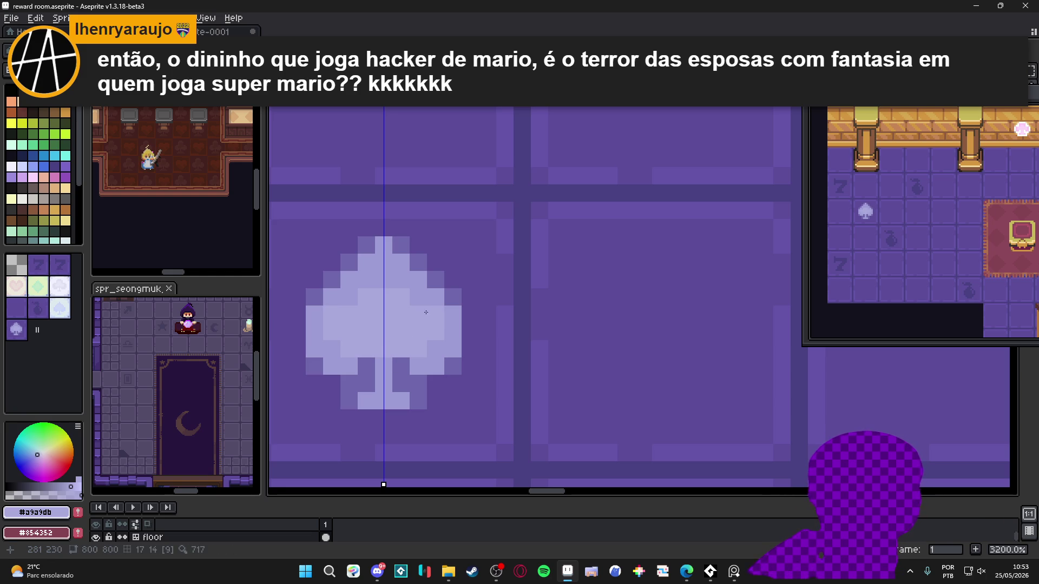
pyautogui.moveTo(396, 285); pyautogui.dragTo(391, 285)
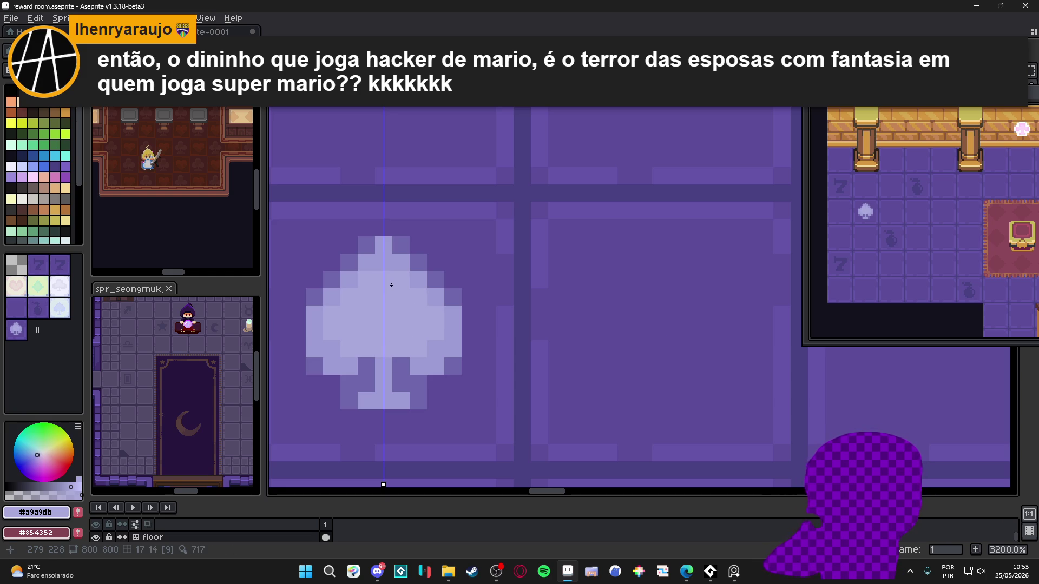
# - Brighten a pixel inside the spade with near-white #F1F2FF and sample the light centre colour
pyautogui.click(22, 199)
pyautogui.click(22, 172)
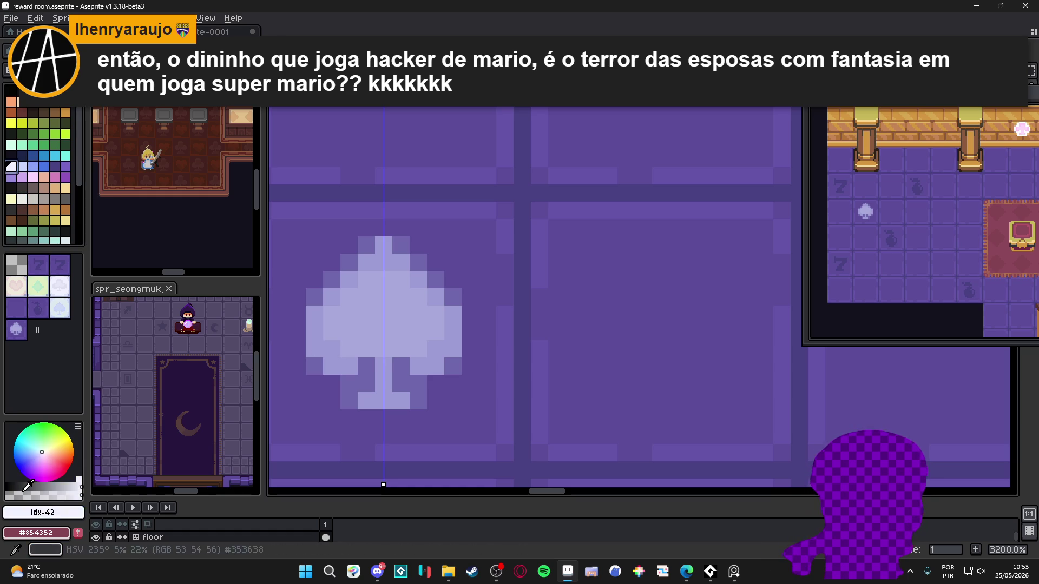
pyautogui.click(397, 355)
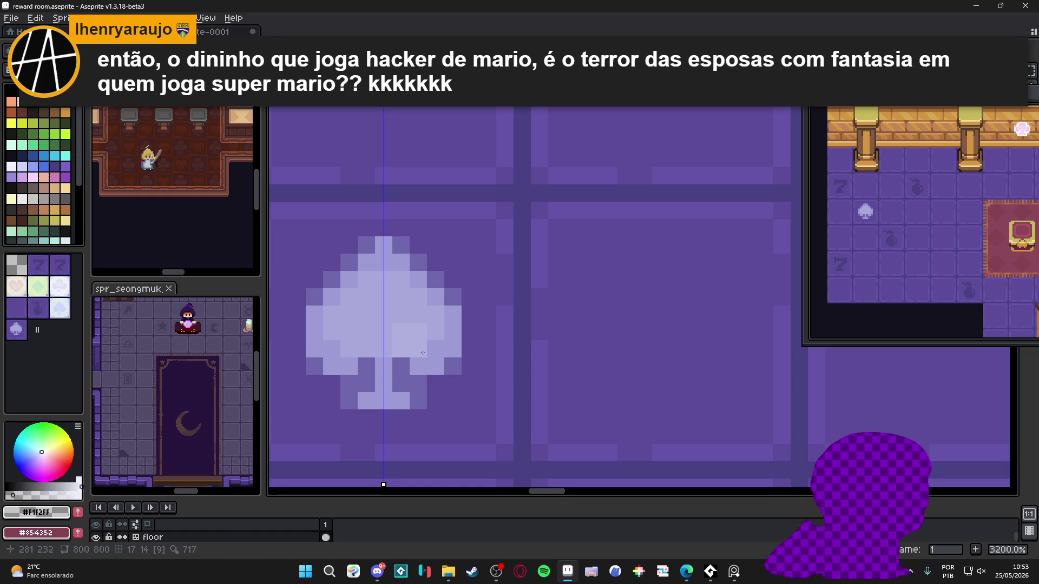
pyautogui.keyDown('alt'); pyautogui.click(392, 348); pyautogui.keyUp('alt')
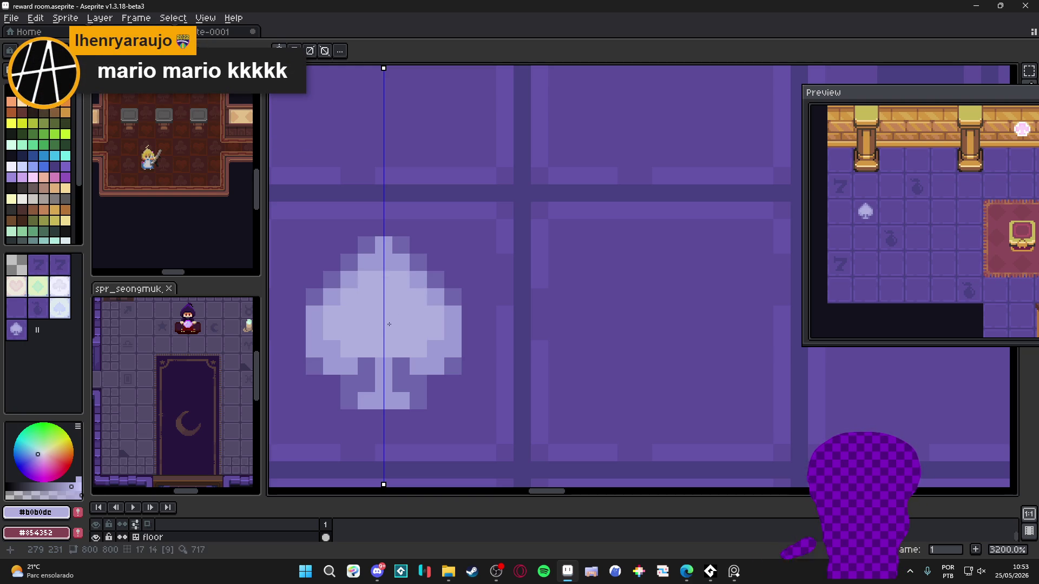
pyautogui.click(380, 360)
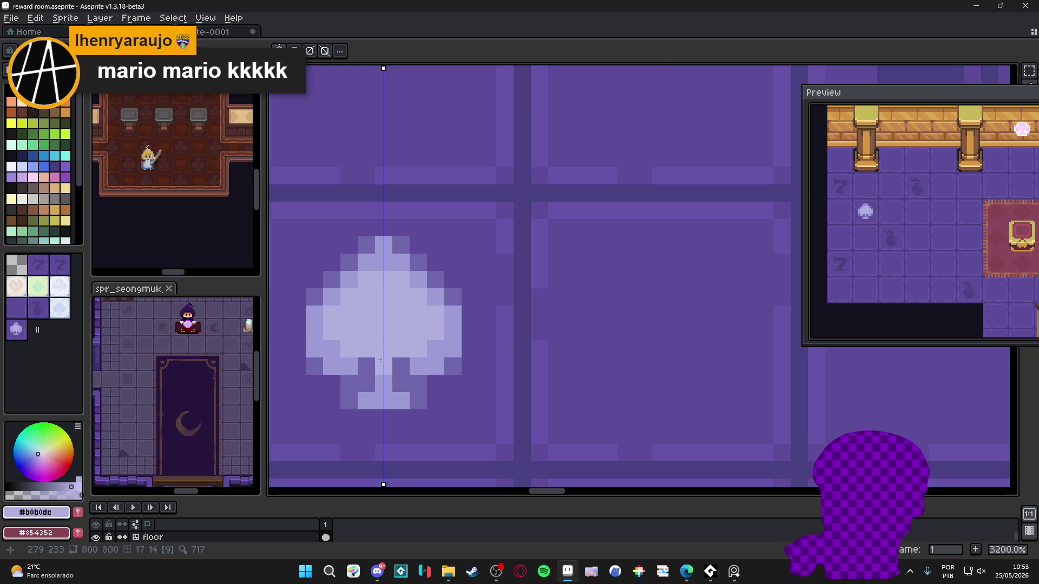
# - Repaint several spade pixels in the darker outer lavender #9d9dd5
pyautogui.keyDown('alt'); pyautogui.click(314, 329); pyautogui.keyUp('alt')
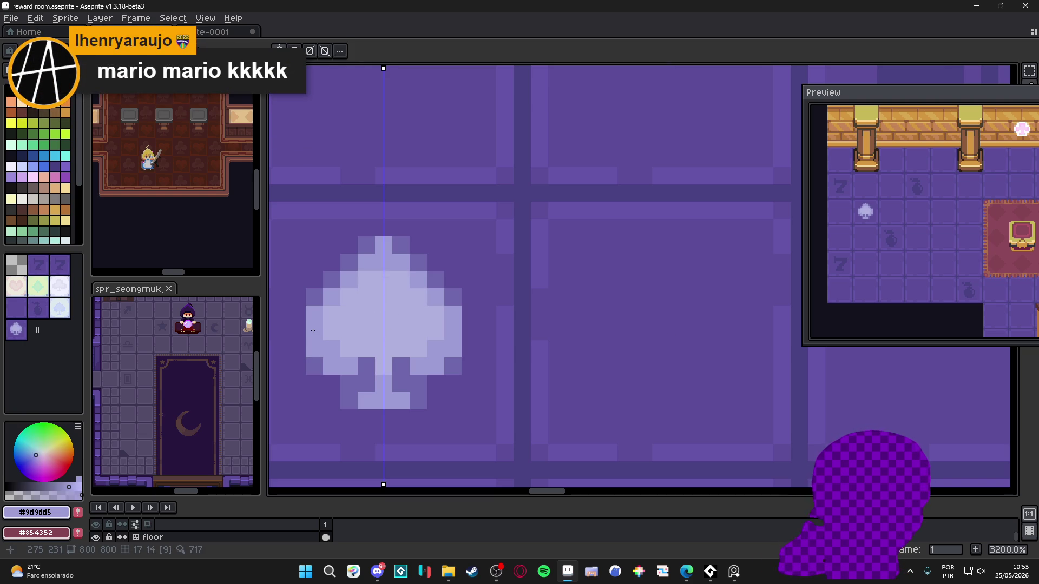
pyautogui.click(323, 325)
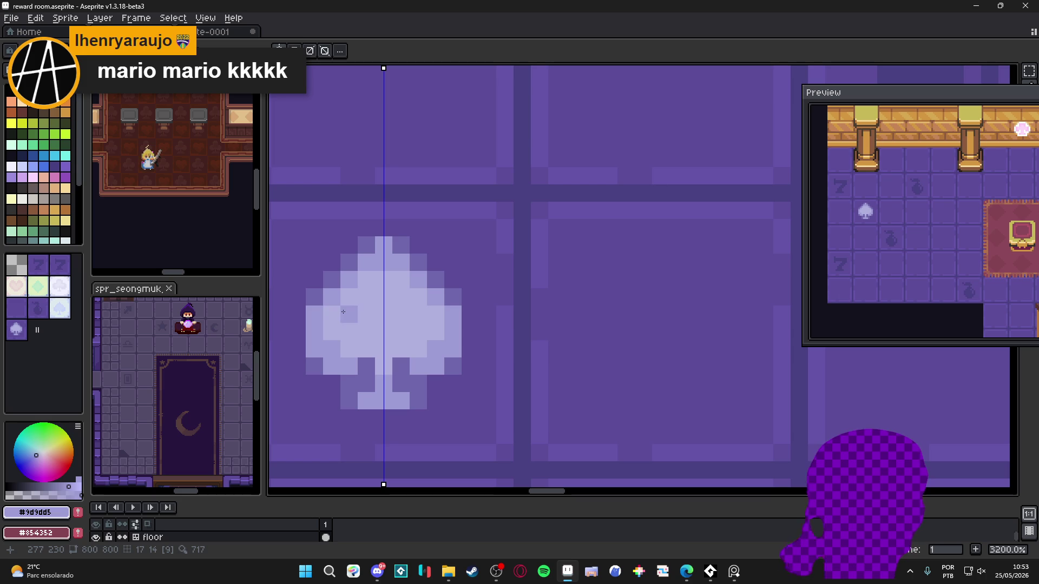
pyautogui.click(436, 323)
pyautogui.click(418, 297)
pyautogui.click(346, 297)
pyautogui.click(363, 281)
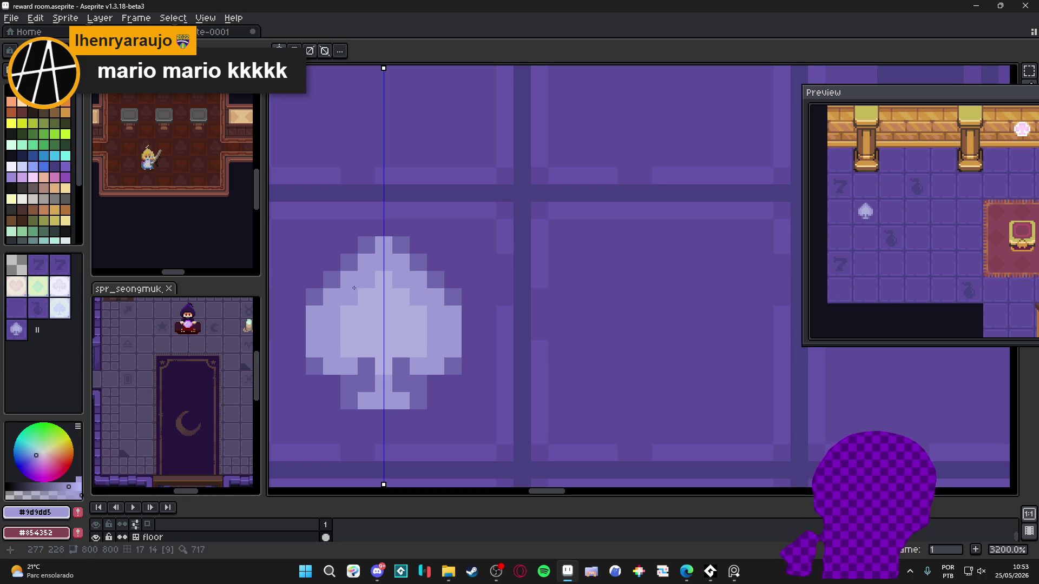
# - Paint a mirrored light pixel on the spade, undo it, and lighten a neighbouring pixel instead
pyautogui.keyDown('alt'); pyautogui.click(368, 339); pyautogui.keyUp('alt')
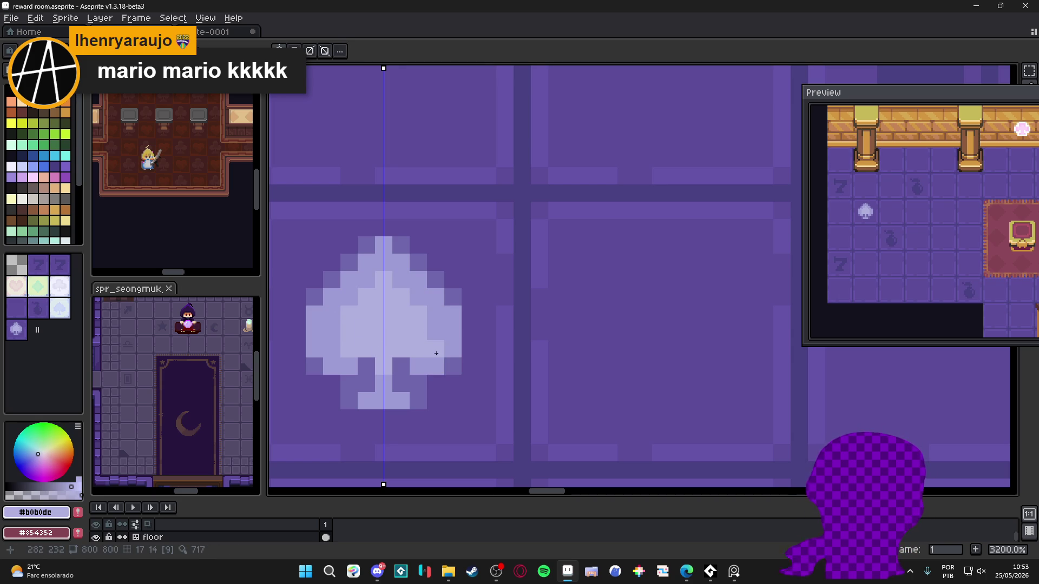
pyautogui.click(435, 337)
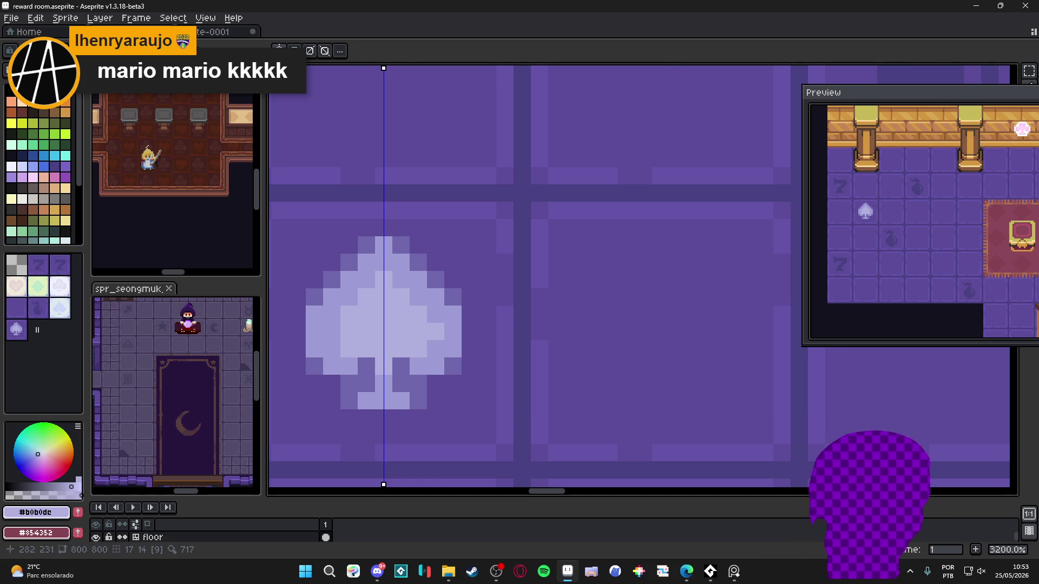
pyautogui.scroll(-4, 444, 325)
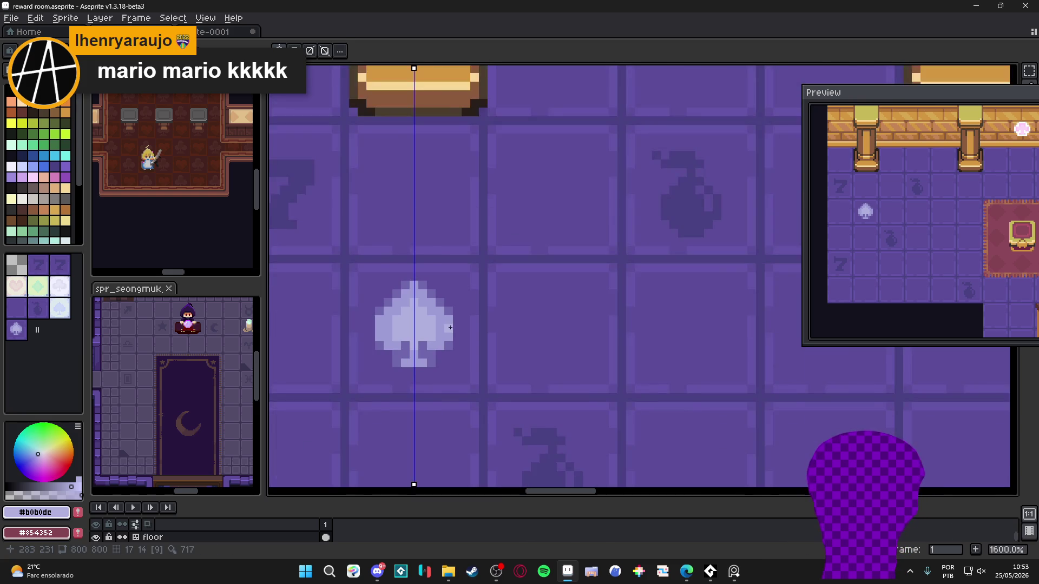
pyautogui.scroll(3, 445, 326)
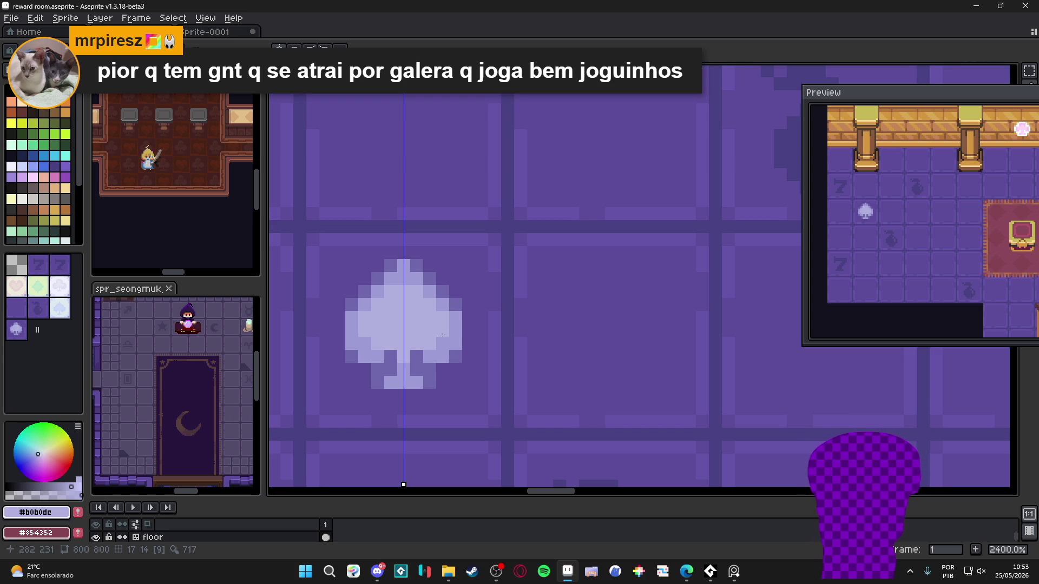
pyautogui.hotkey('ctrl', 'z')
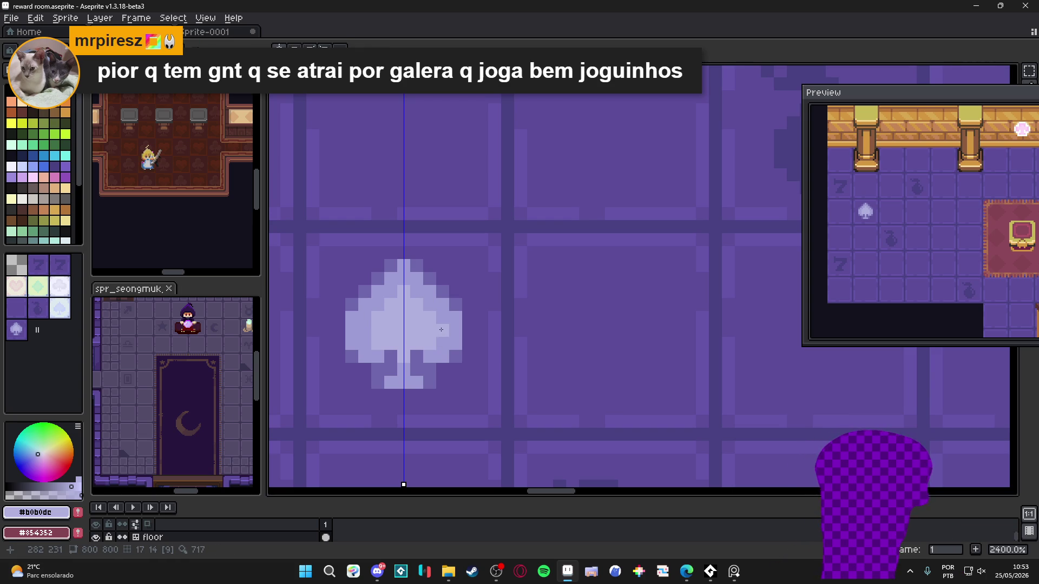
pyautogui.click(442, 329)
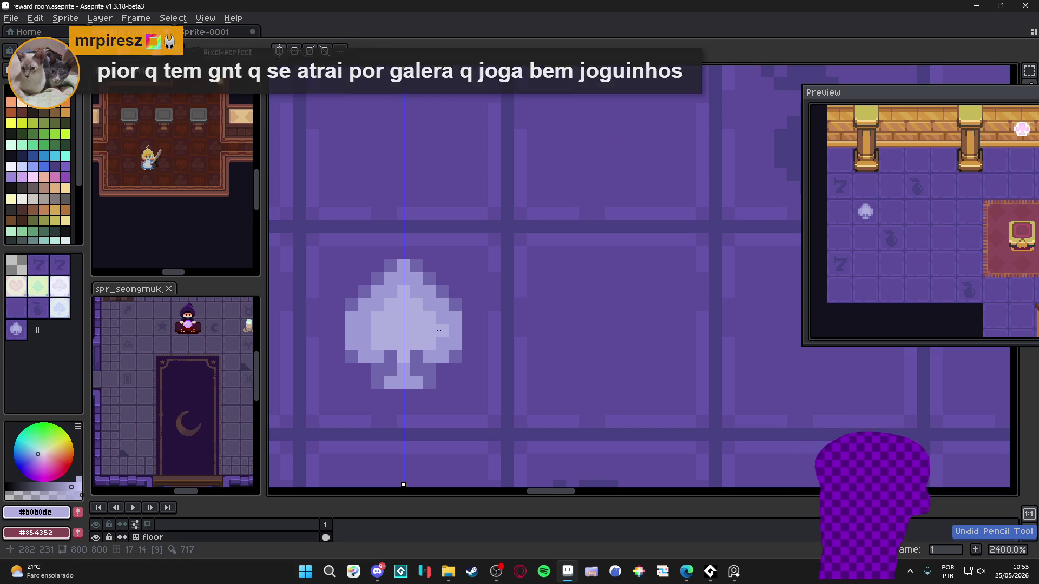
pyautogui.scroll(-3, 442, 334)
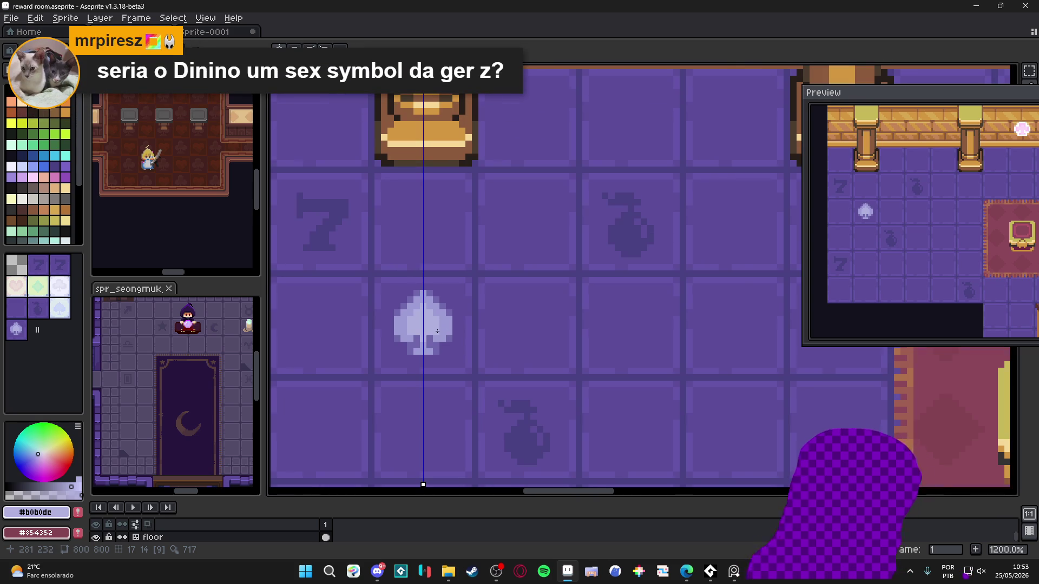
pyautogui.scroll(3, 438, 331)
pyautogui.scroll(-3, 437, 331)
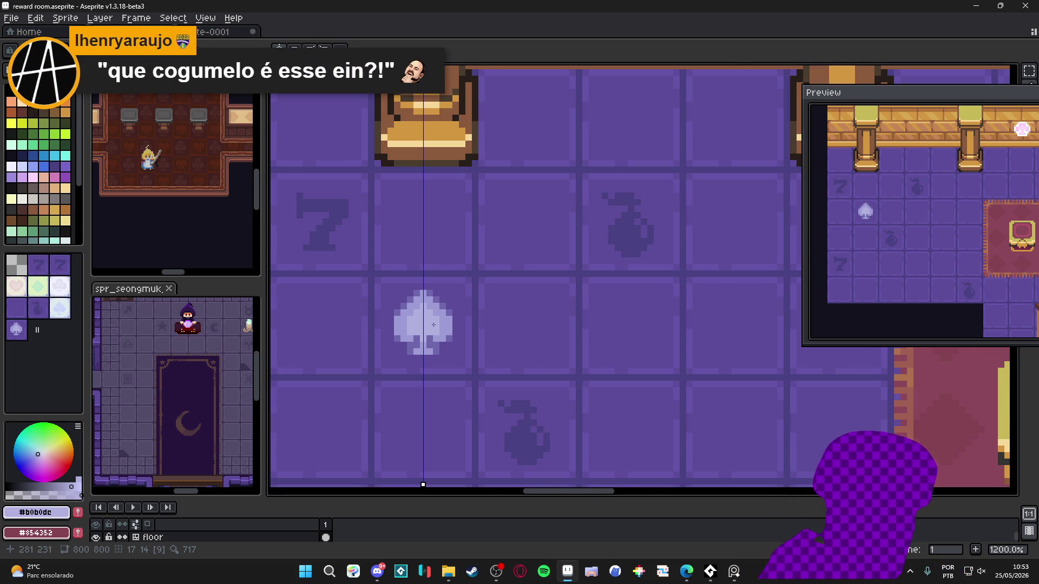
pyautogui.scroll(-4, 433, 325)
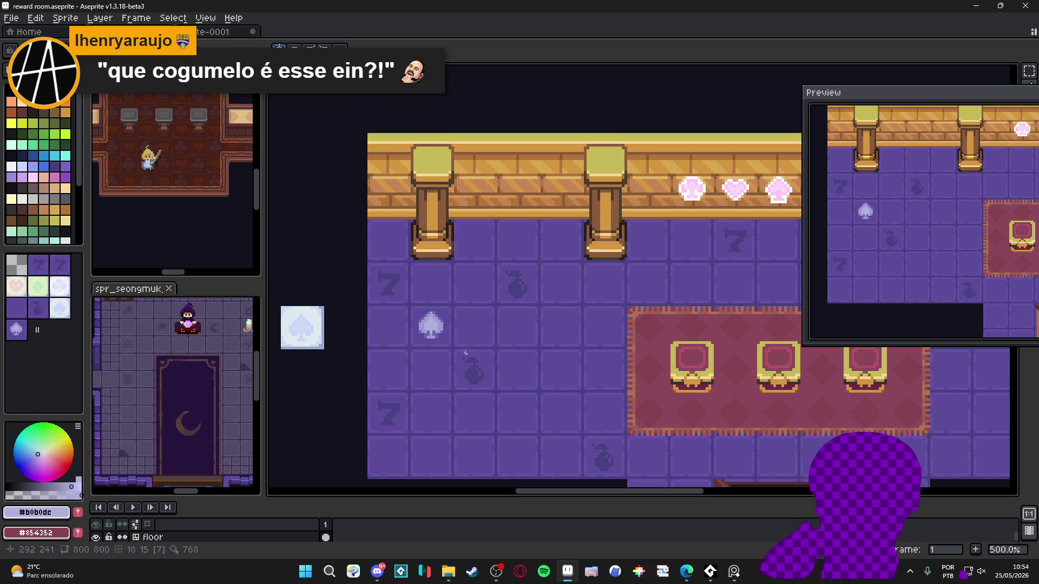
pyautogui.scroll(3, 469, 339)
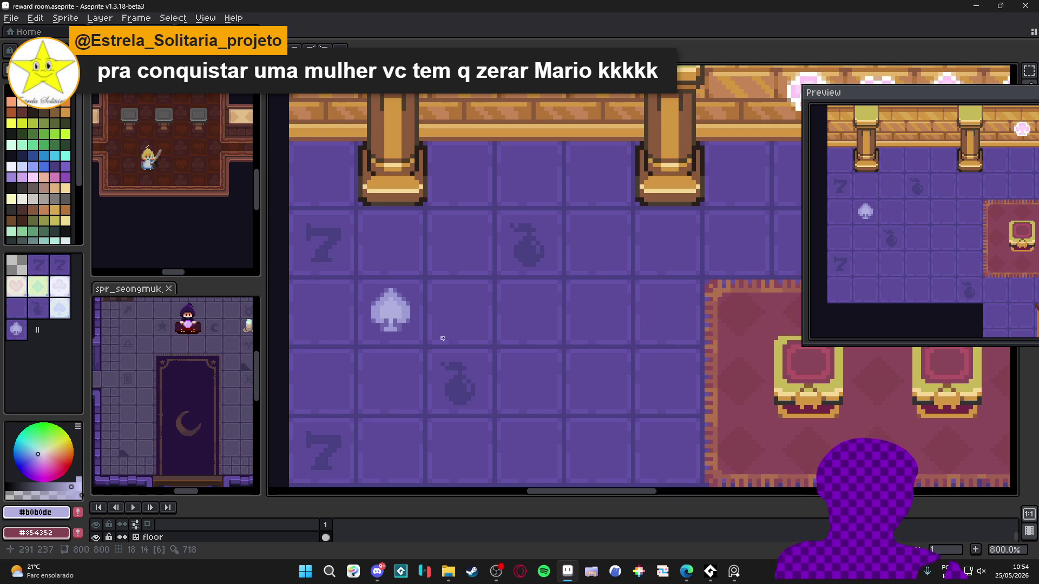
pyautogui.scroll(-4, 420, 299)
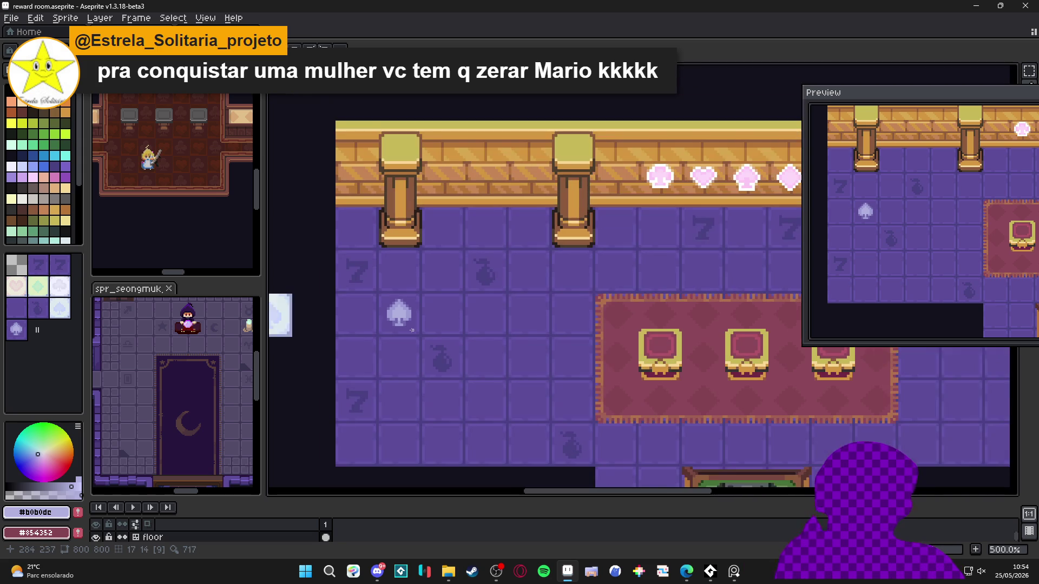
pyautogui.scroll(-1, 523, 298)
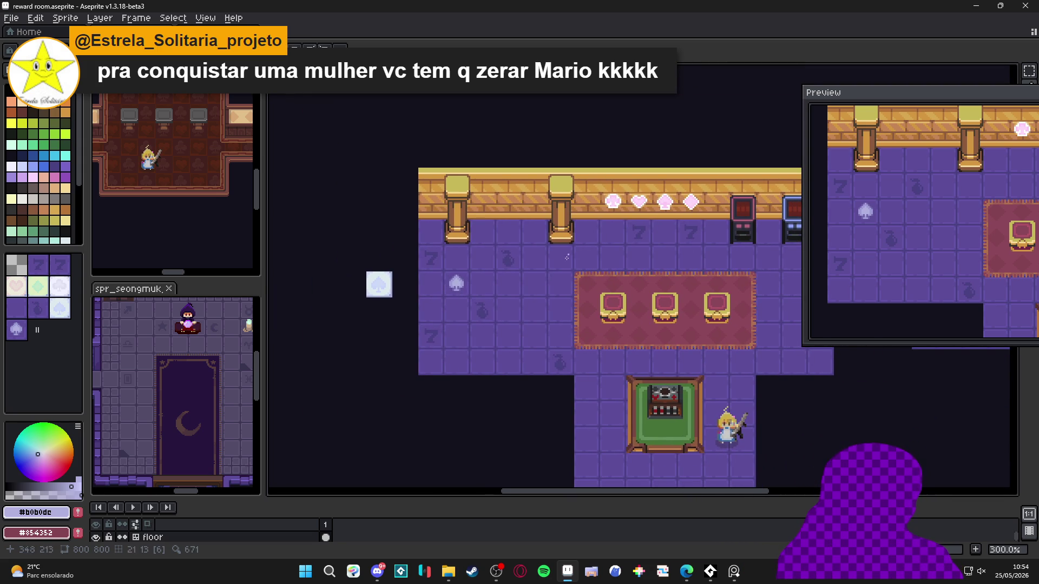
pyautogui.scroll(-1, 374, 276)
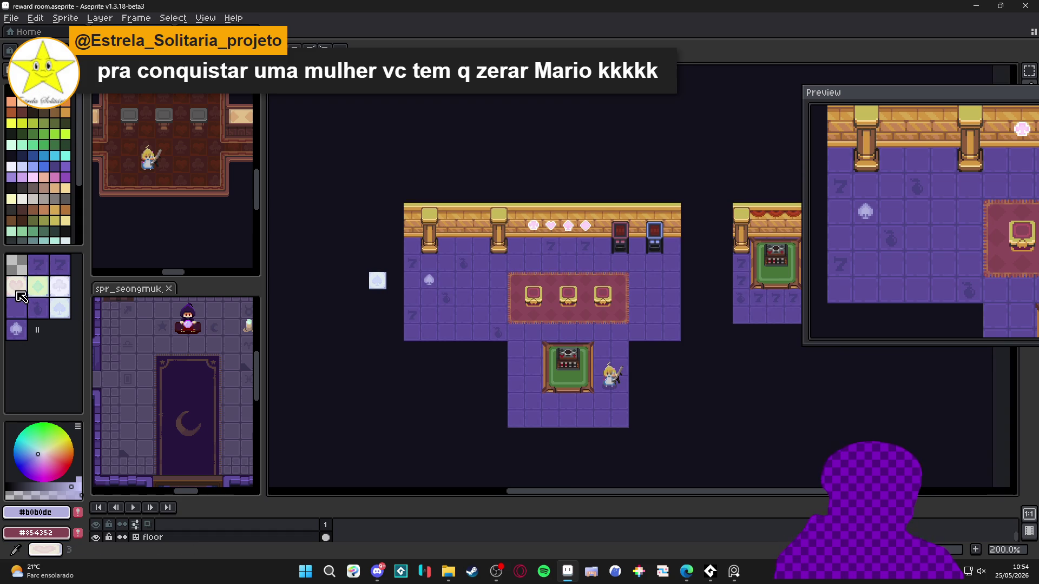
# - Stamp the heart tile beside the spade sample and move it diagonally below the spade
pyautogui.click(16, 286)
pyautogui.scroll(2, 389, 347)
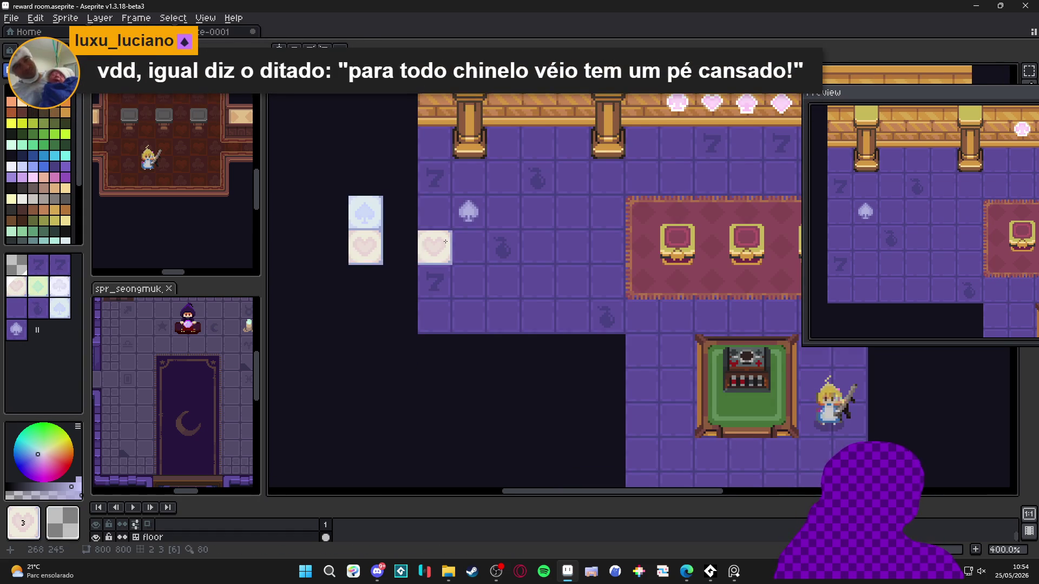
pyautogui.scroll(1, 436, 248)
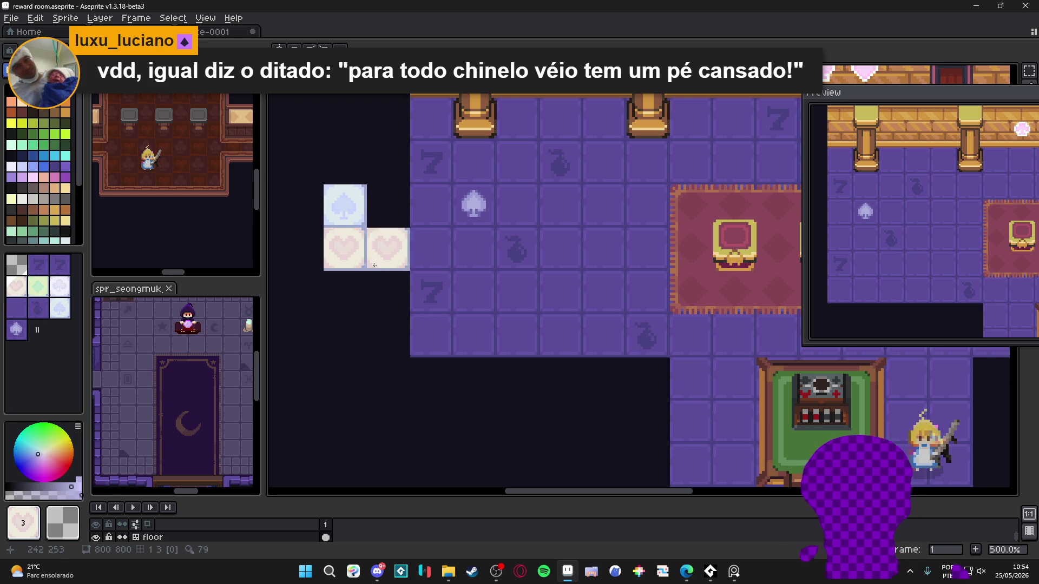
pyautogui.click(44, 188)
pyautogui.scroll(1, 382, 256)
pyautogui.scroll(1, 383, 255)
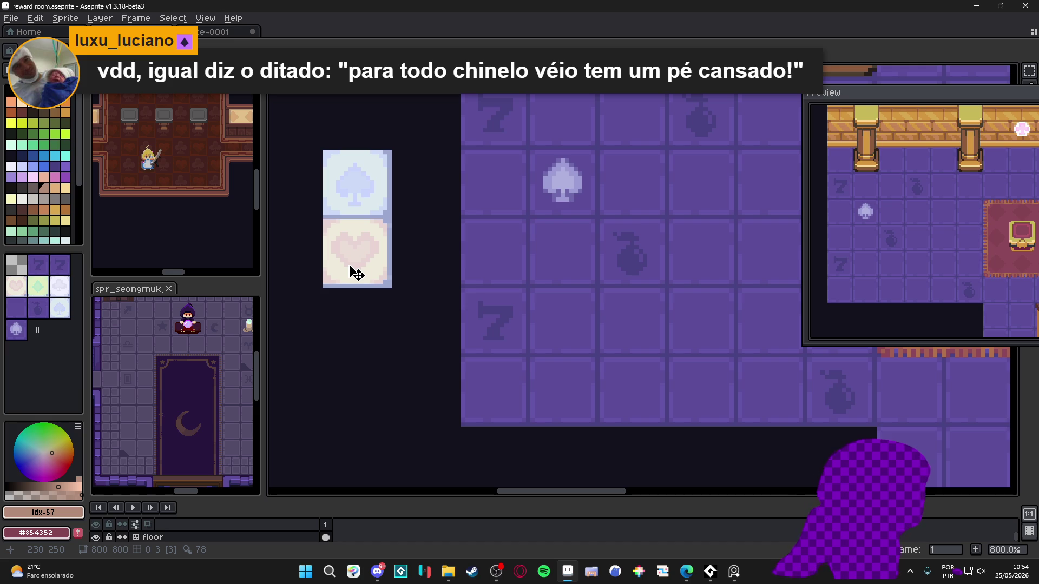
pyautogui.click(16, 287)
pyautogui.click(446, 262)
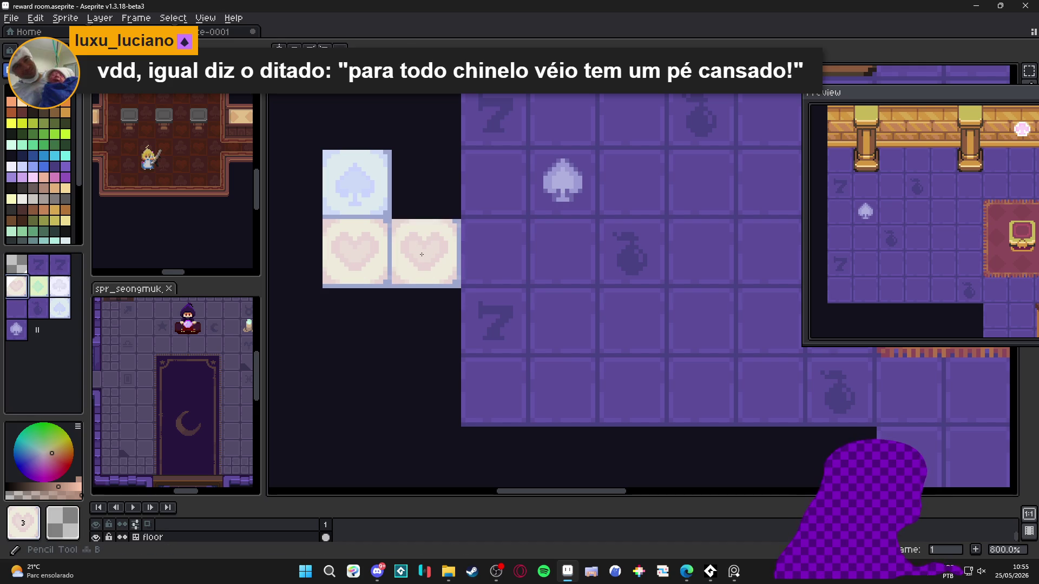
pyautogui.press('v')
pyautogui.moveTo(494, 255); pyautogui.dragTo(440, 297)
# - Move the room preview fully into view and narrow its width
pyautogui.moveTo(820, 250); pyautogui.dragTo(836, 253)
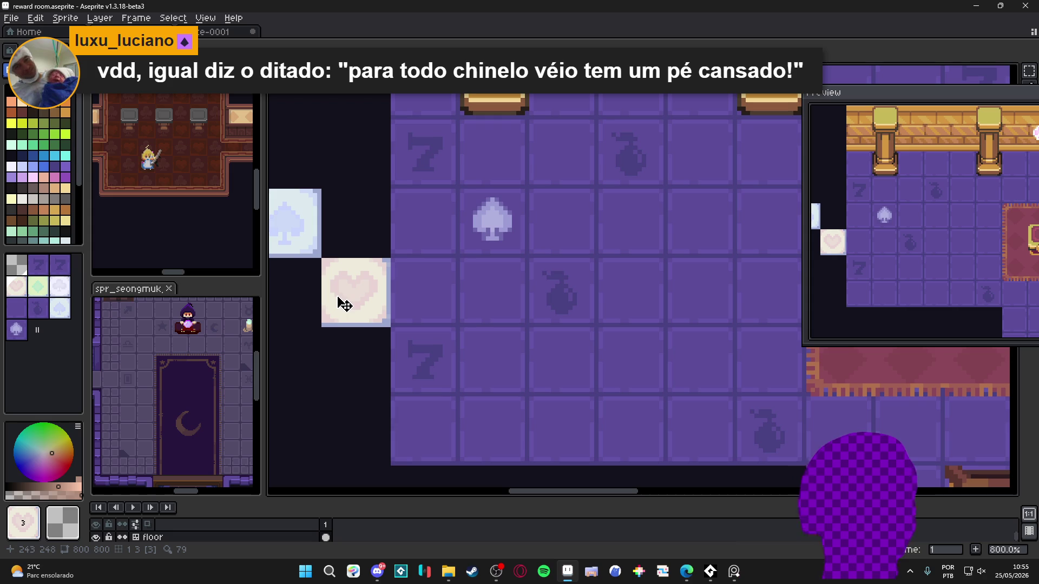
pyautogui.scroll(2, 355, 290)
pyautogui.scroll(-2, 359, 295)
pyautogui.scroll(2, 365, 302)
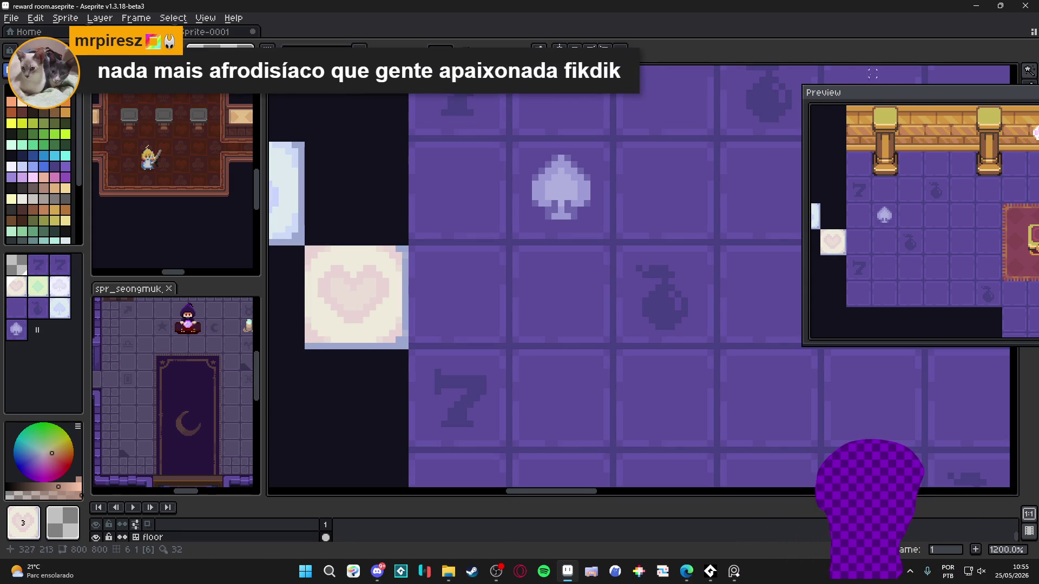
pyautogui.moveTo(911, 98)
pyautogui.mouseDown()
pyautogui.moveTo(775, 76)
pyautogui.moveTo(789, 90)
pyautogui.mouseUp()
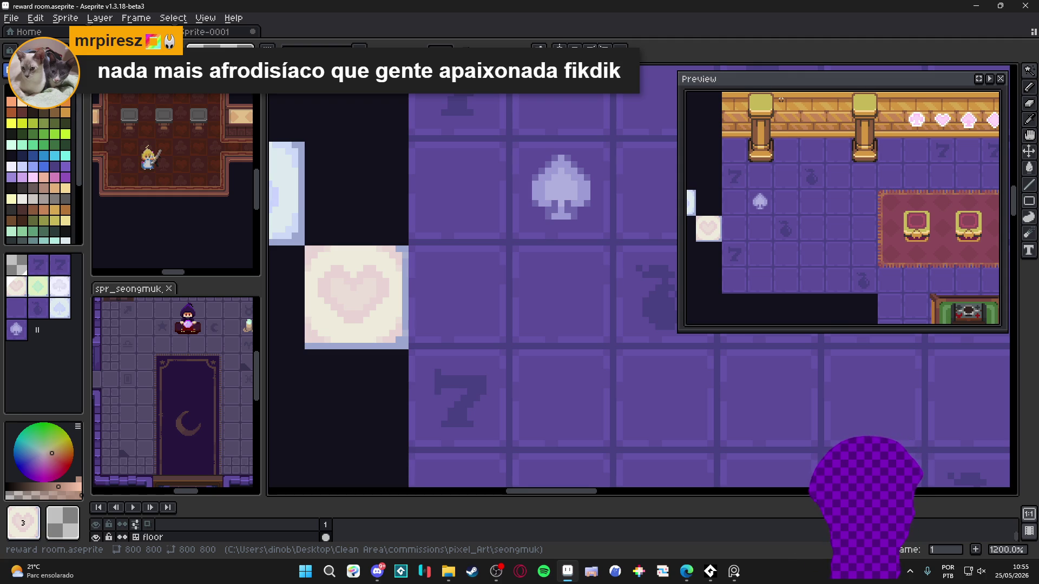
pyautogui.moveTo(676, 159); pyautogui.dragTo(755, 159)
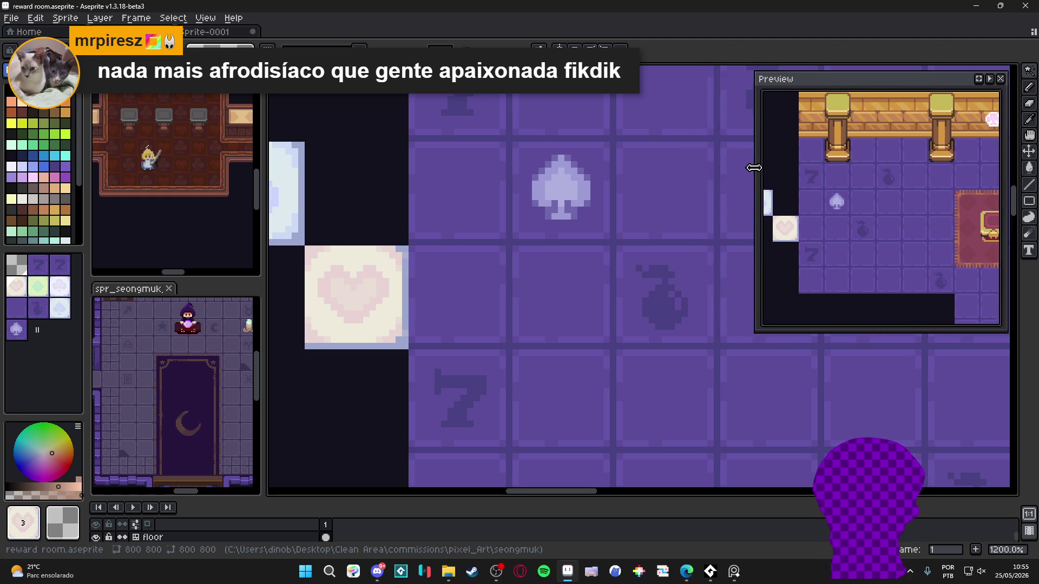
pyautogui.moveTo(624, 223); pyautogui.dragTo(602, 224)
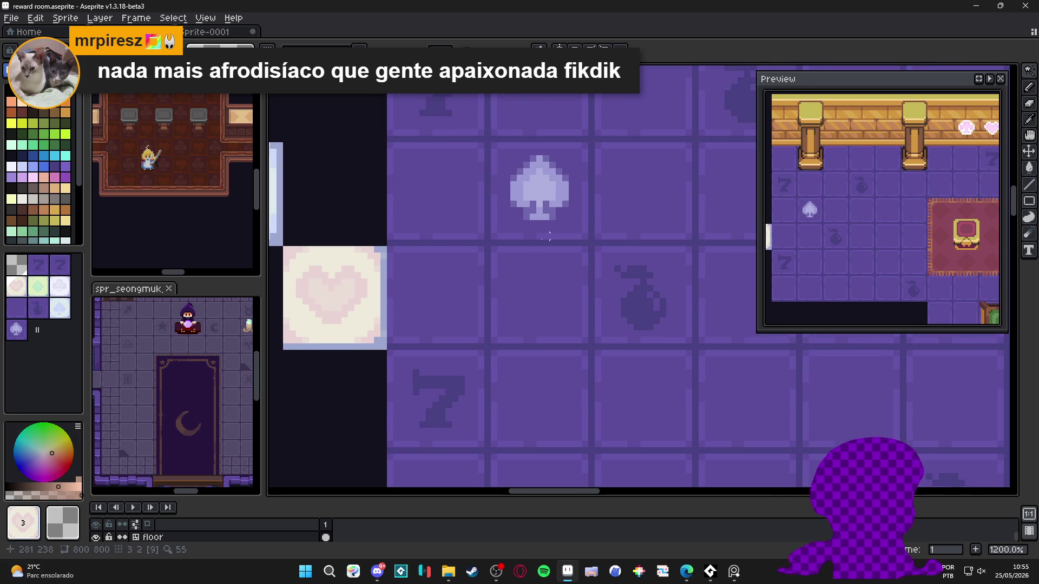
# - Select the heart by colour, paste a copy onto the floor tile below the spade, then undo it
pyautogui.press('b')
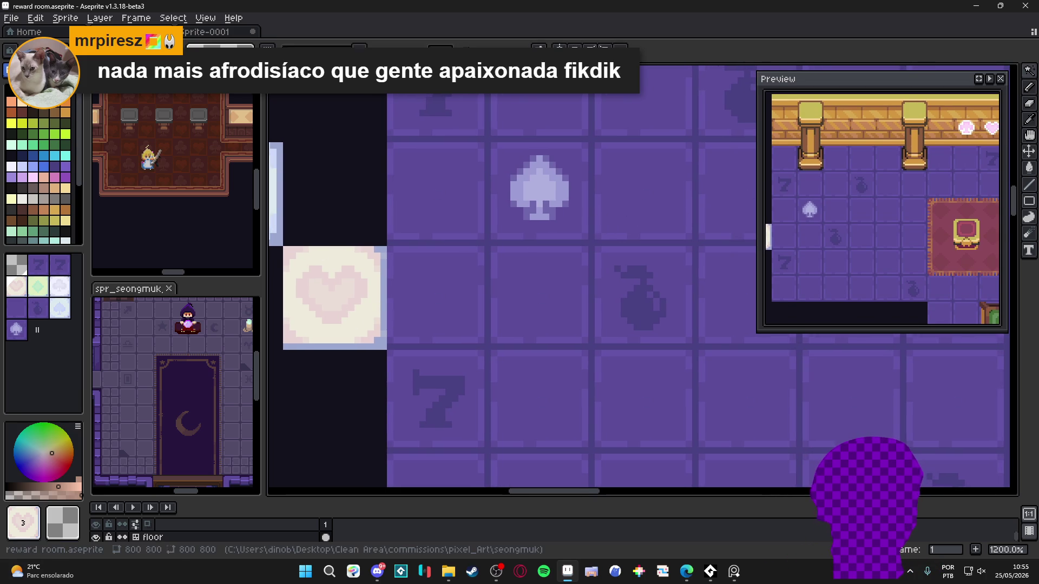
pyautogui.keyDown('alt'); pyautogui.click(351, 281); pyautogui.keyUp('alt')
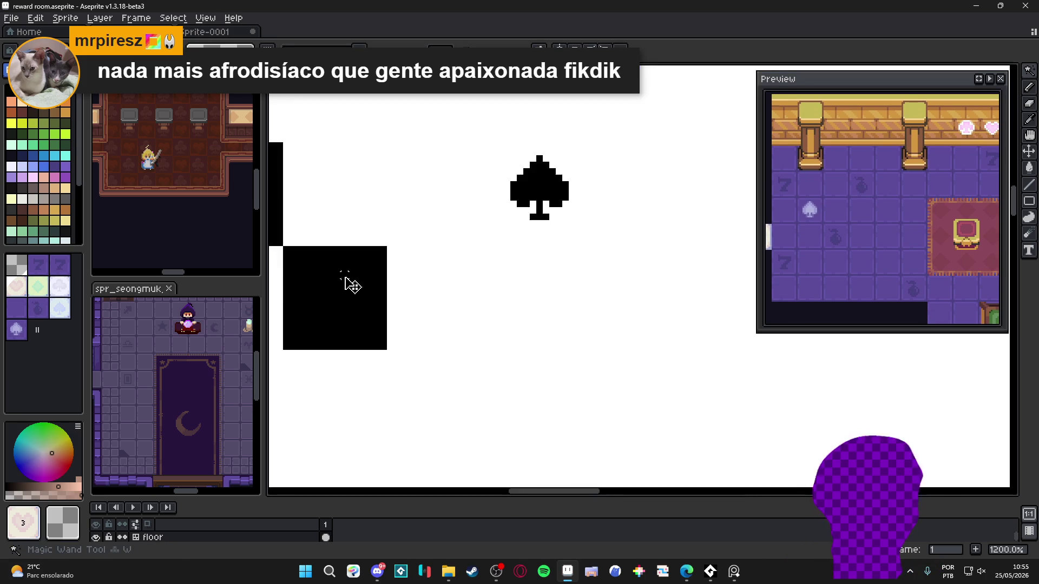
pyautogui.click(336, 307)
pyautogui.scroll(2, 364, 280)
pyautogui.scroll(-2, 376, 284)
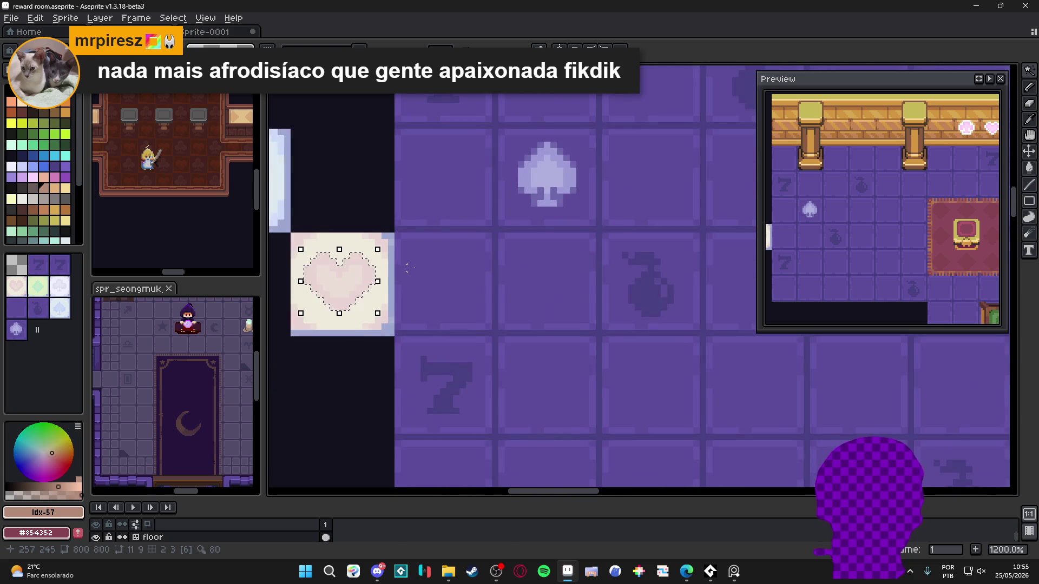
pyautogui.moveTo(306, 292); pyautogui.dragTo(498, 292)
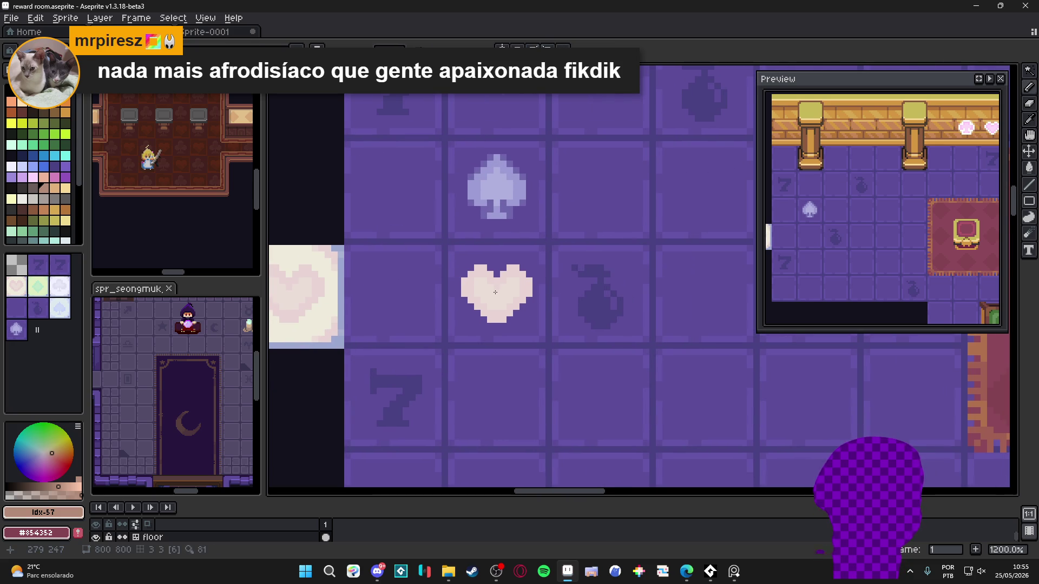
pyautogui.click(495, 293)
pyautogui.scroll(-5, 514, 325)
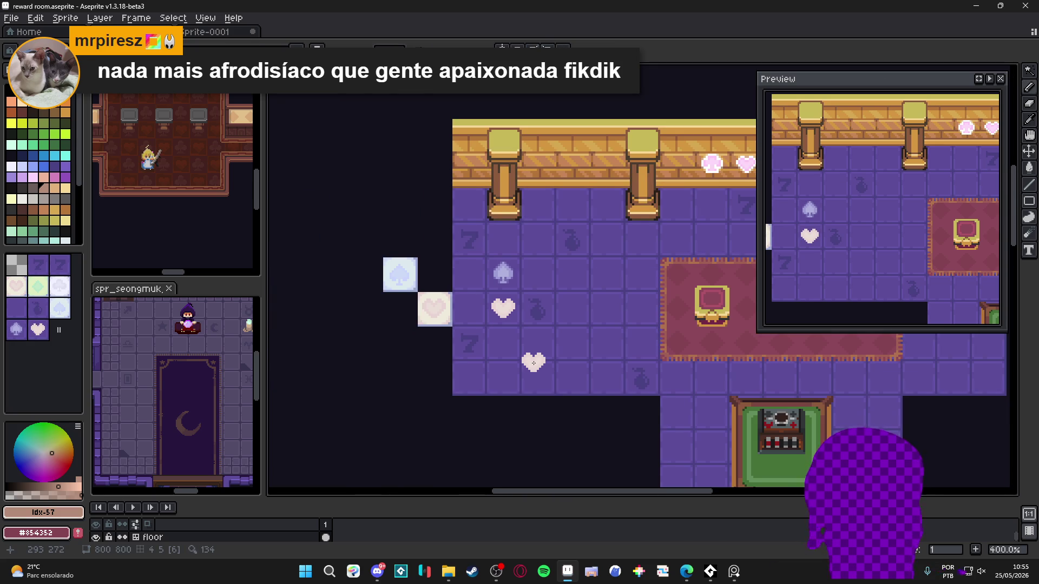
pyautogui.hotkey('ctrl', 'z')
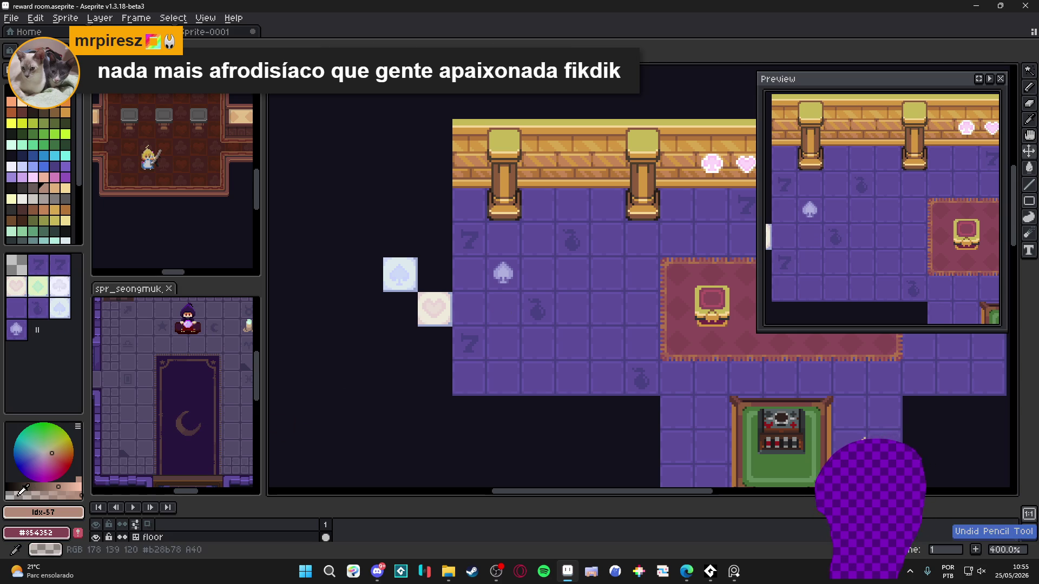
pyautogui.scroll(3, 502, 303)
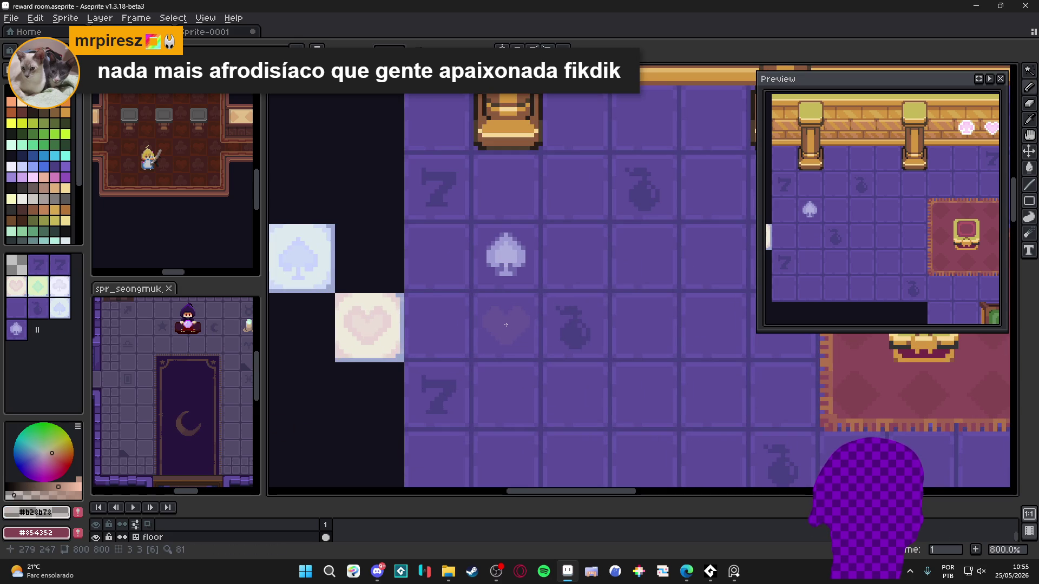
# - Paint the dusky heart onto the floor tile below the spade and enable vertical symmetry with Alt+S
pyautogui.click(505, 324)
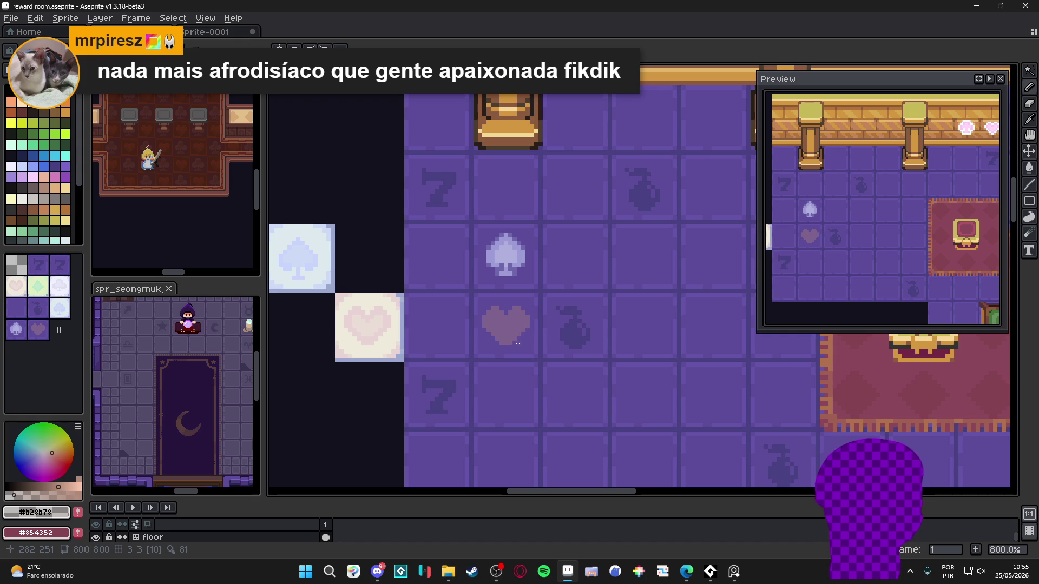
pyautogui.scroll(-2, 513, 191)
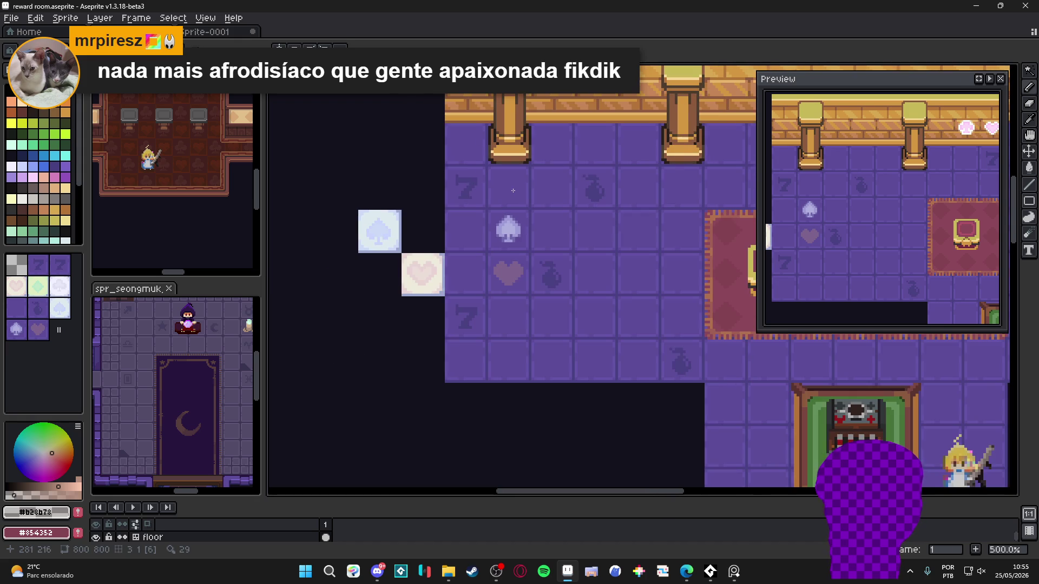
pyautogui.hotkey('alt', 's')
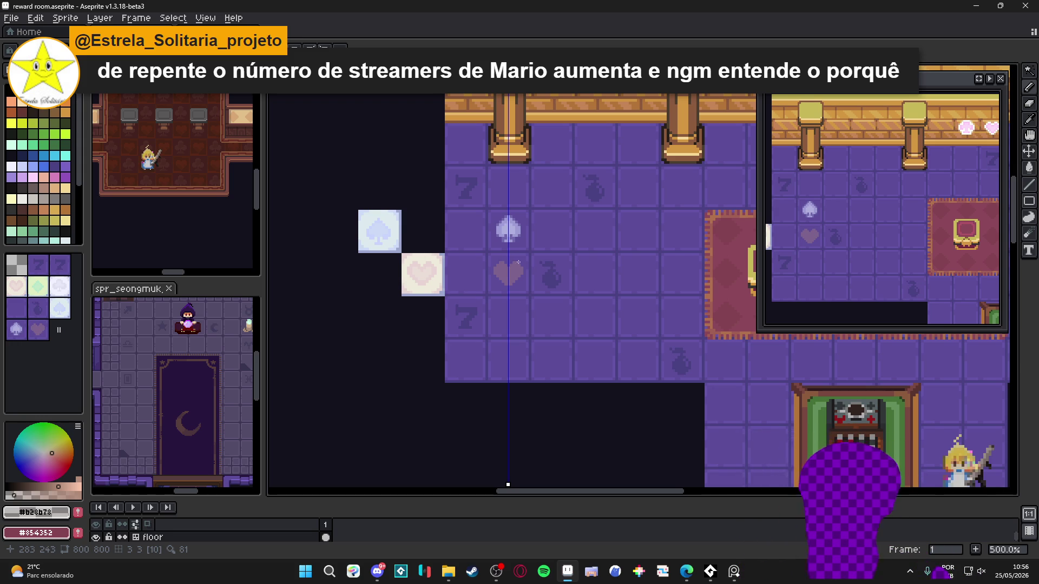
# - Trim the heart's right side with a line of floor purple
pyautogui.scroll(4, 513, 255)
pyautogui.keyDown('alt'); pyautogui.click(523, 275); pyautogui.keyUp('alt')
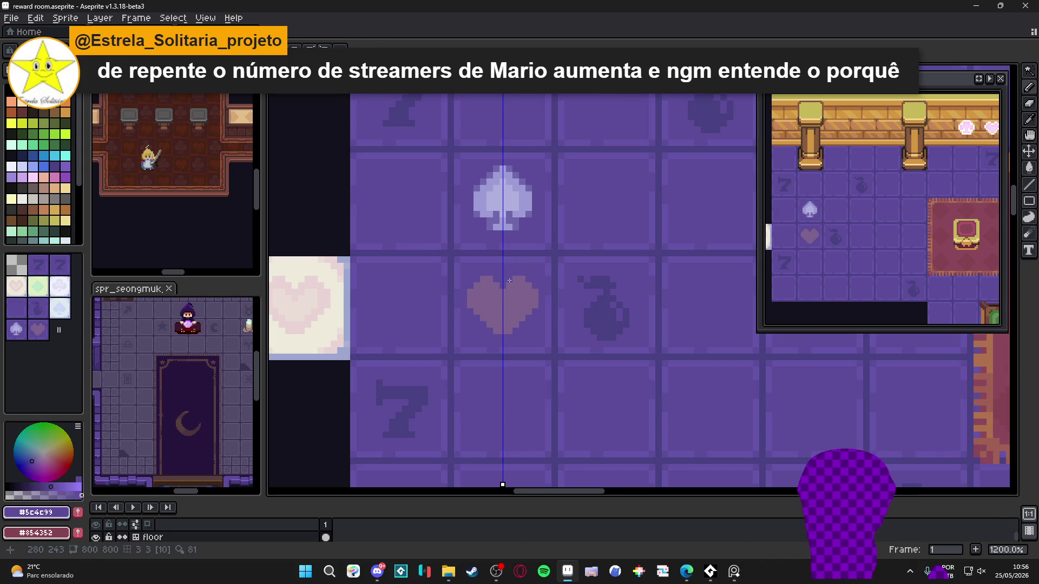
pyautogui.moveTo(529, 314); pyautogui.dragTo(503, 333)
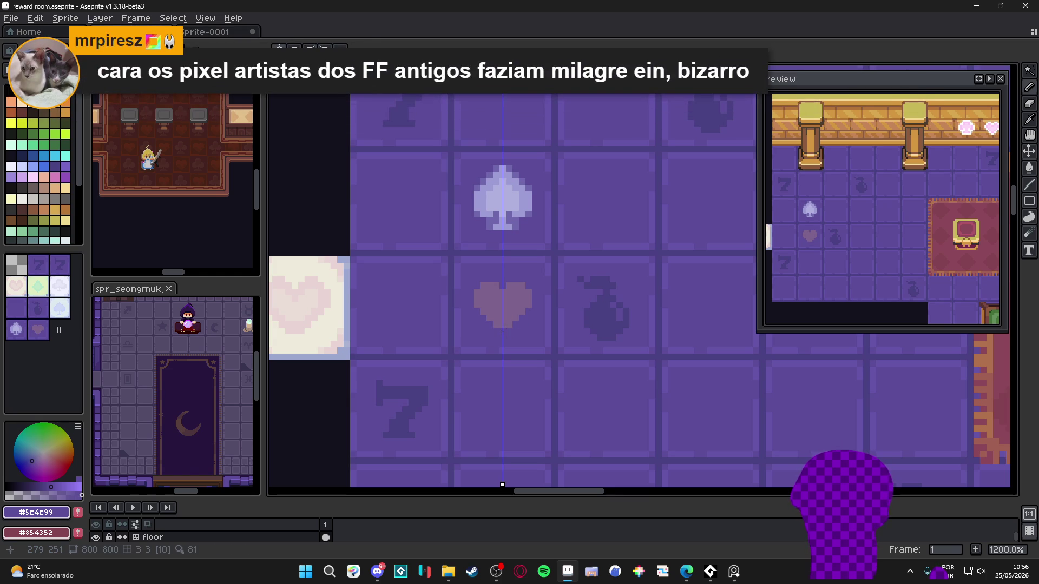
# - Choose a lighter pink and extend the heart's light centre one column left
pyautogui.scroll(3, 493, 322)
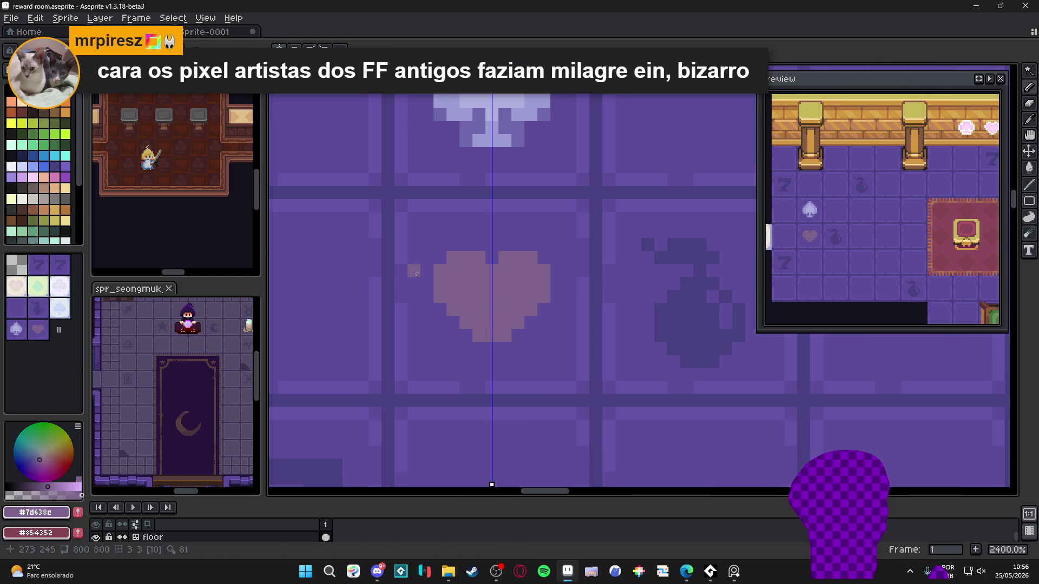
pyautogui.click(54, 180)
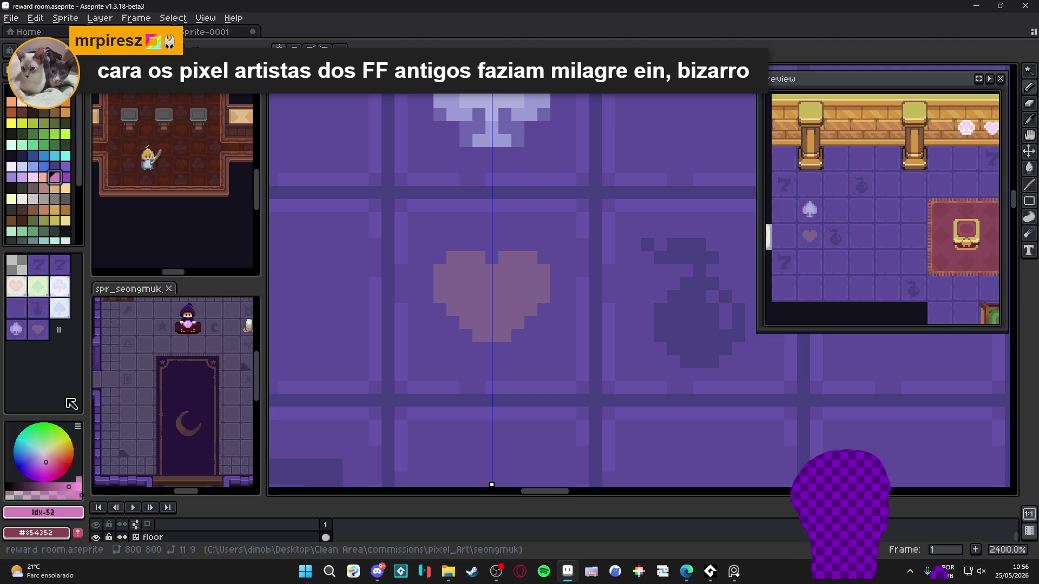
pyautogui.click(14, 493)
pyautogui.scroll(3, 513, 302)
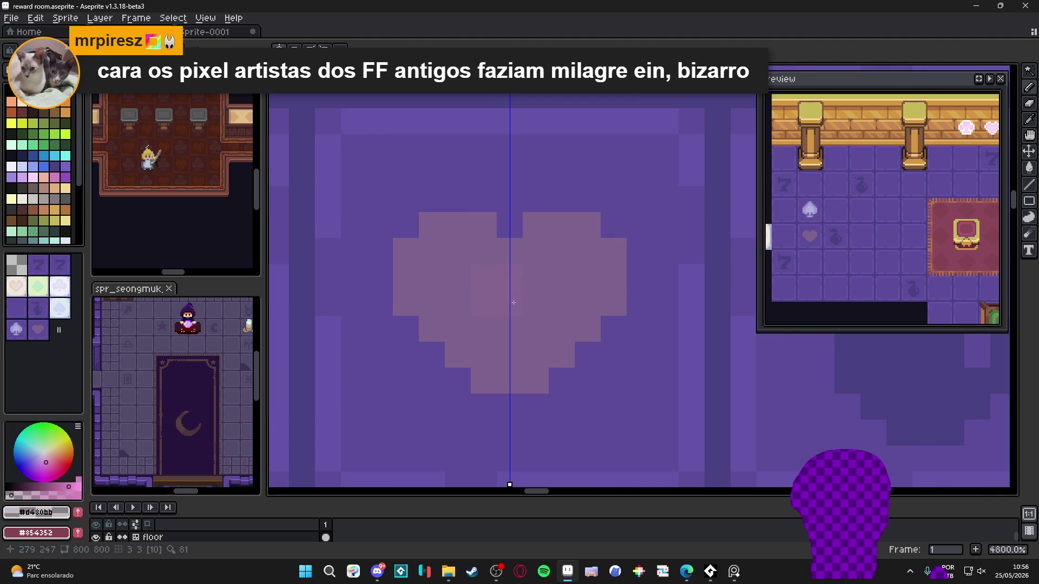
pyautogui.keyDown('alt'); pyautogui.click(514, 290); pyautogui.keyUp('alt')
pyautogui.click(490, 293)
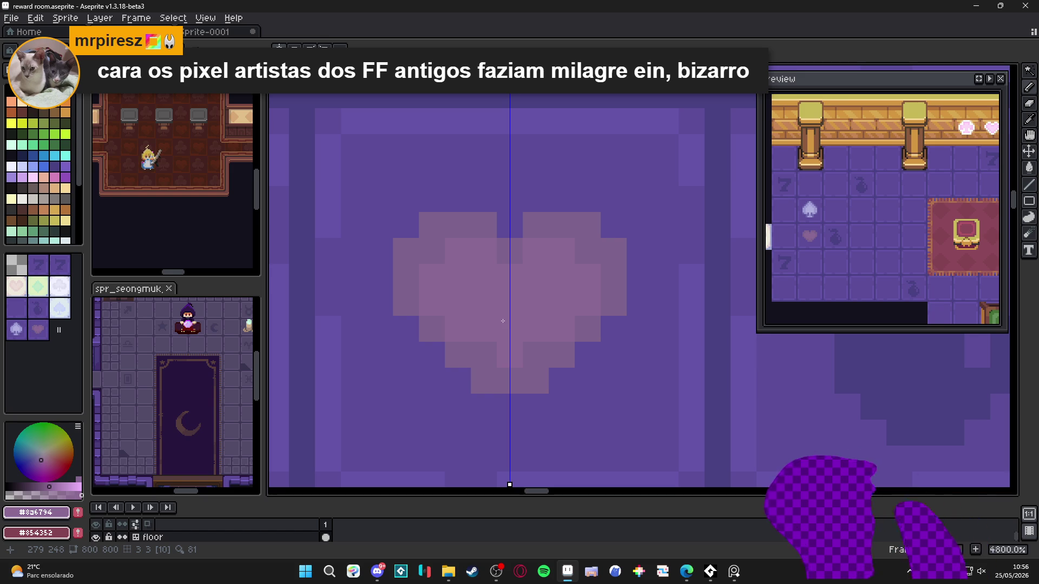
# - Eyedropper the heart's darker and lighter pink shades, including its edge colour
pyautogui.keyDown('alt'); pyautogui.click(460, 337); pyautogui.keyUp('alt')
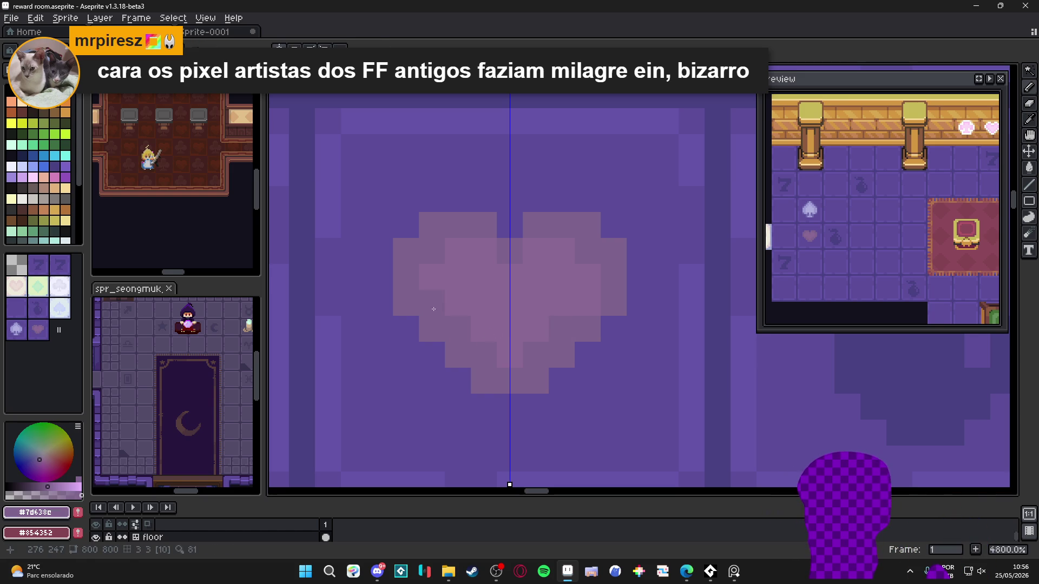
pyautogui.keyDown('alt'); pyautogui.click(477, 315); pyautogui.keyUp('alt')
pyautogui.scroll(-4, 477, 315)
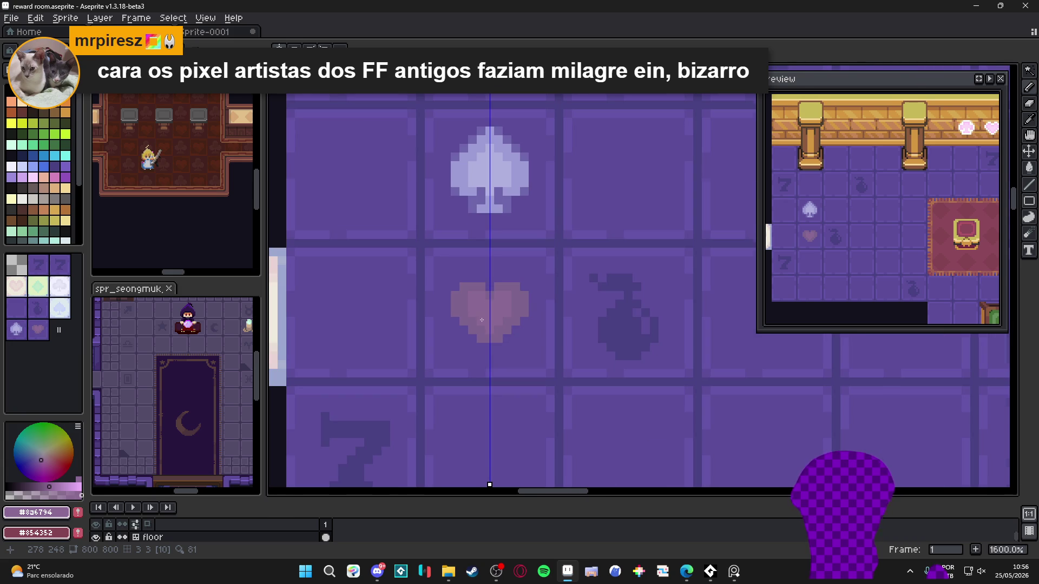
pyautogui.scroll(4, 482, 319)
pyautogui.scroll(-5, 482, 320)
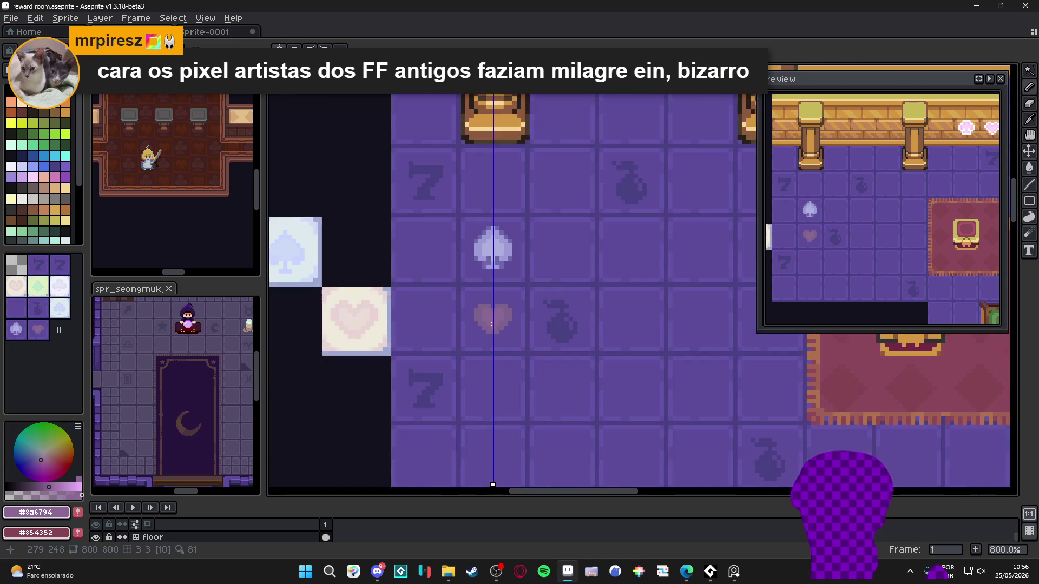
pyautogui.scroll(5, 488, 309)
pyautogui.keyDown('alt'); pyautogui.click(476, 282); pyautogui.keyUp('alt')
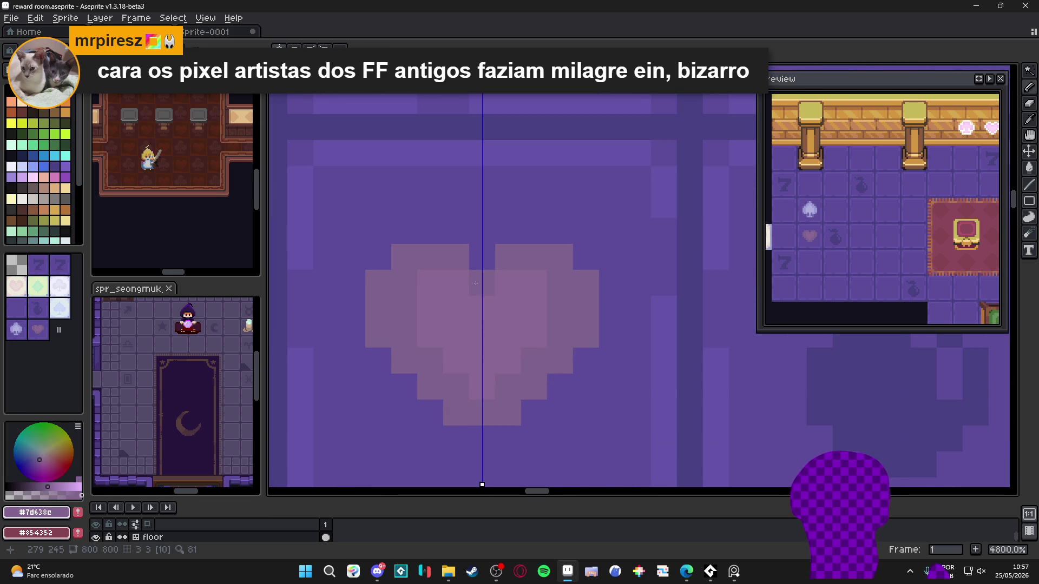
pyautogui.scroll(-4, 519, 282)
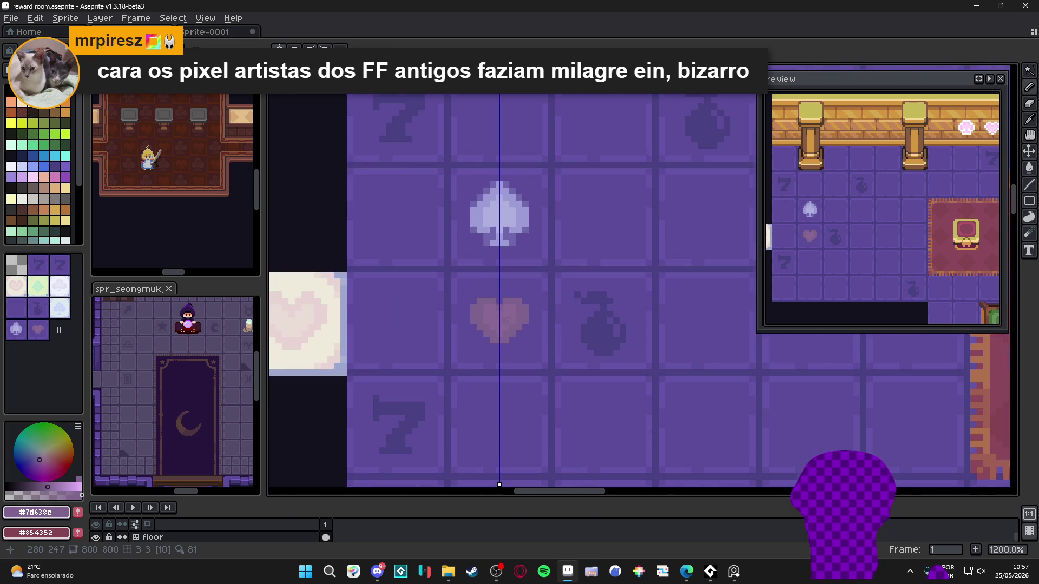
pyautogui.scroll(4, 525, 333)
pyautogui.keyDown('alt'); pyautogui.click(499, 301); pyautogui.keyUp('alt')
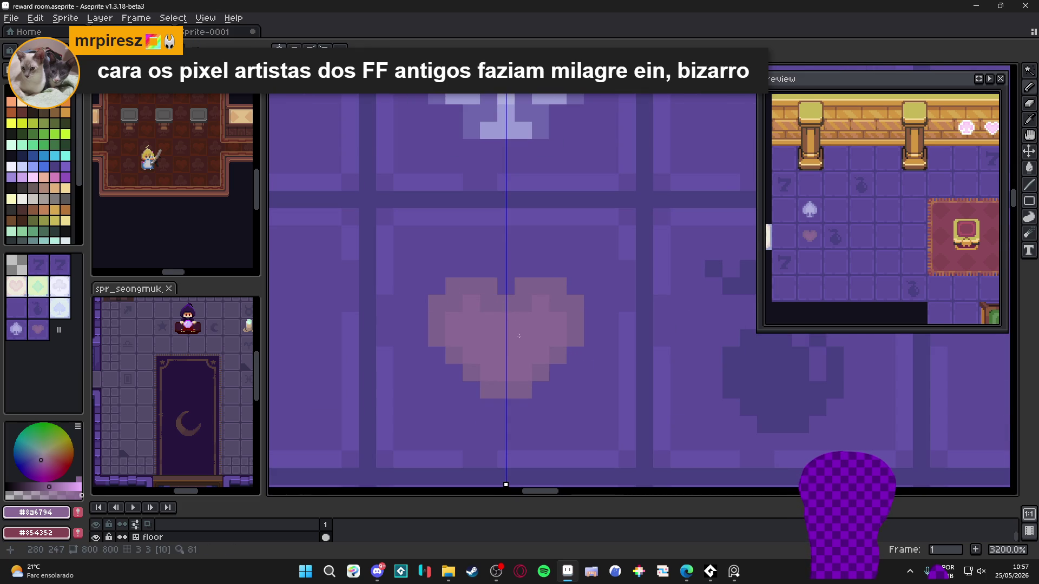
pyautogui.keyDown('alt'); pyautogui.click(454, 301); pyautogui.keyUp('alt')
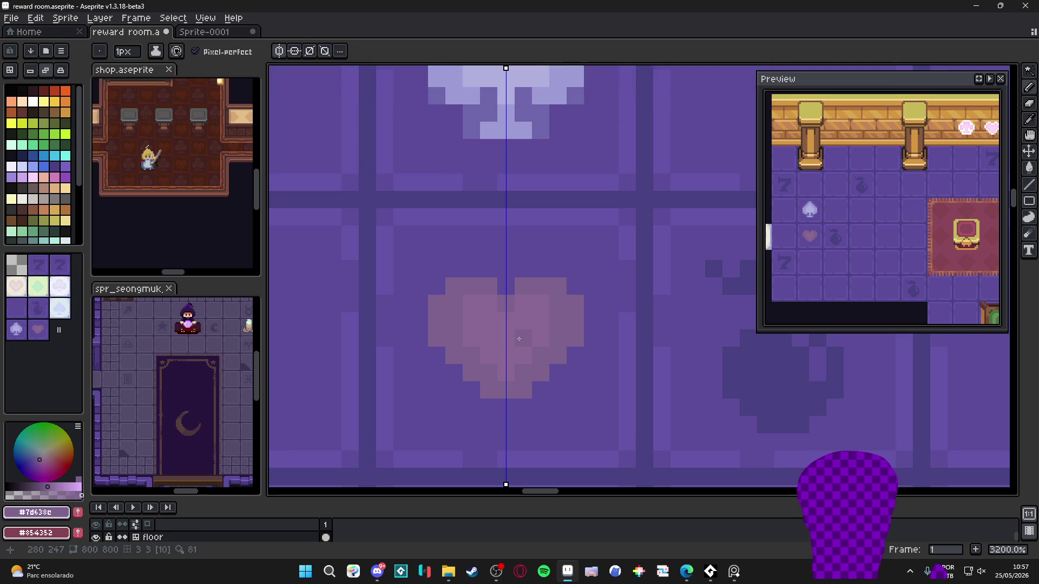
# - Paint a pink pixel at the heart's left edge, then undo it
pyautogui.click(54, 177)
pyautogui.click(441, 307)
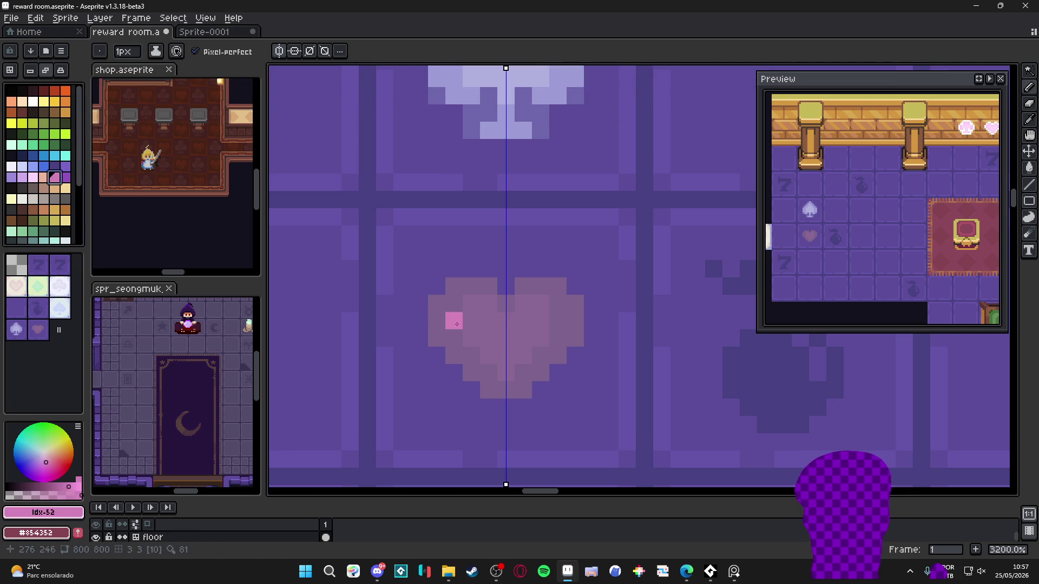
pyautogui.scroll(1, 480, 330)
pyautogui.hotkey('ctrl', 'z')
# - With a 1-pixel brush, paint a darker pink row across the heart, undoing a stray dark pixel
pyautogui.keyDown('alt'); pyautogui.click(507, 355); pyautogui.keyUp('alt')
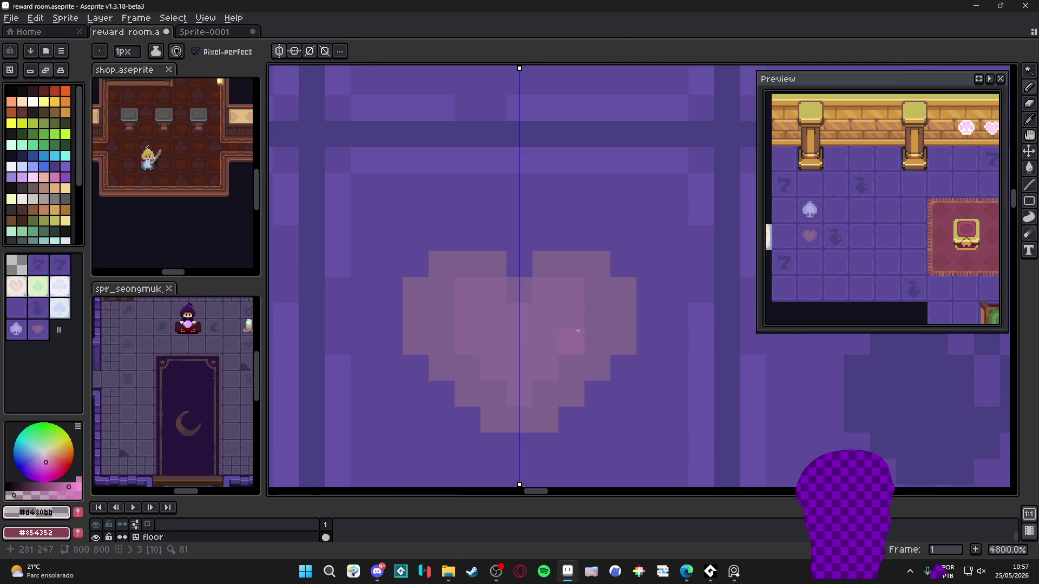
pyautogui.scroll(1, 486, 319)
pyautogui.keyDown('alt'); pyautogui.click(485, 355); pyautogui.keyUp('alt')
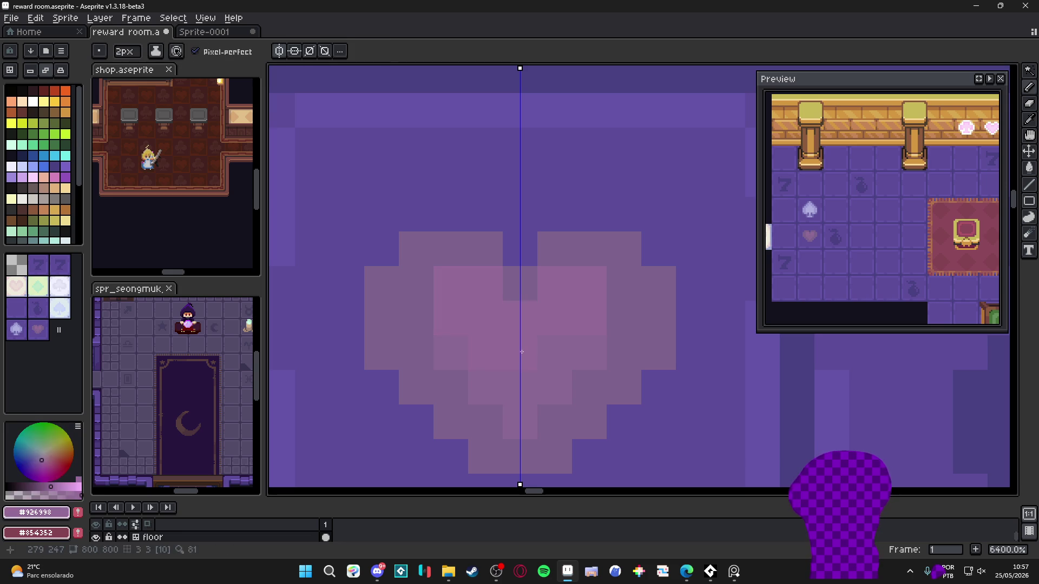
pyautogui.press('-')
pyautogui.scroll(-5, 498, 377)
pyautogui.scroll(1, 502, 369)
pyautogui.keyDown('alt'); pyautogui.click(521, 338); pyautogui.keyUp('alt')
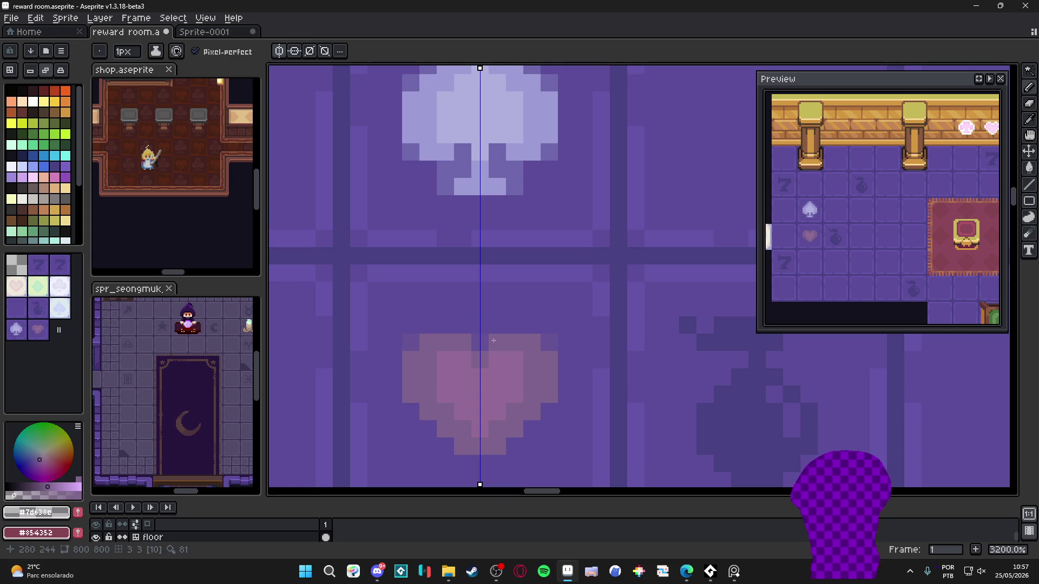
pyautogui.moveTo(463, 323); pyautogui.dragTo(423, 323)
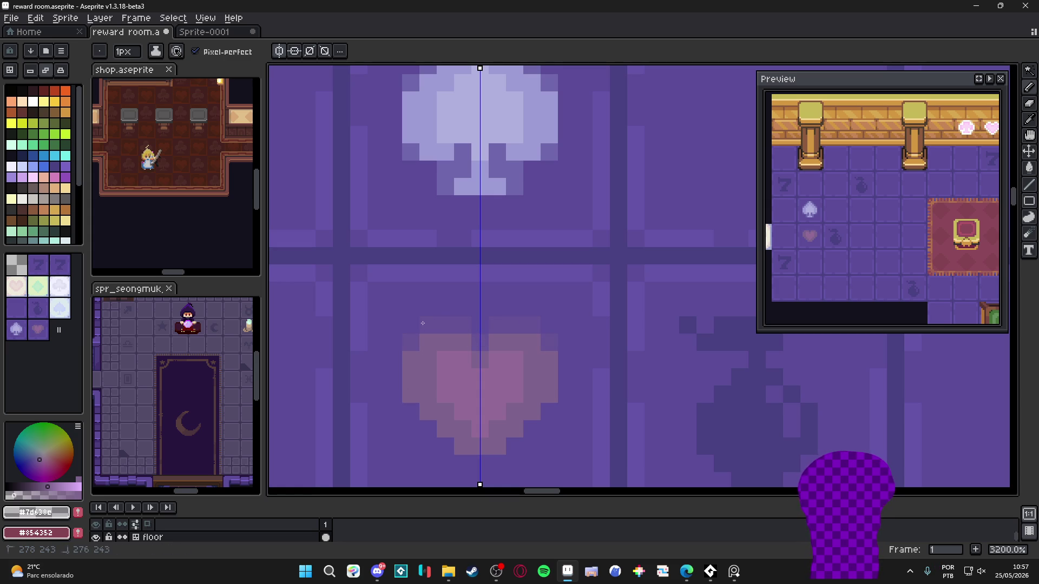
pyautogui.keyDown('alt'); pyautogui.click(433, 313); pyautogui.keyUp('alt')
pyautogui.click(428, 405)
pyautogui.hotkey('ctrl', 'z')
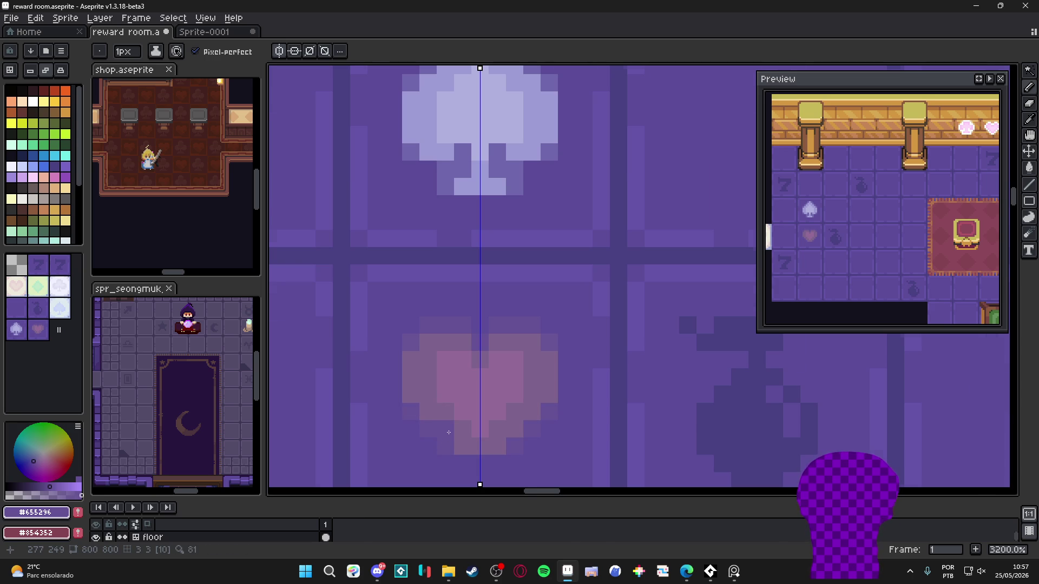
pyautogui.scroll(-6, 449, 433)
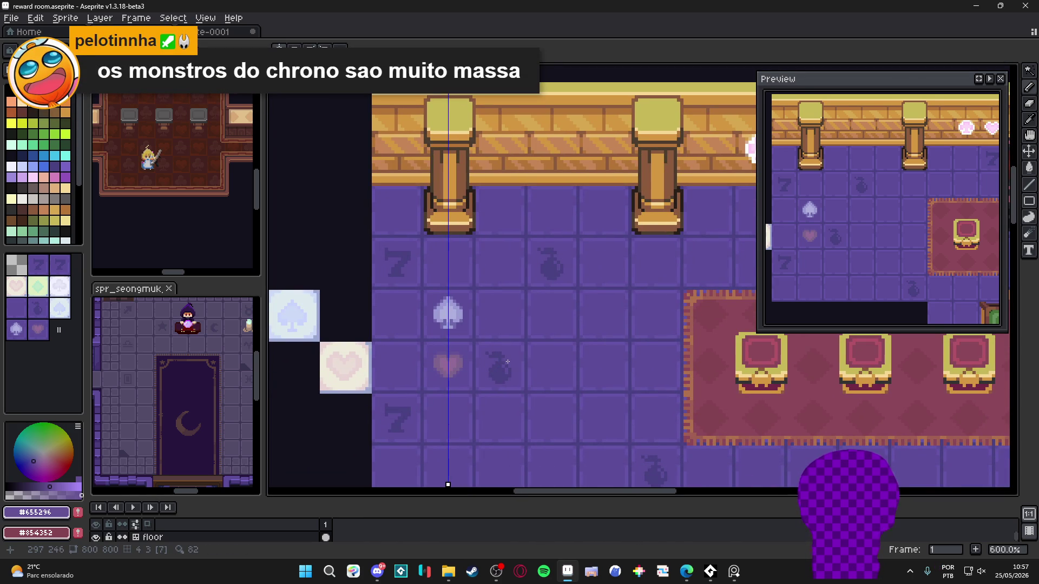
# - Save reward room.aseprite with the reshaded pink heart
pyautogui.moveTo(507, 361); pyautogui.dragTo(506, 356)
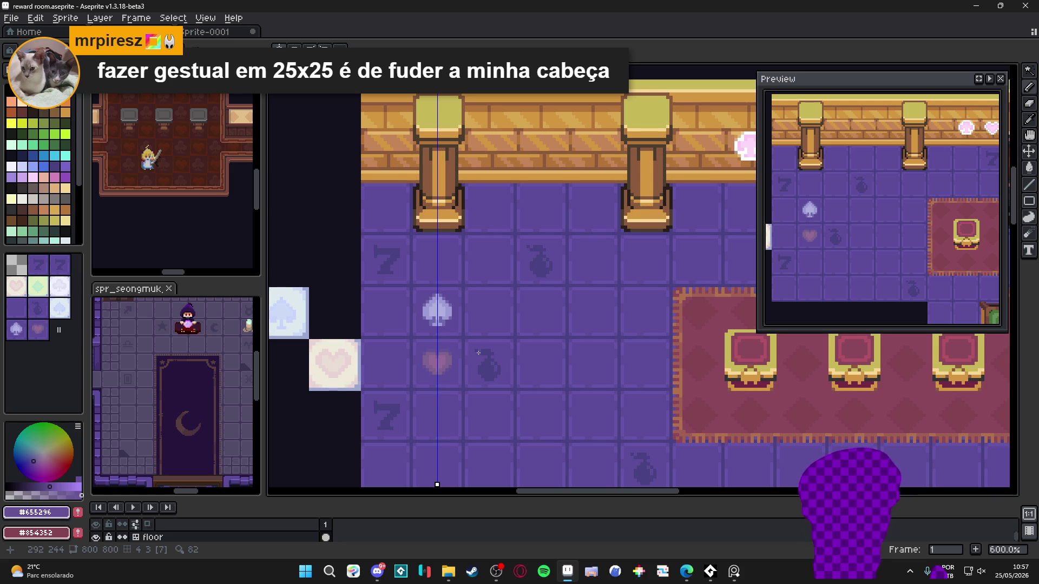
pyautogui.hscroll(1, 487, 357)
pyautogui.hotkey('ctrl', 's')
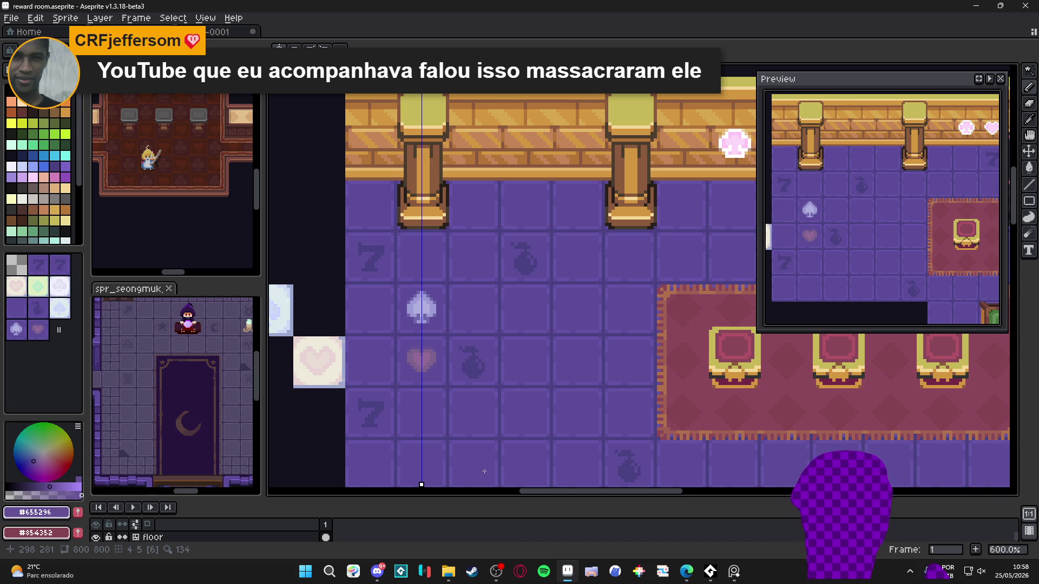
# - Sample the heart colour, then drag the vertical guide one column right onto the bomb column
pyautogui.scroll(2, 408, 352)
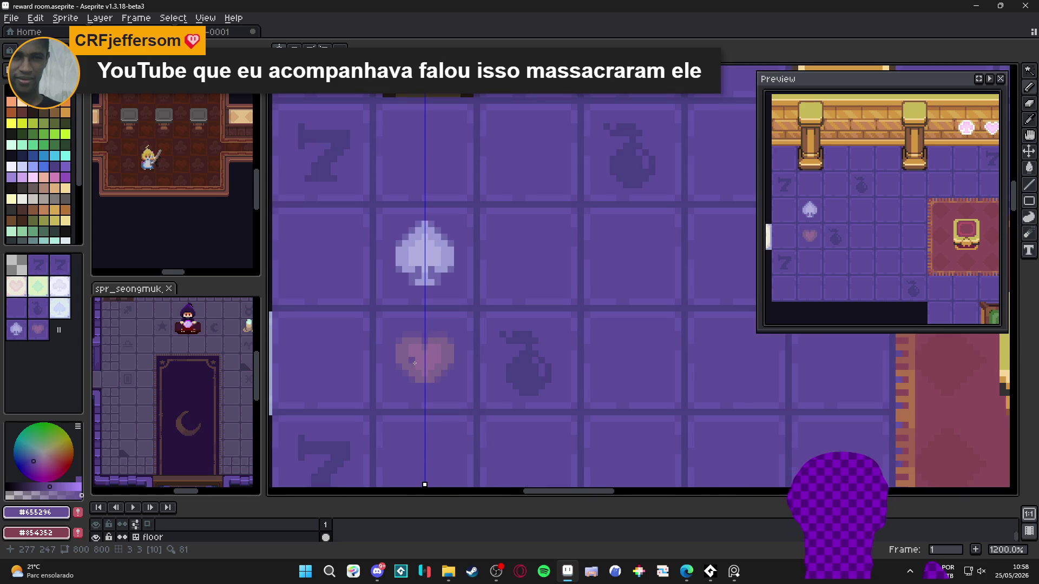
pyautogui.keyDown('alt'); pyautogui.click(420, 360); pyautogui.keyUp('alt')
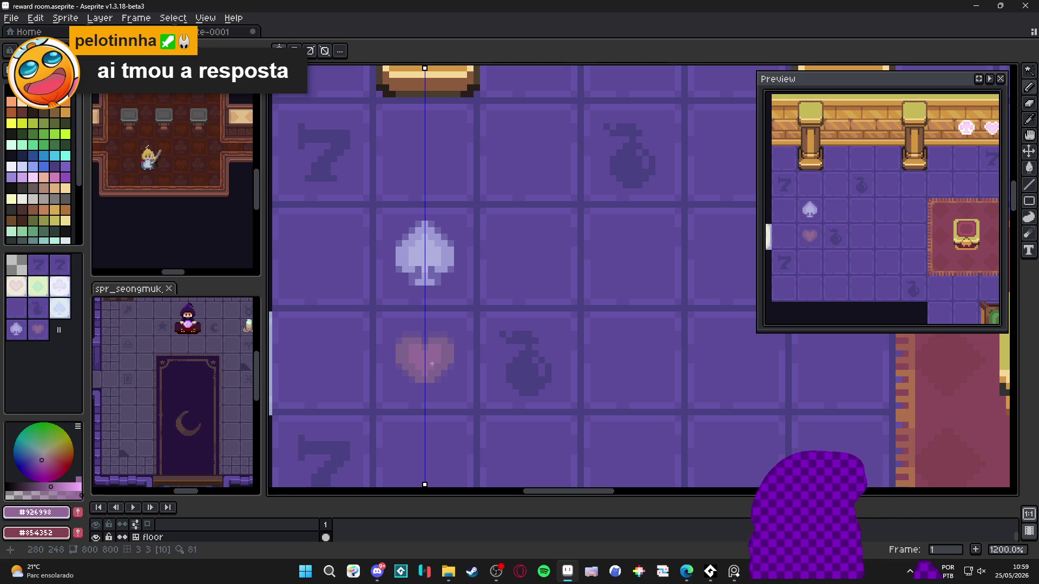
pyautogui.scroll(-3, 427, 361)
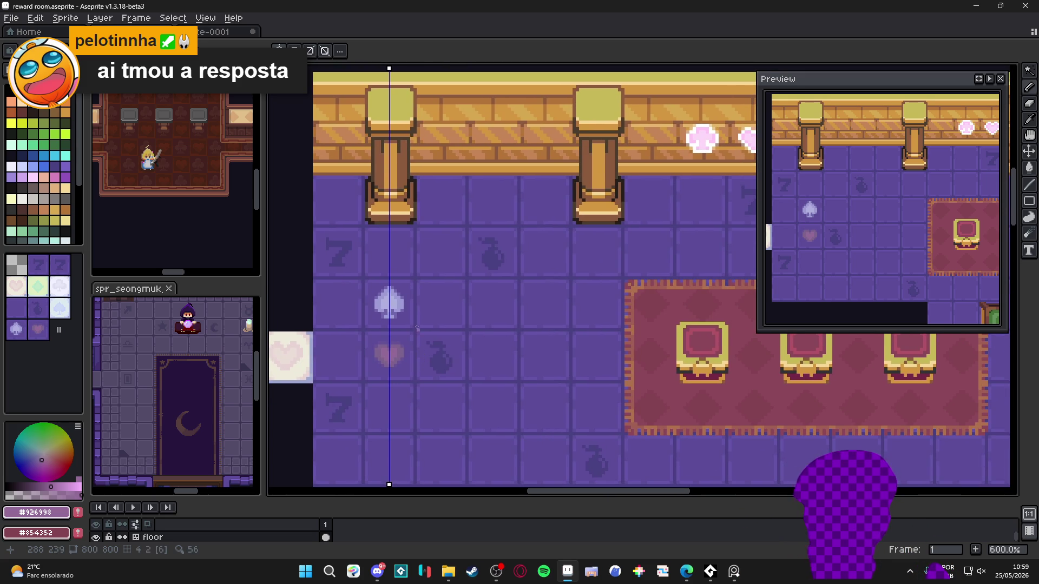
pyautogui.moveTo(391, 67); pyautogui.dragTo(440, 67)
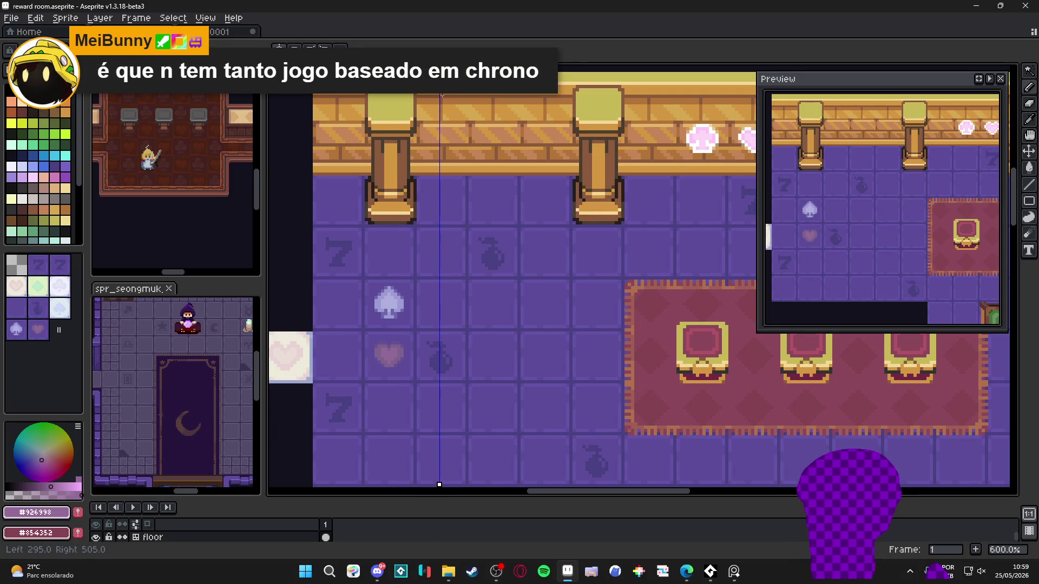
pyautogui.moveTo(442, 95); pyautogui.dragTo(444, 96)
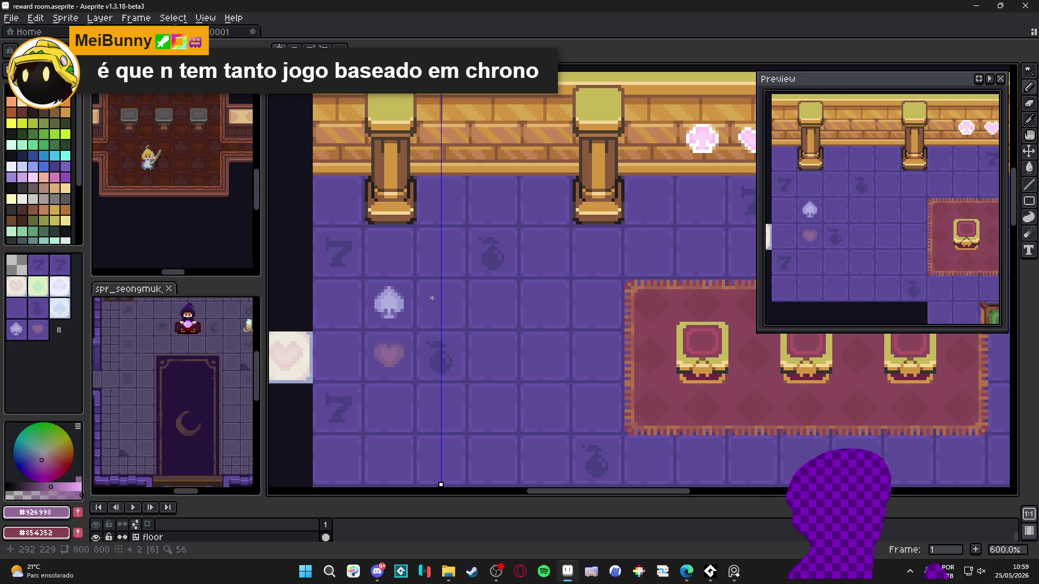
pyautogui.scroll(1, 432, 297)
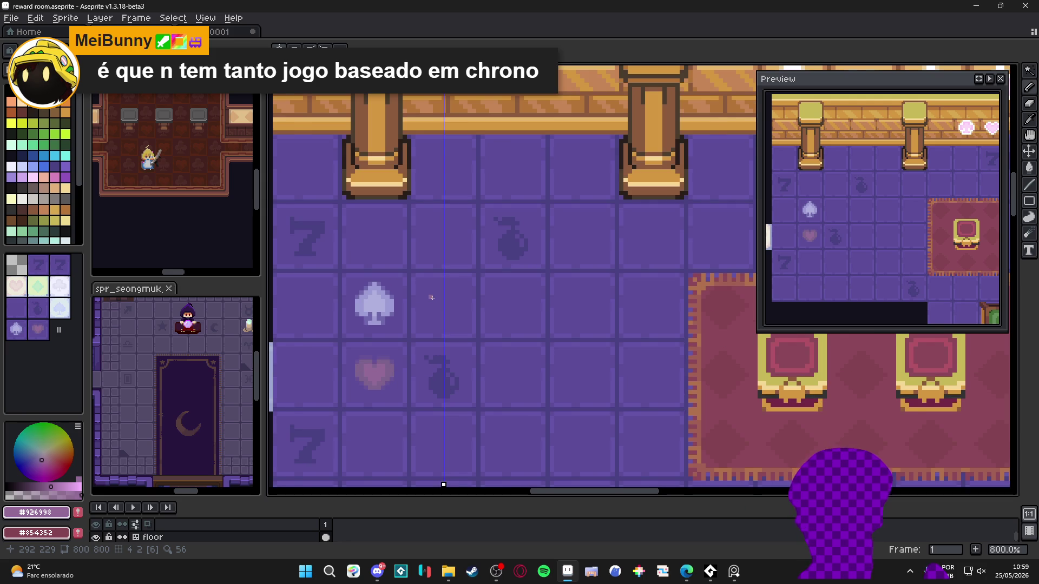
pyautogui.scroll(1, 431, 298)
pyautogui.scroll(-2, 430, 297)
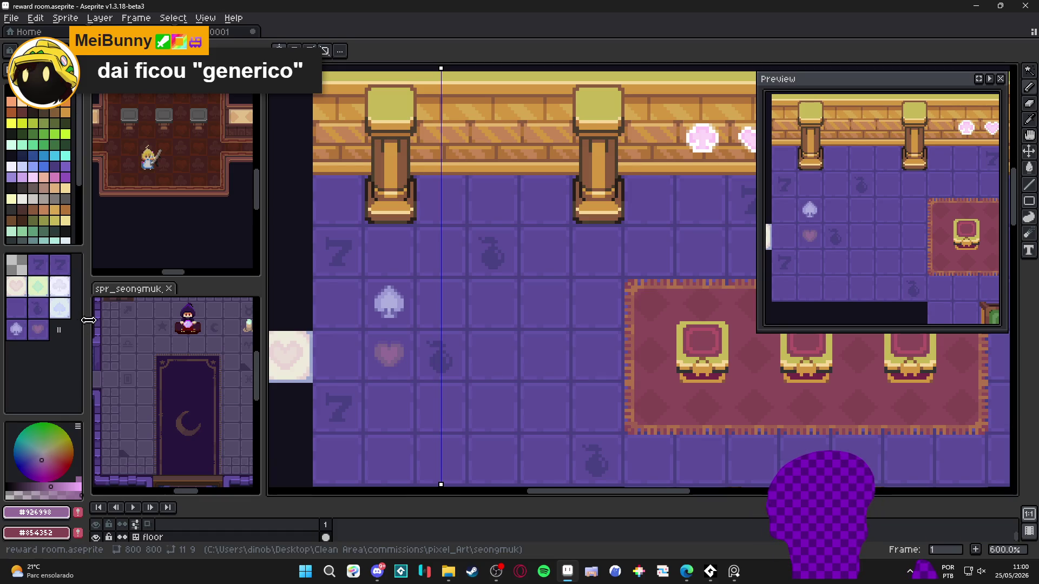
pyautogui.moveTo(88, 320)
pyautogui.mouseDown()
pyautogui.moveTo(107, 322)
pyautogui.moveTo(79, 325)
pyautogui.mouseUp()
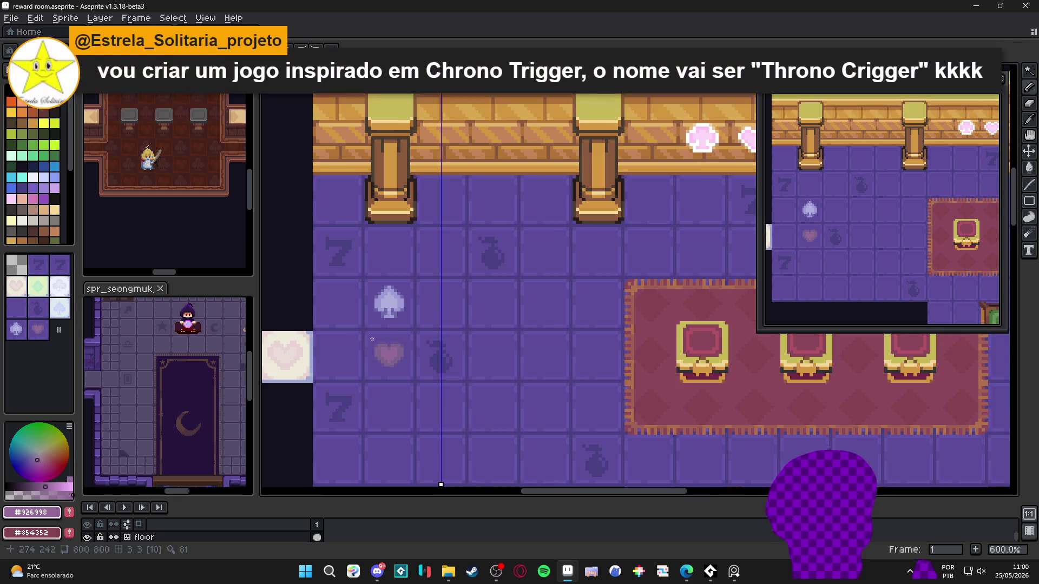
pyautogui.scroll(-1, 398, 347)
pyautogui.hotkey('ctrl', 's')
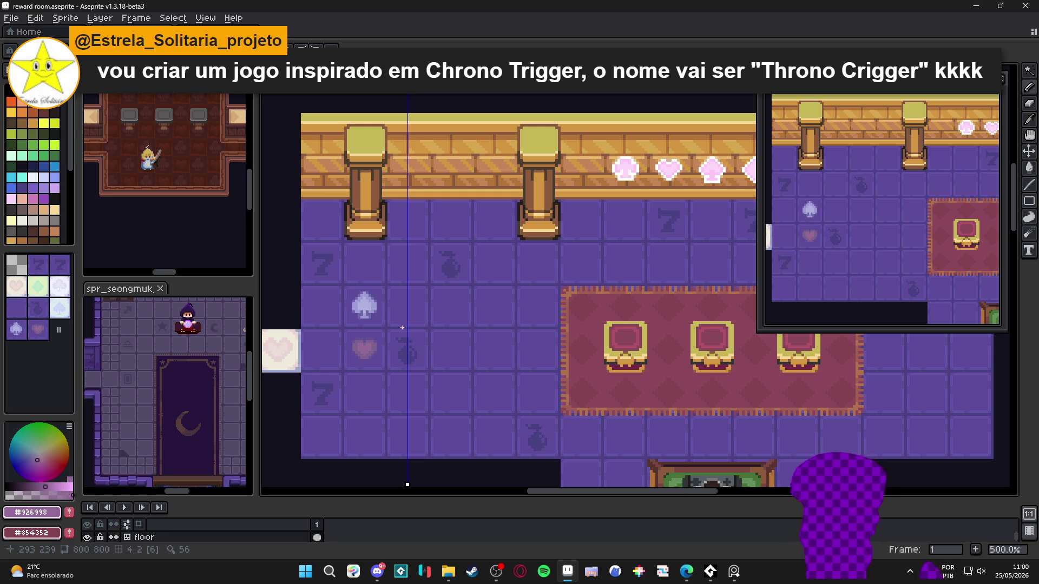
pyautogui.scroll(2, 378, 353)
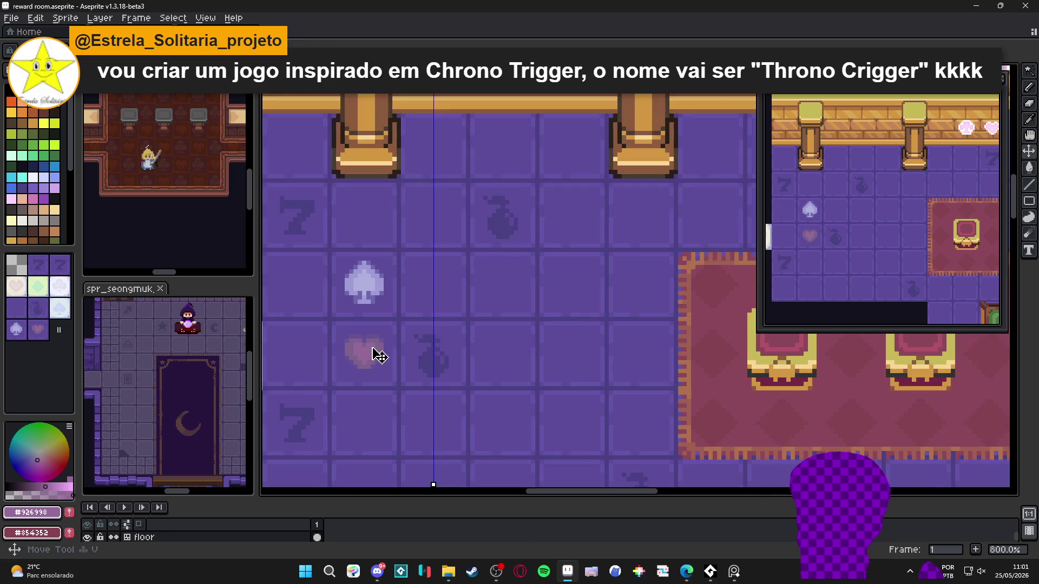
pyautogui.scroll(2, 371, 349)
pyautogui.scroll(-2, 371, 349)
pyautogui.hotkey('ctrl', 's')
pyautogui.scroll(1, 349, 359)
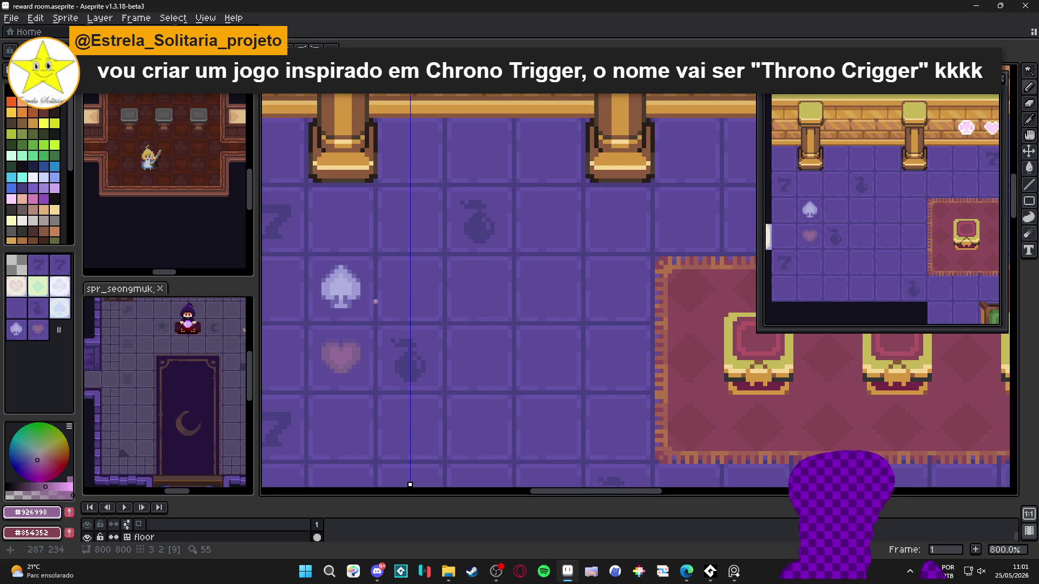
pyautogui.scroll(-1, 385, 302)
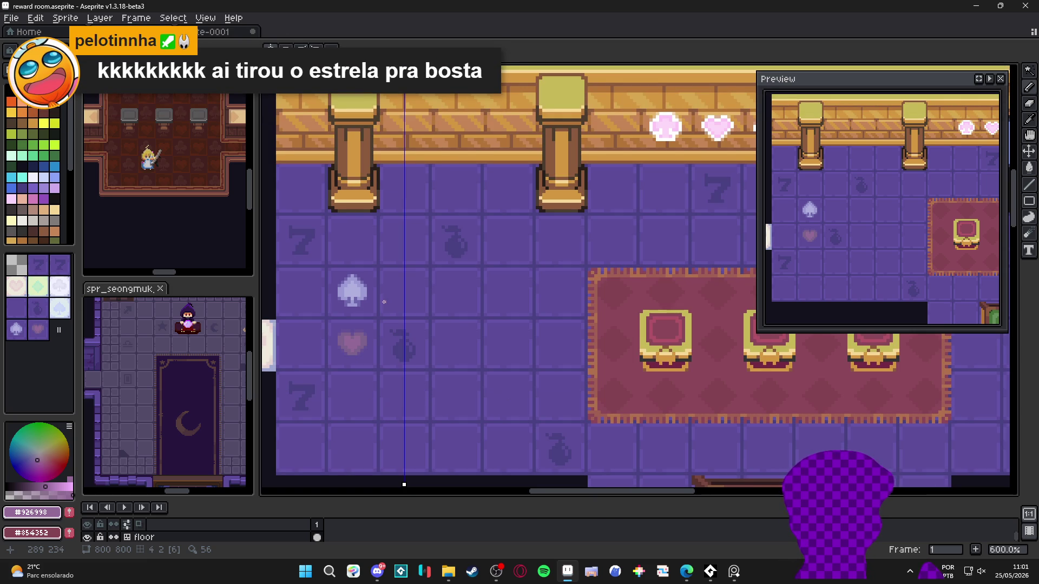
pyautogui.scroll(-1, 384, 302)
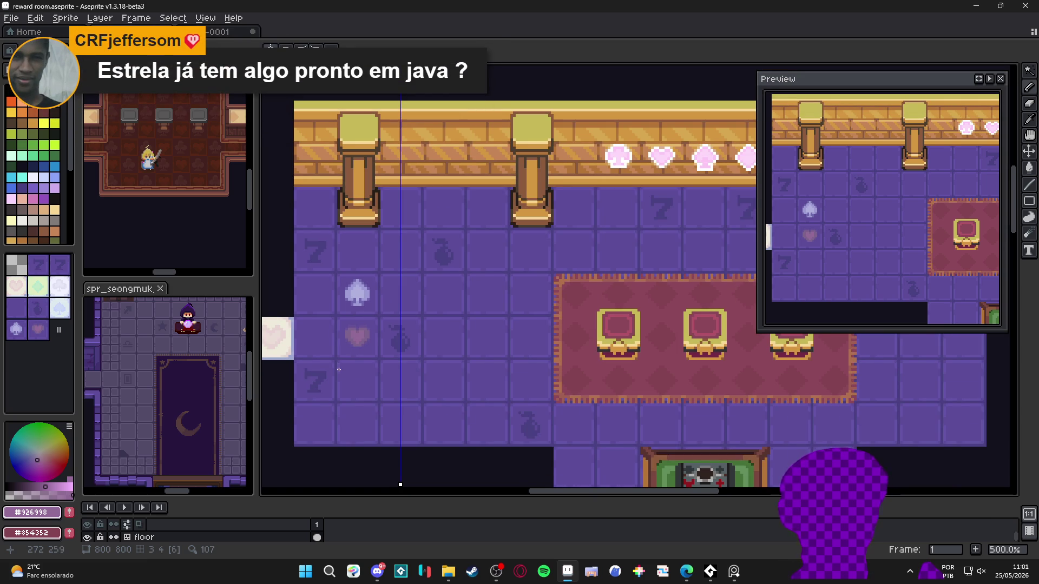
pyautogui.scroll(2, 361, 344)
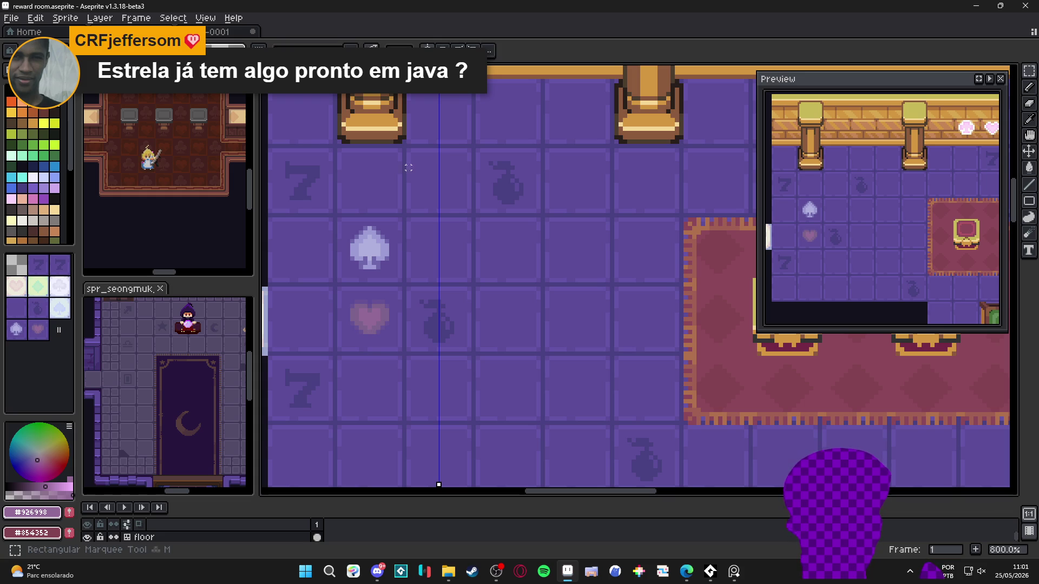
# - Select the heart tile and replace its bucket fill with translucent pink #d480bb
pyautogui.press('m')
pyautogui.moveTo(380, 319); pyautogui.dragTo(379, 322)
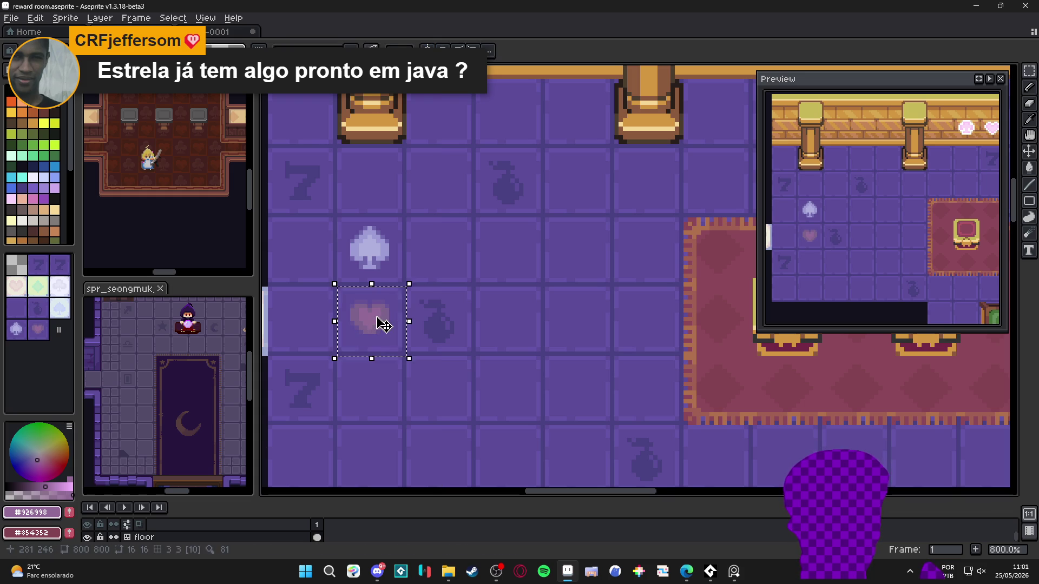
pyautogui.scroll(6, 379, 319)
pyautogui.scroll(-6, 285, 318)
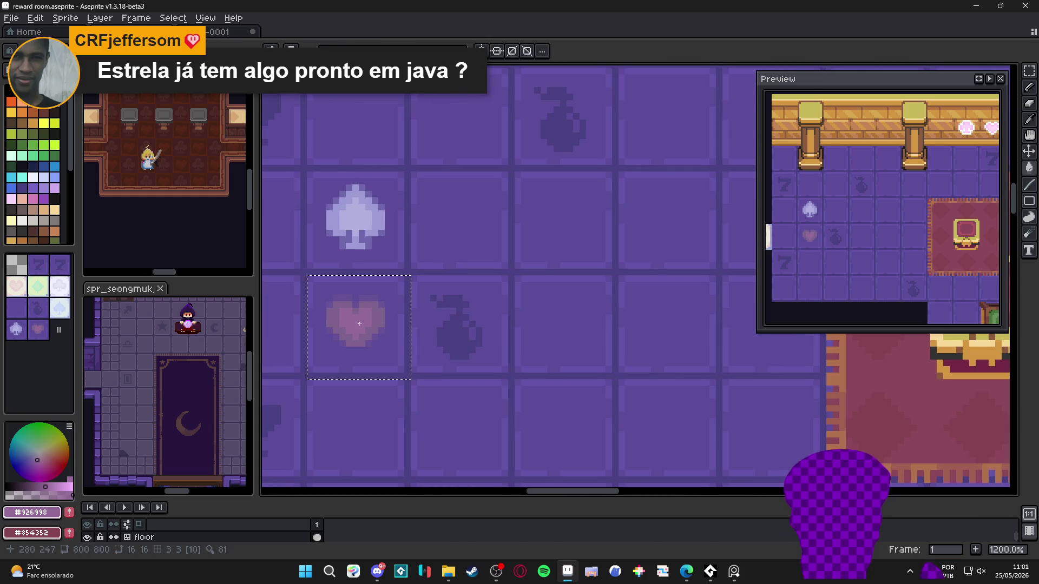
pyautogui.scroll(3, 363, 335)
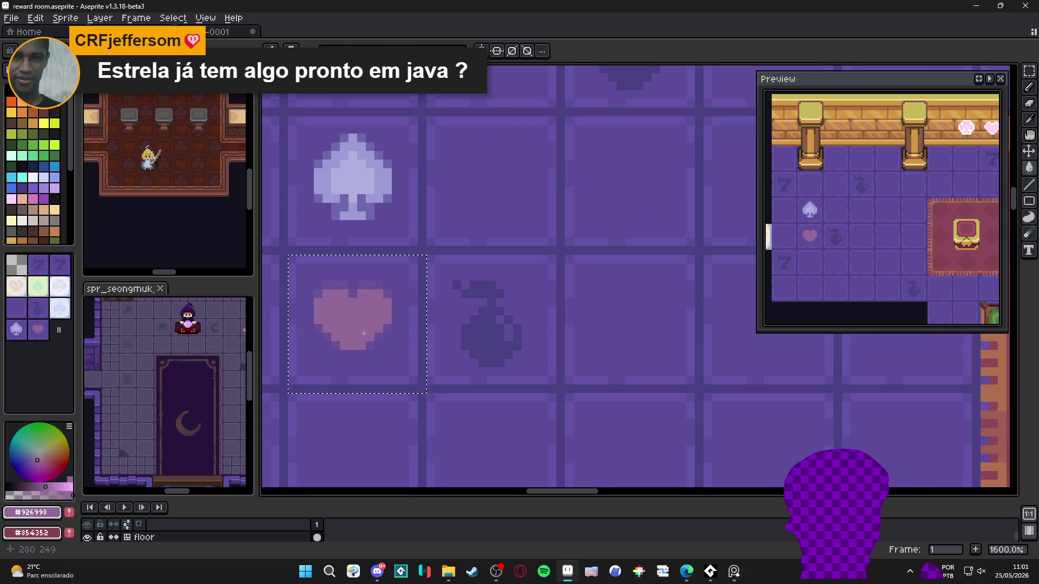
pyautogui.hotkey('ctrl', 'z')
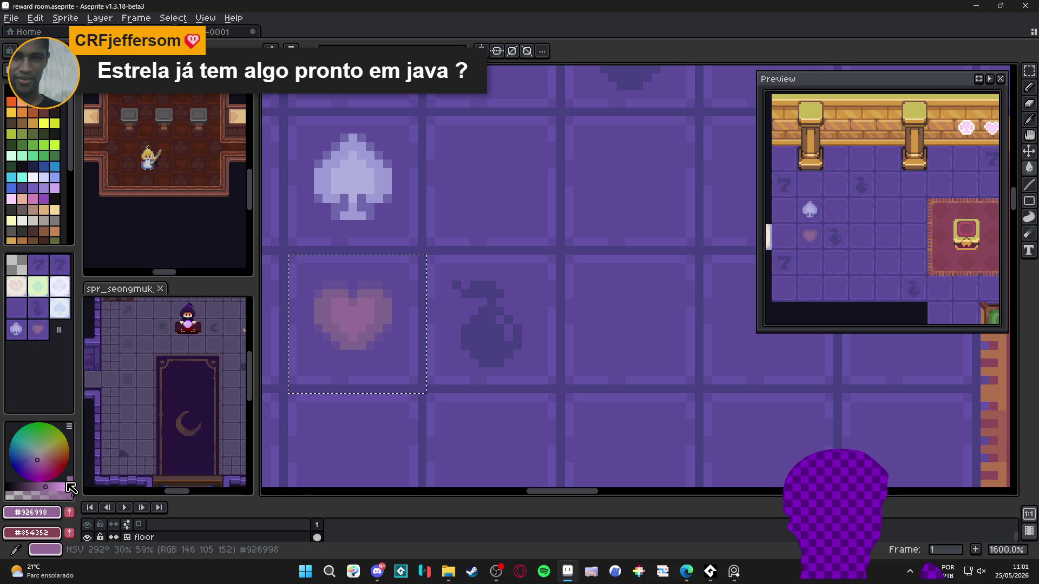
pyautogui.click(33, 199)
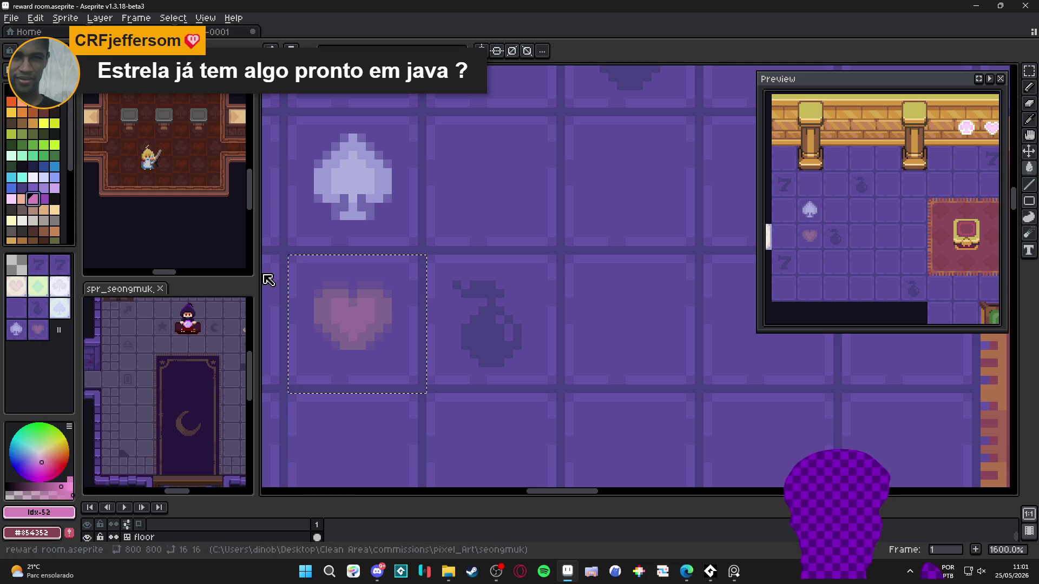
pyautogui.click(15, 494)
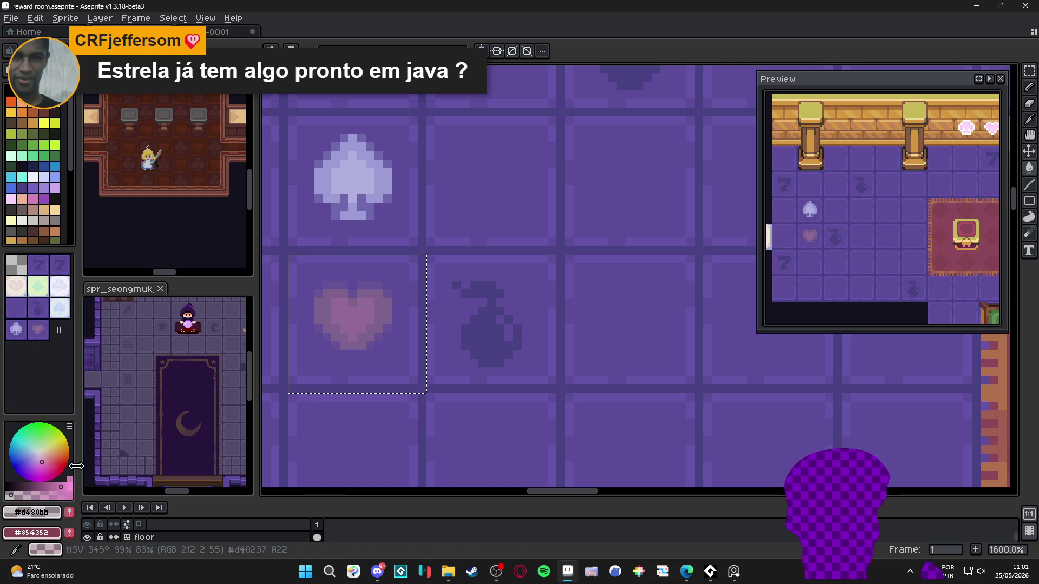
pyautogui.click(341, 321)
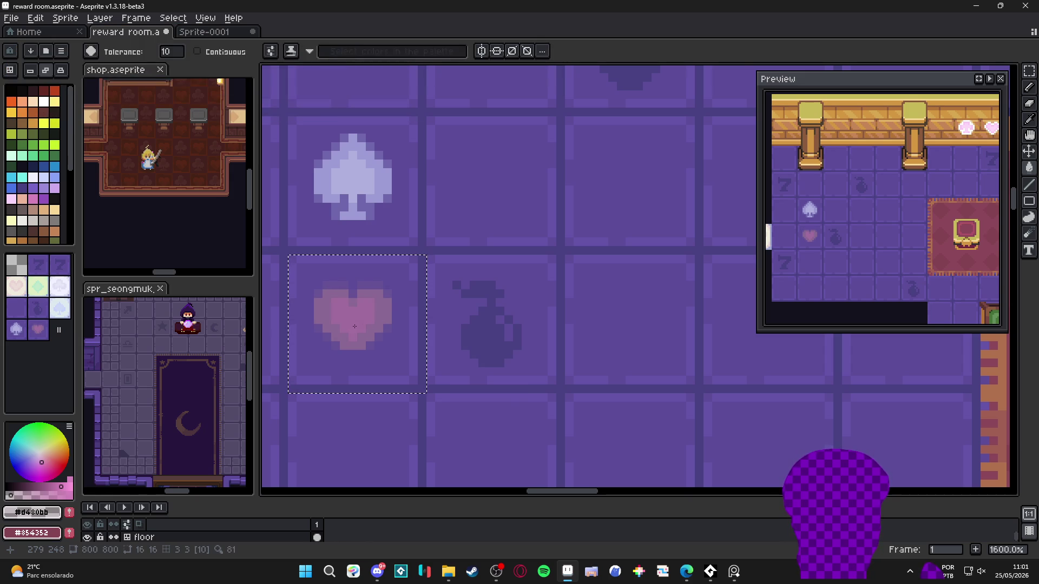
pyautogui.scroll(-4, 360, 325)
pyautogui.hscroll(1, 396, 359)
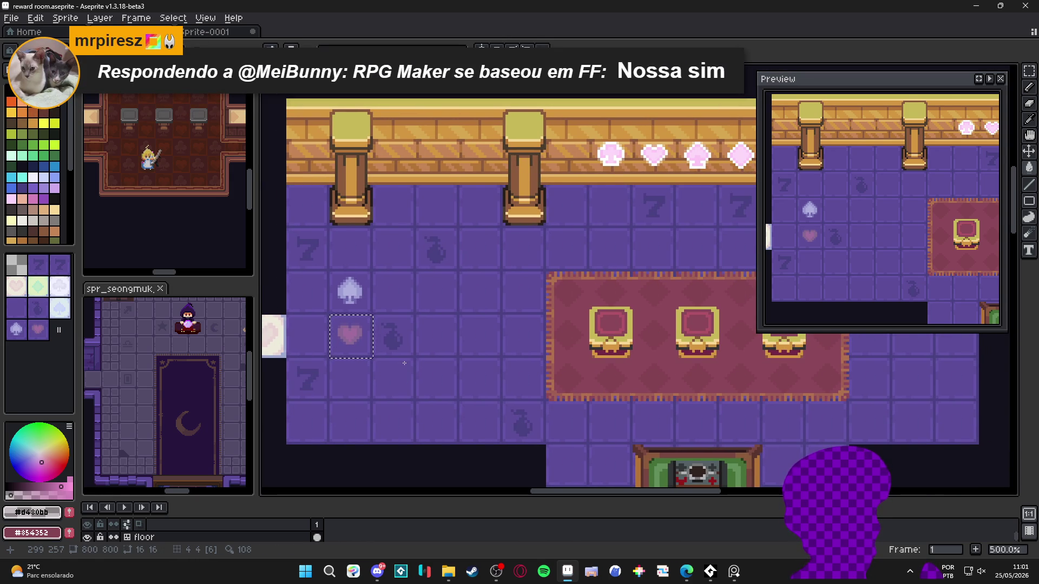
# - Save reward room.aseprite, then hide and reshow the floor layer to check it
pyautogui.moveTo(404, 363); pyautogui.dragTo(399, 365)
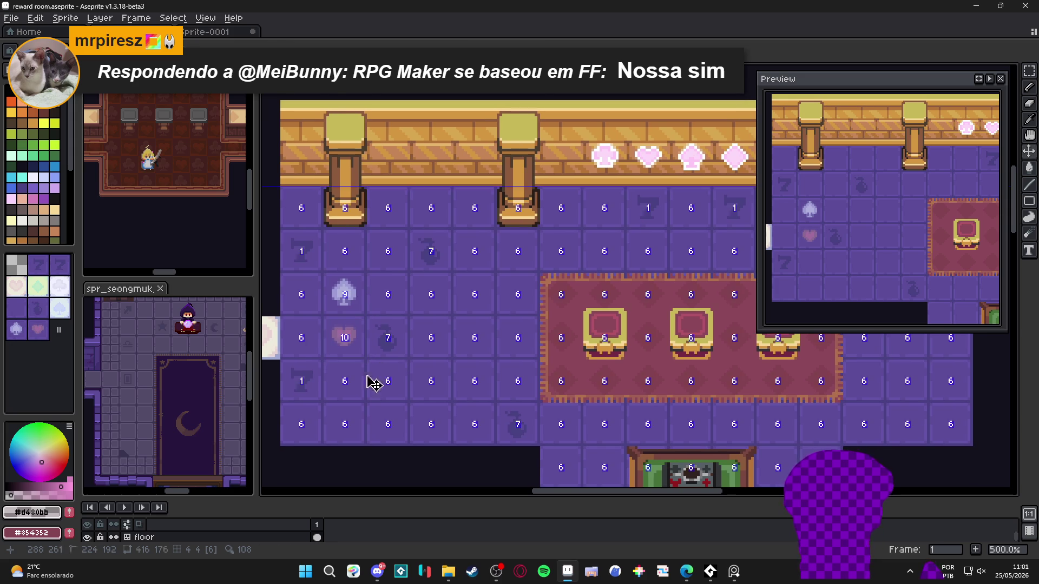
pyautogui.hotkey('ctrl', 's')
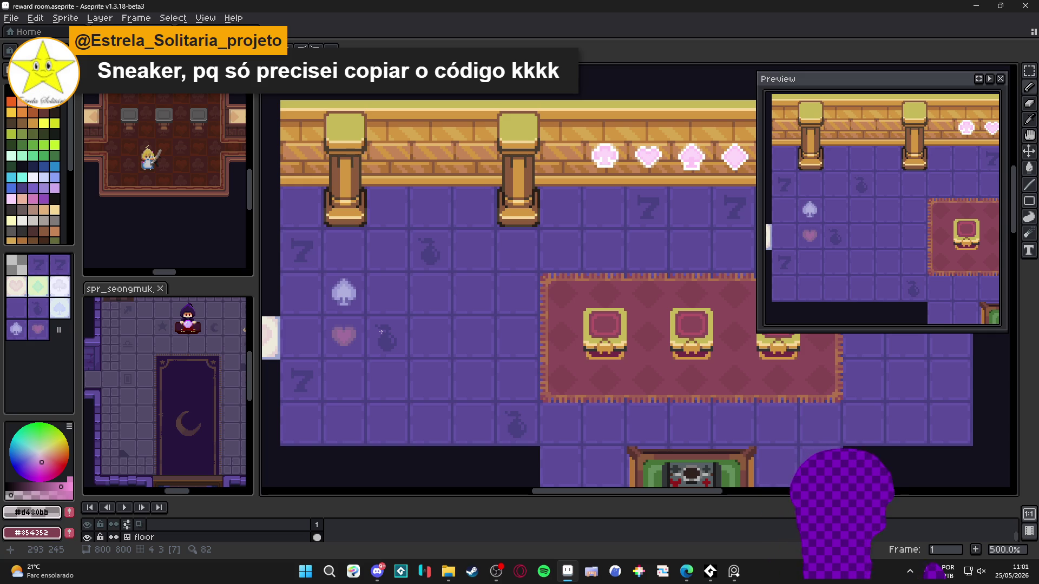
pyautogui.scroll(5, 333, 319)
pyautogui.scroll(2, 333, 318)
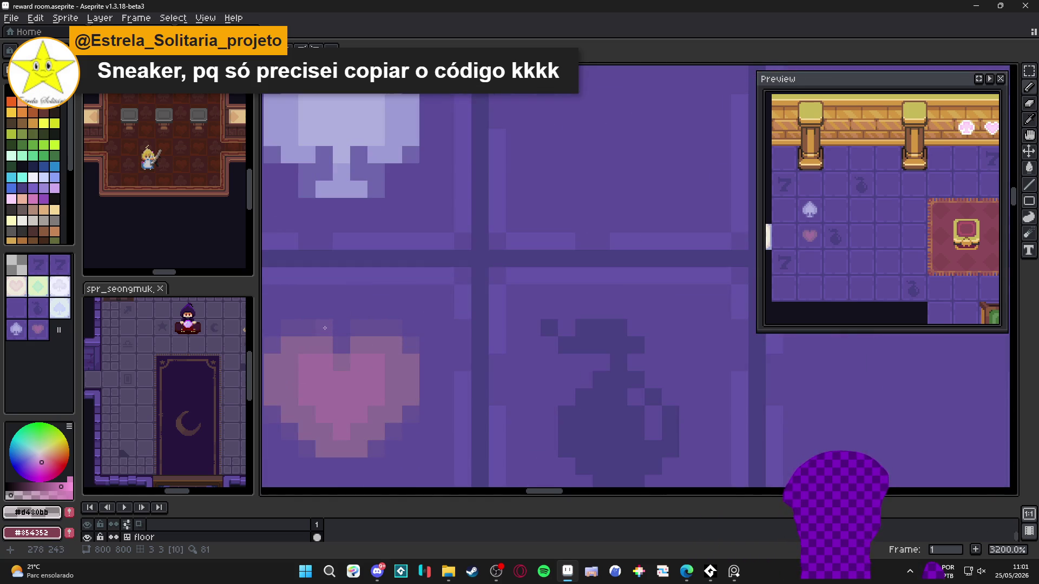
pyautogui.scroll(-4, 321, 332)
pyautogui.scroll(-1, 348, 343)
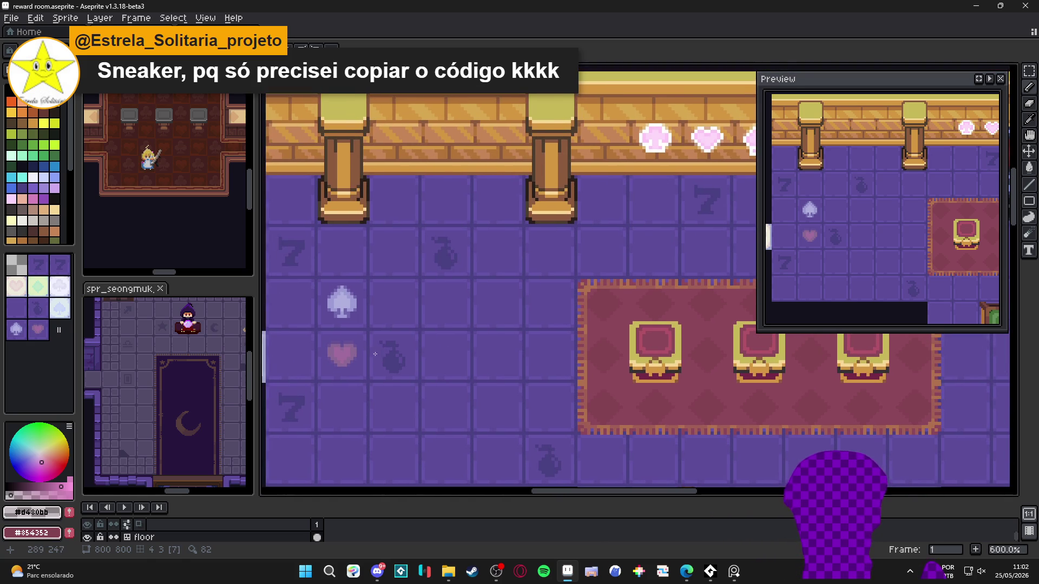
pyautogui.scroll(1, 349, 303)
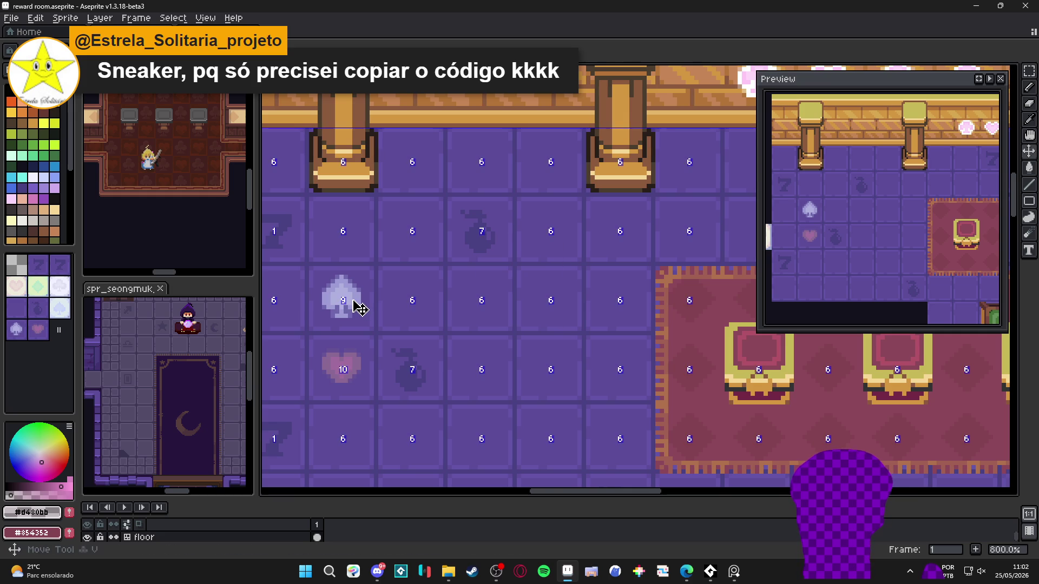
pyautogui.scroll(-2, 354, 305)
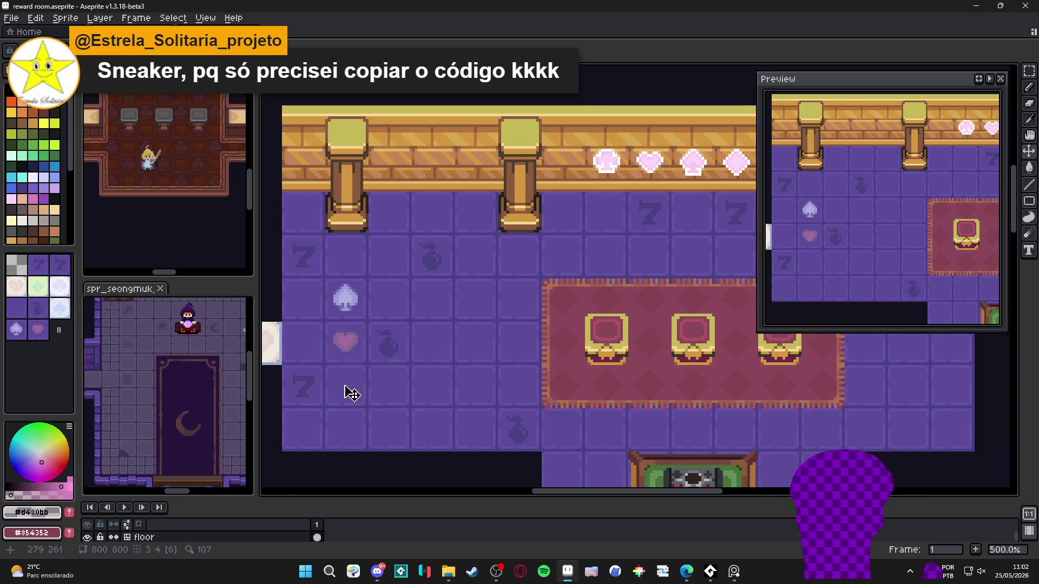
pyautogui.click(88, 537)
pyautogui.click(88, 537)
pyautogui.moveTo(364, 348); pyautogui.dragTo(348, 352)
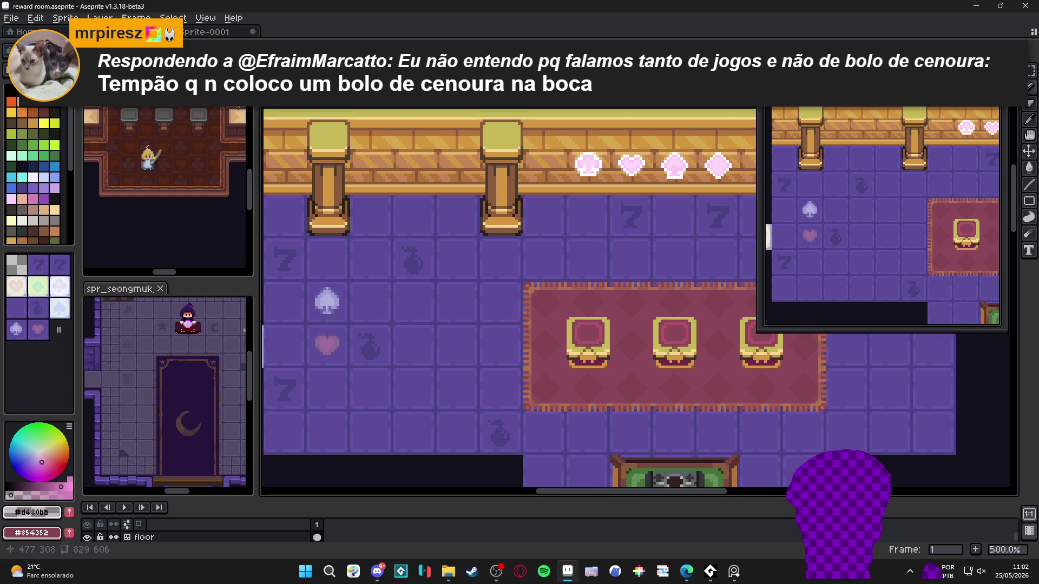
# - Enable vertical mirror symmetry, toggling horizontal symmetry on and back off
pyautogui.scroll(-1, 392, 273)
pyautogui.scroll(1, 332, 138)
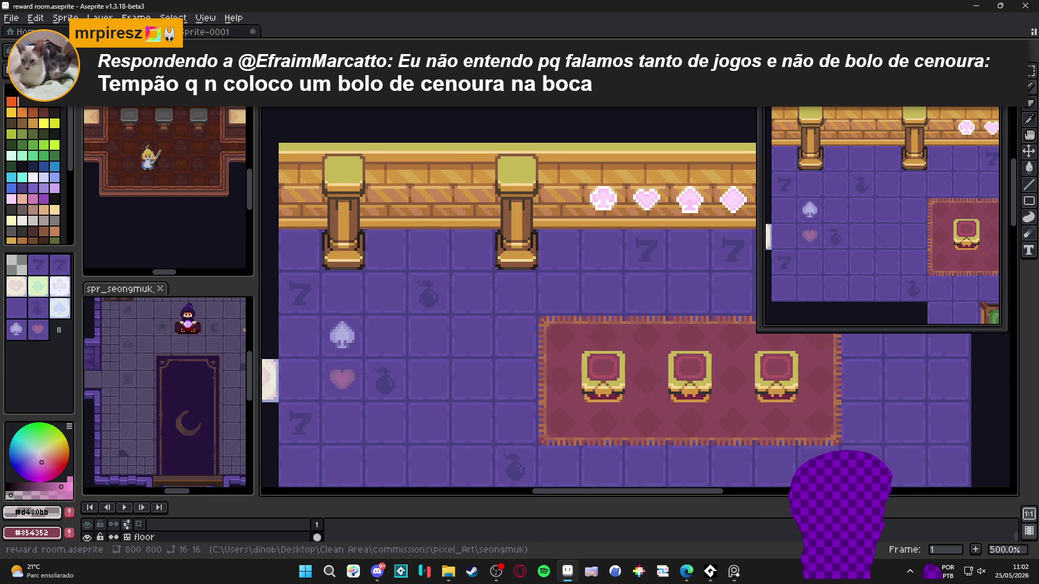
pyautogui.click(278, 57)
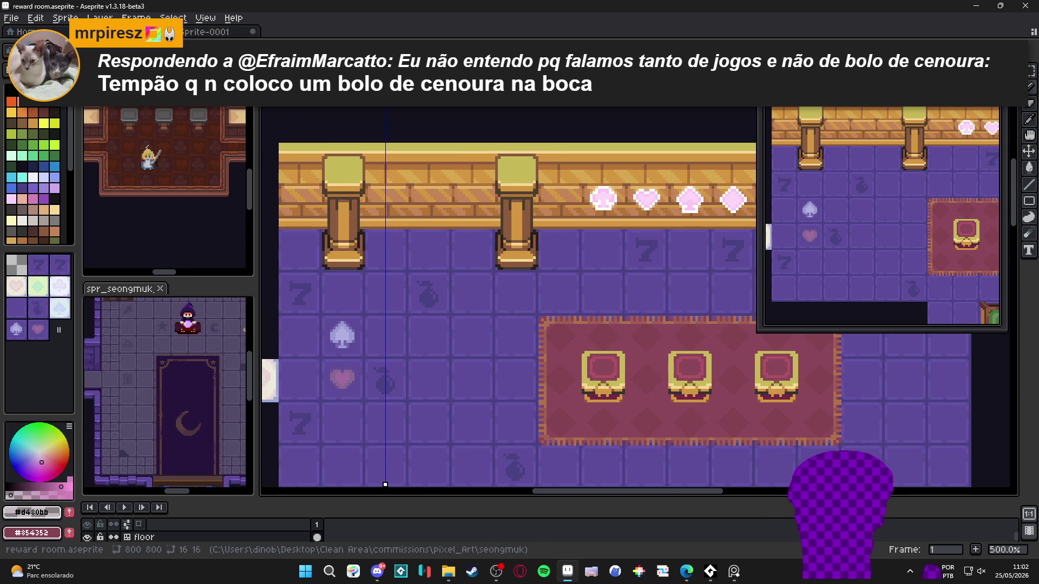
pyautogui.click(292, 57)
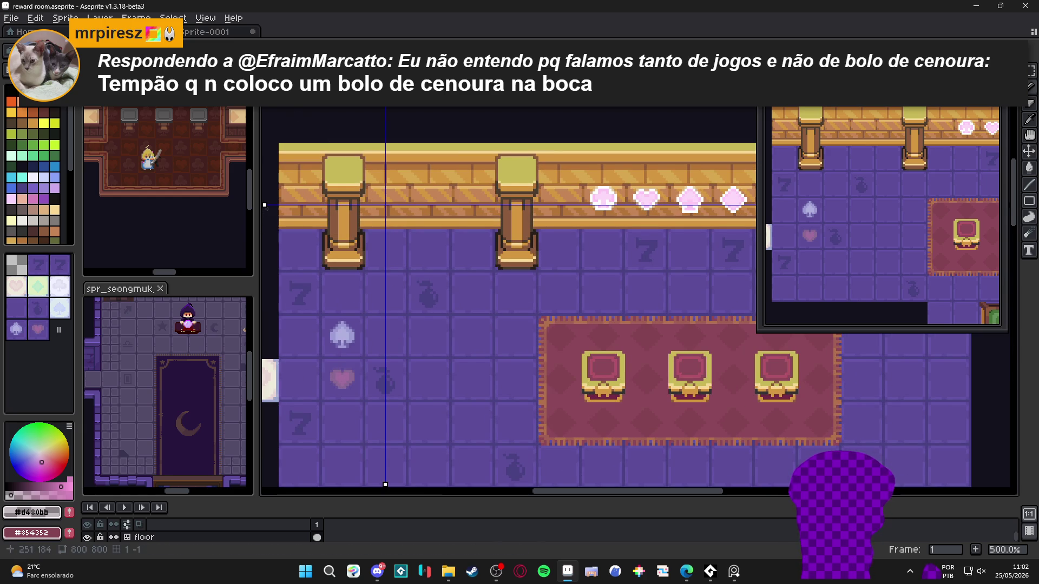
pyautogui.click(292, 56)
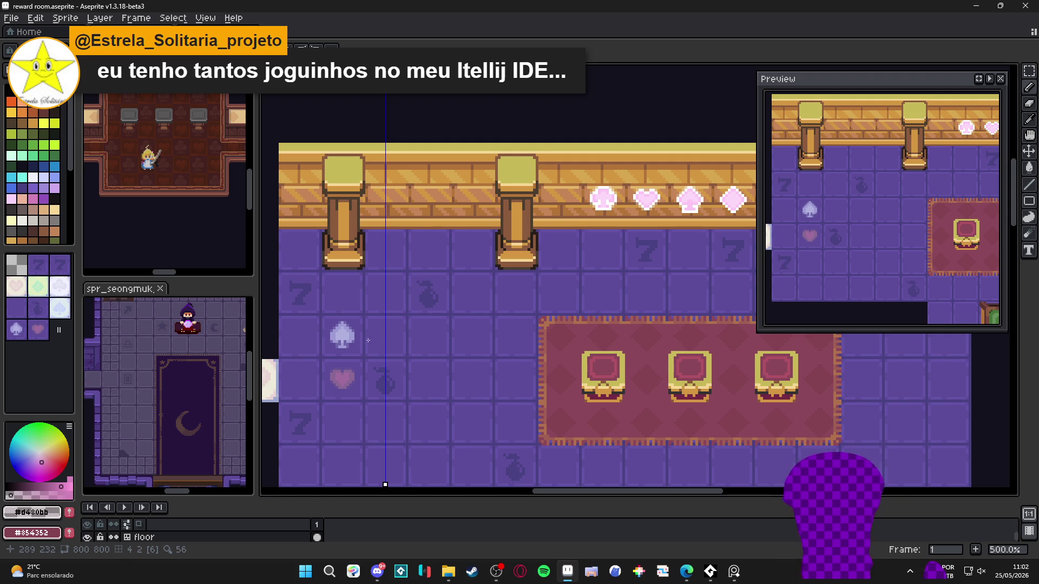
# - Stamp the diamond emblem tile beside and below the spade tile and on the floor above the rug
pyautogui.scroll(2, 355, 316)
pyautogui.scroll(-4, 339, 343)
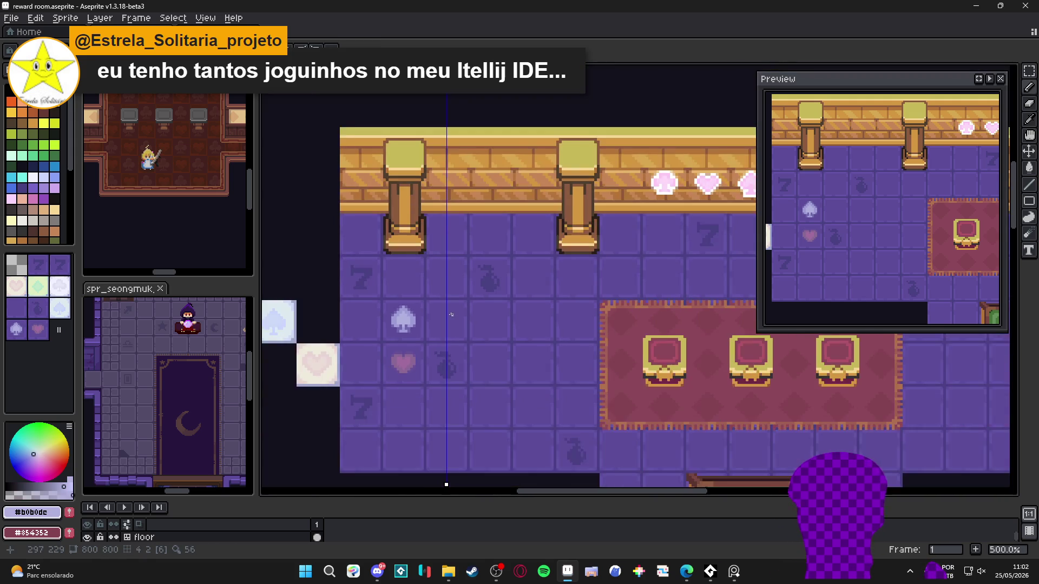
pyautogui.scroll(-1, 410, 322)
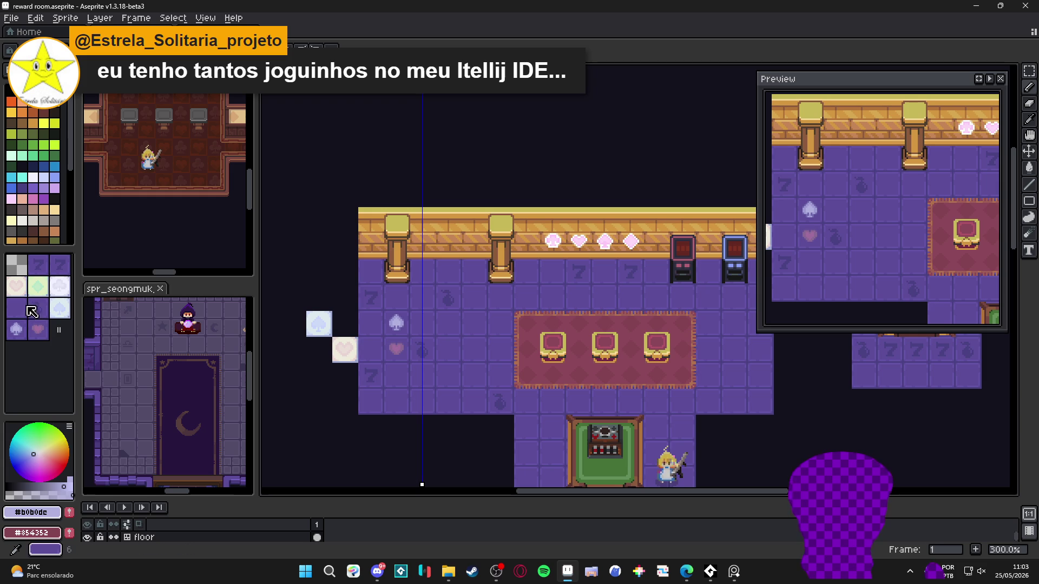
pyautogui.click(38, 288)
pyautogui.click(342, 325)
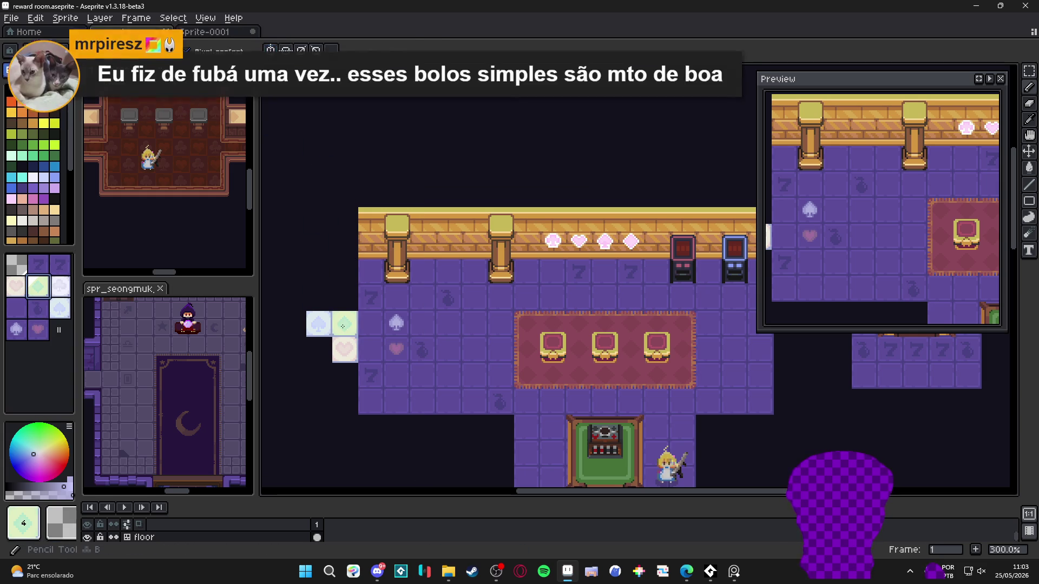
pyautogui.click(319, 351)
pyautogui.click(325, 296)
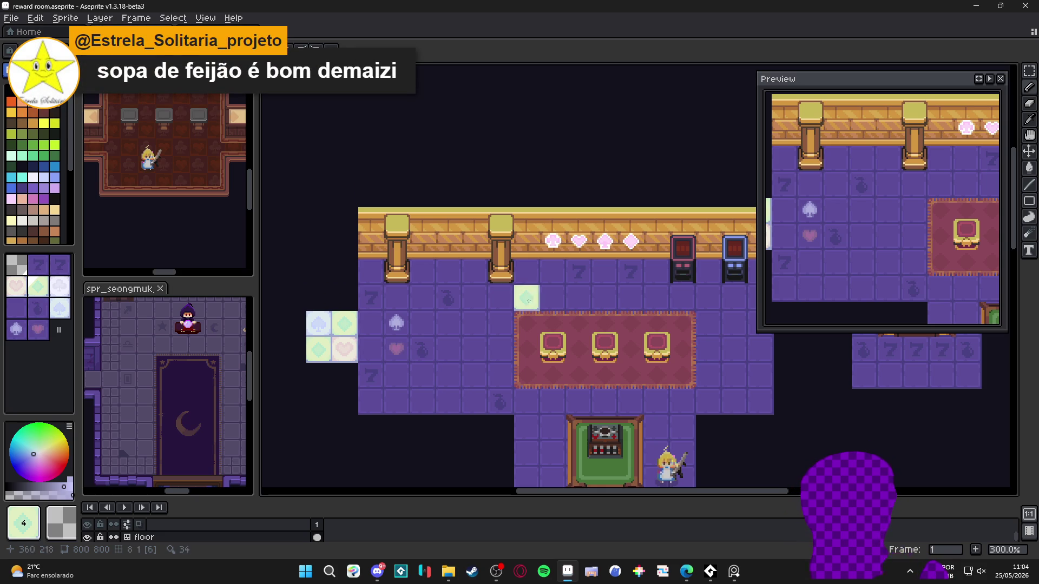
# - Place a diamond tile below the sample tile block
pyautogui.scroll(1, 440, 339)
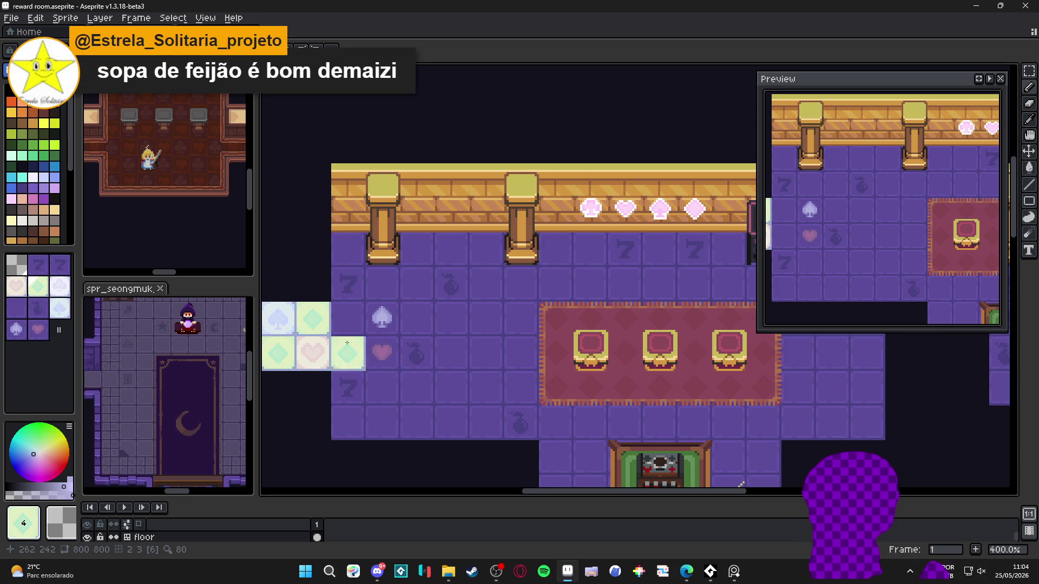
pyautogui.moveTo(378, 352); pyautogui.dragTo(464, 331)
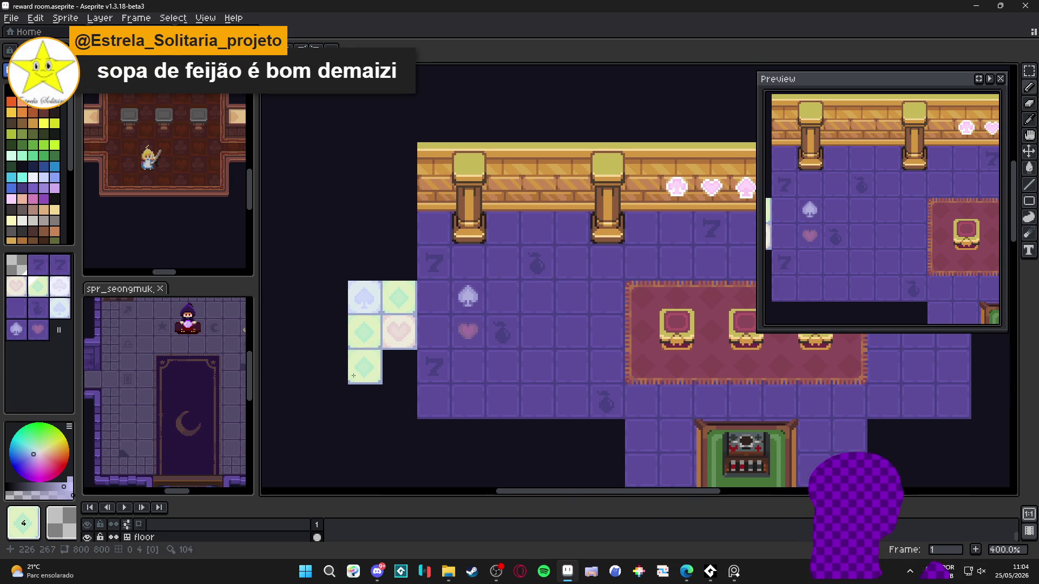
pyautogui.scroll(-1, 352, 378)
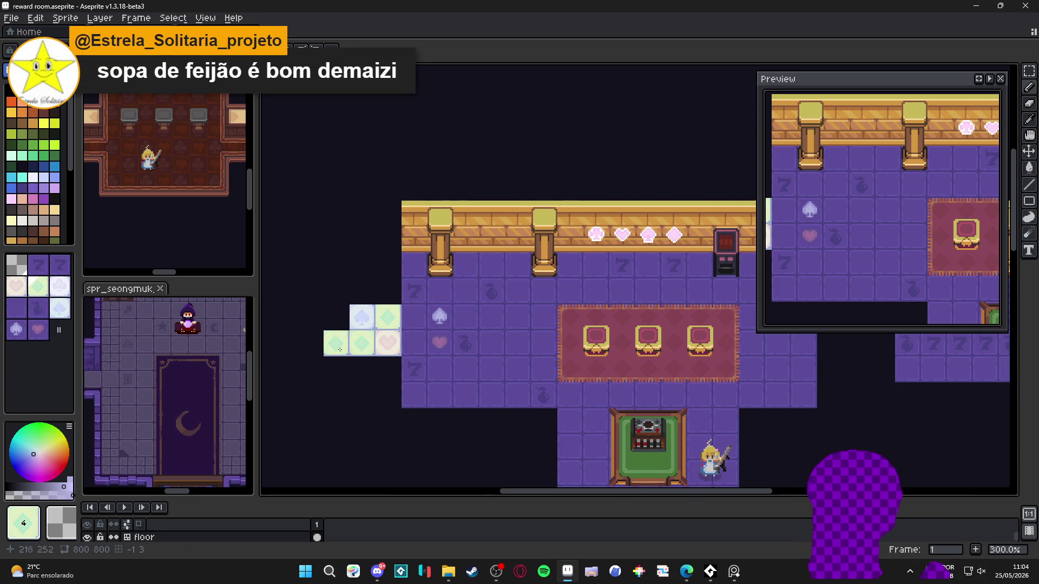
pyautogui.moveTo(336, 343); pyautogui.dragTo(299, 321)
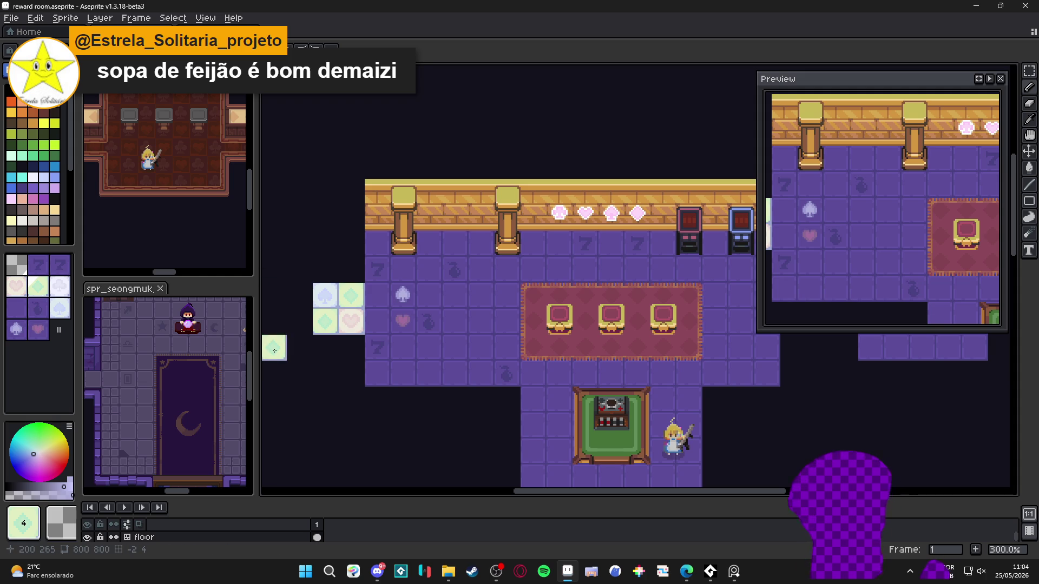
pyautogui.click(325, 373)
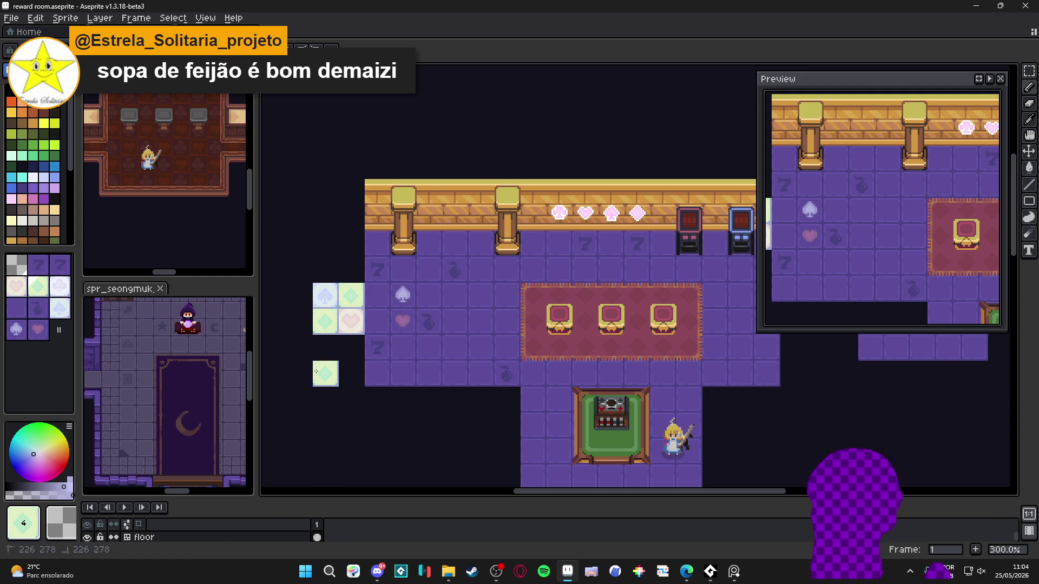
pyautogui.scroll(7, 326, 372)
# - Turn on vertical symmetry with its axis through the green diamond tile's centre
pyautogui.click(371, 49)
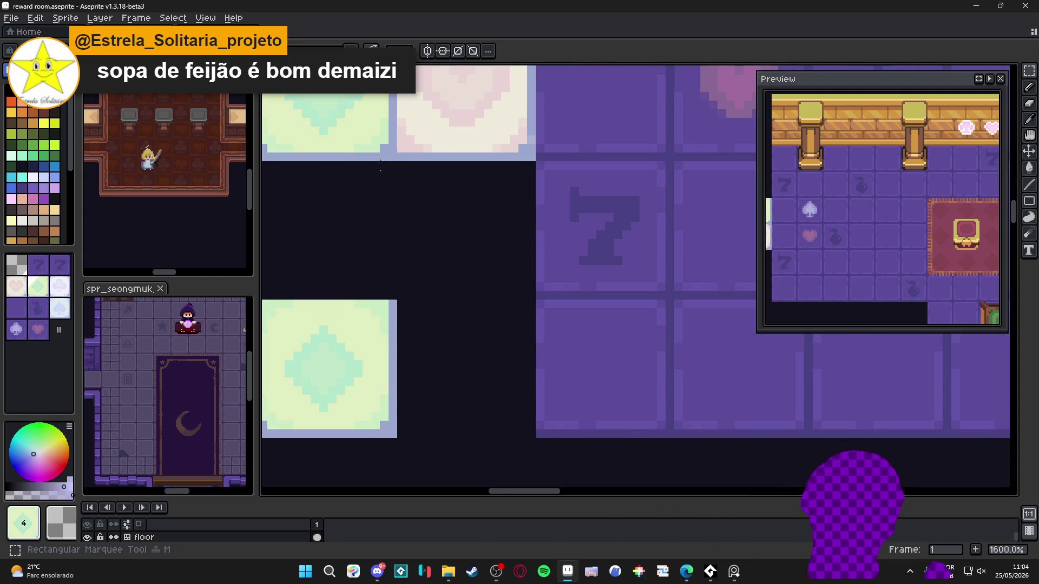
pyautogui.click(427, 51)
pyautogui.scroll(-3, 590, 205)
pyautogui.scroll(-1, 591, 205)
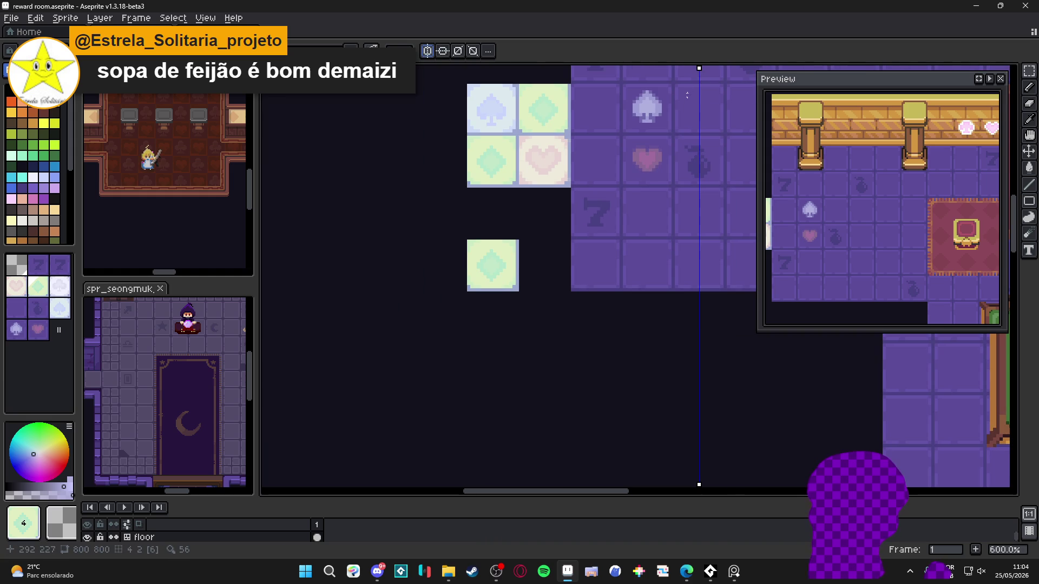
pyautogui.moveTo(698, 70)
pyautogui.mouseDown()
pyautogui.moveTo(631, 103)
pyautogui.moveTo(494, 140)
pyautogui.mouseUp()
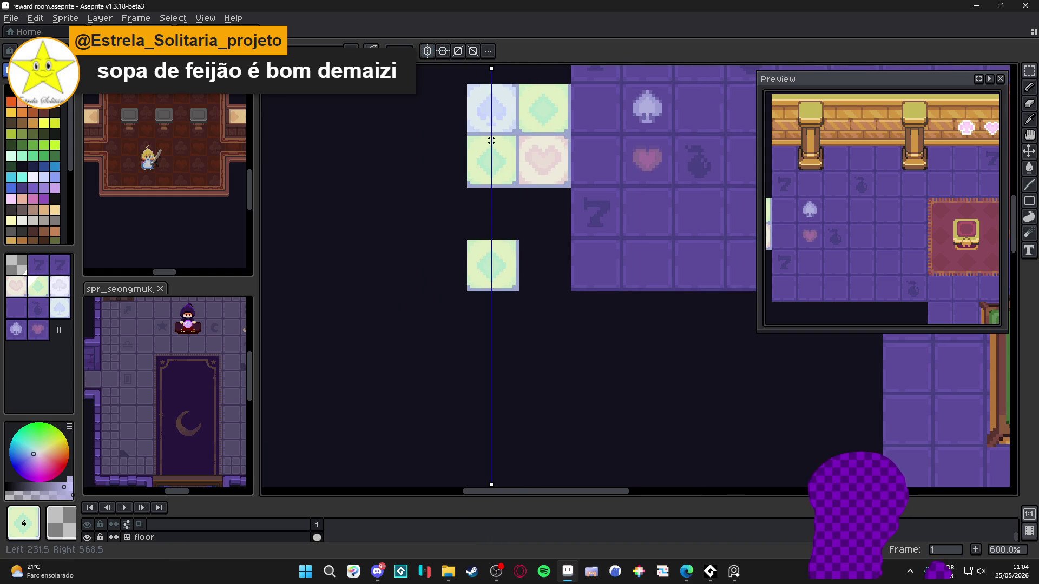
pyautogui.scroll(6, 494, 142)
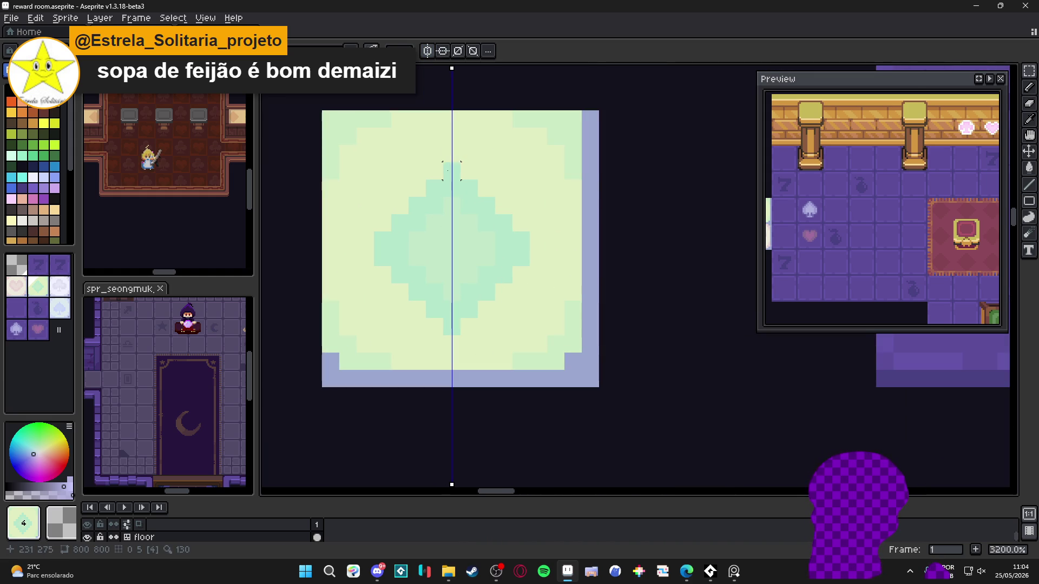
# - Paste a copy of the green diamond tile and drop it in place
pyautogui.press('v')
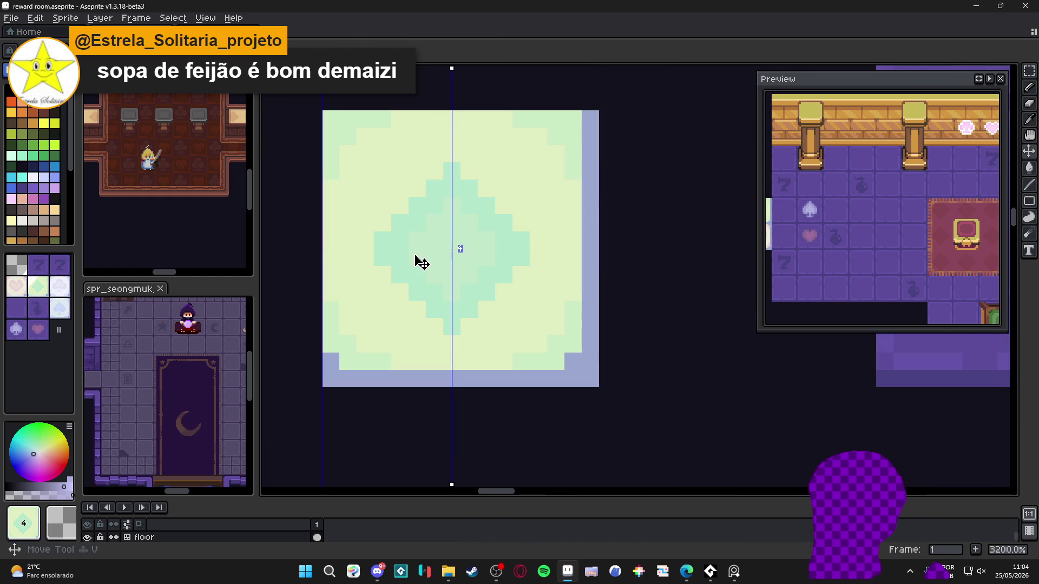
pyautogui.scroll(1, 393, 235)
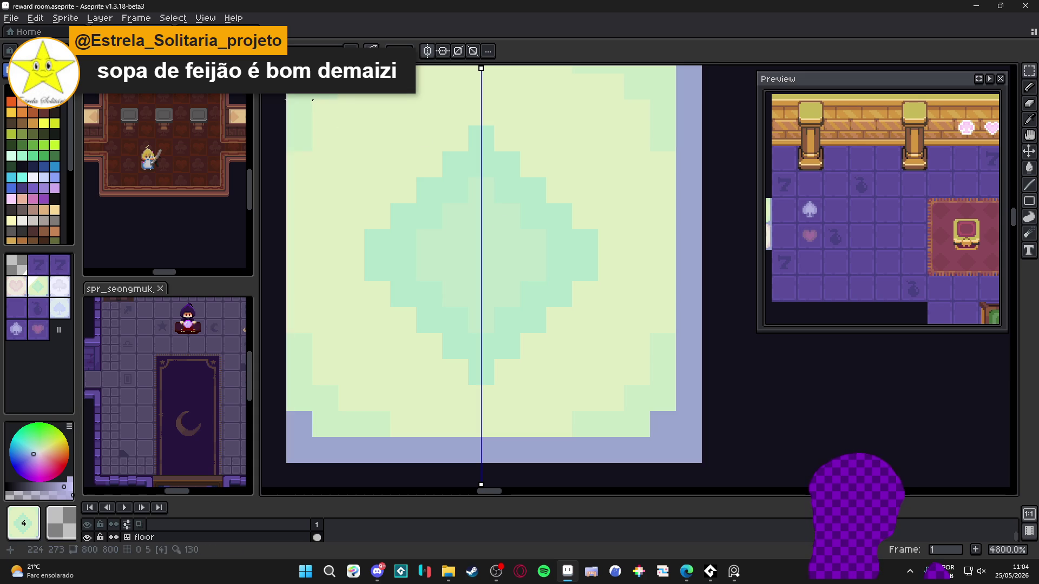
pyautogui.scroll(-1, 415, 217)
pyautogui.scroll(-1, 415, 216)
pyautogui.scroll(1, 430, 234)
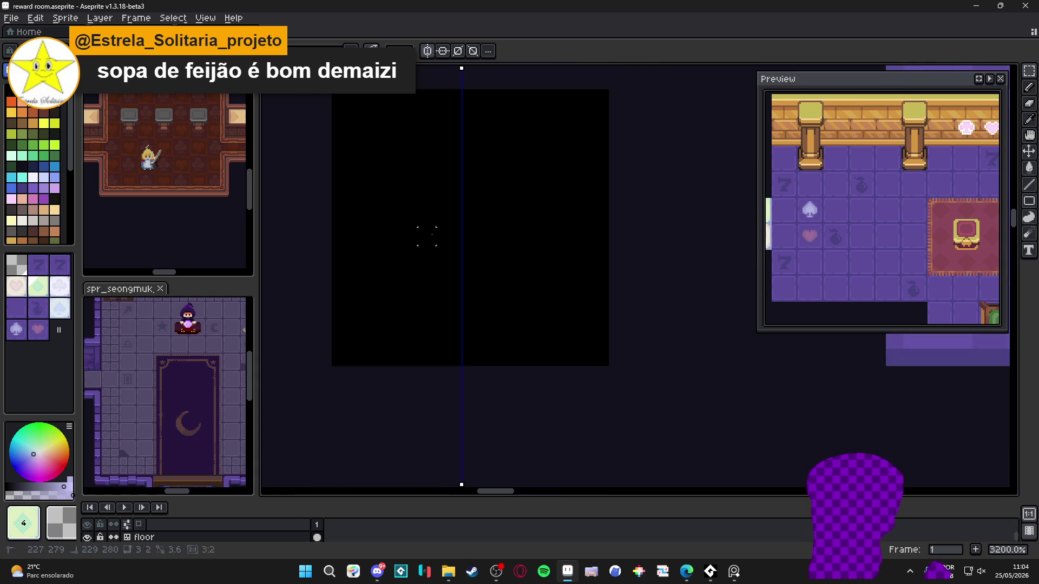
pyautogui.scroll(-2, 463, 246)
pyautogui.hotkey('ctrl', 'v')
pyautogui.scroll(-1, 495, 280)
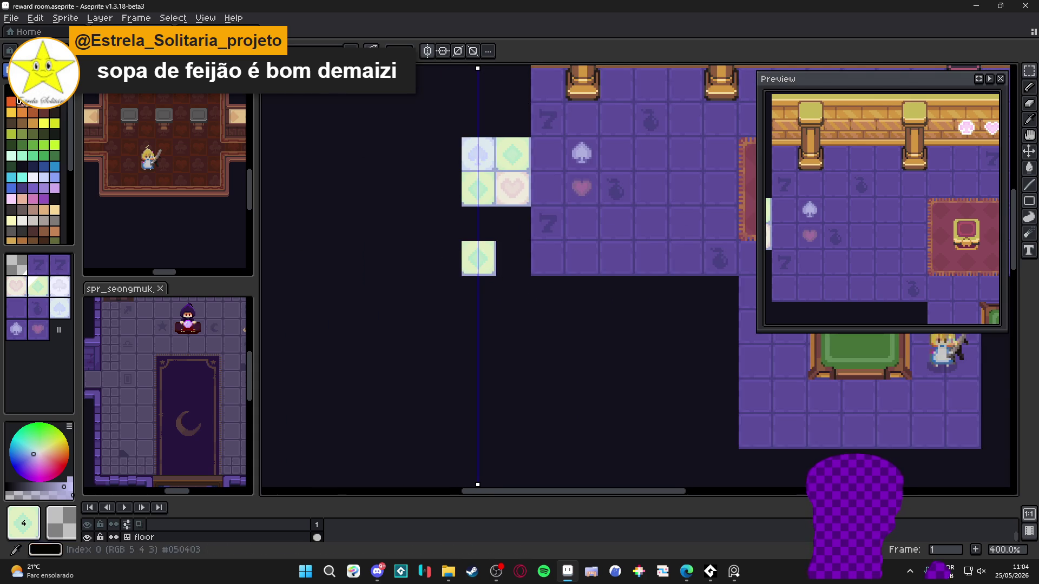
pyautogui.press('Return')
pyautogui.scroll(1, 467, 243)
pyautogui.scroll(2, 468, 243)
# - Select the diamond emblem row by row with mirrored marquee selections
pyautogui.moveTo(503, 218); pyautogui.dragTo(503, 371)
pyautogui.scroll(1, 495, 372)
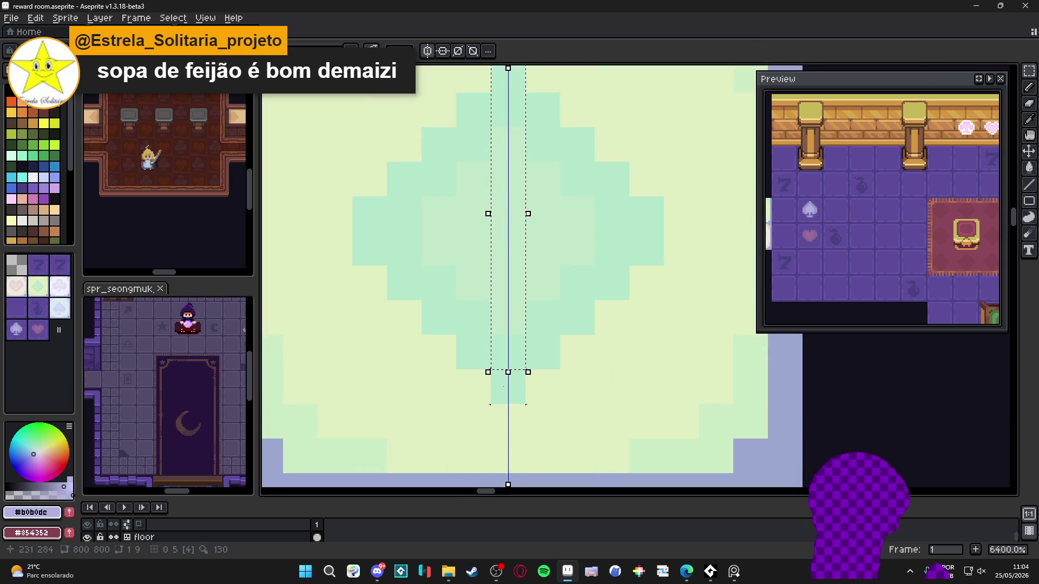
pyautogui.moveTo(367, 209); pyautogui.dragTo(497, 249)
pyautogui.moveTo(405, 283); pyautogui.dragTo(498, 283)
pyautogui.moveTo(439, 317); pyautogui.dragTo(503, 317)
pyautogui.moveTo(473, 351); pyautogui.dragTo(503, 351)
pyautogui.moveTo(405, 178); pyautogui.dragTo(454, 184)
pyautogui.moveTo(433, 141); pyautogui.dragTo(501, 178)
pyautogui.moveTo(471, 108); pyautogui.dragTo(529, 148)
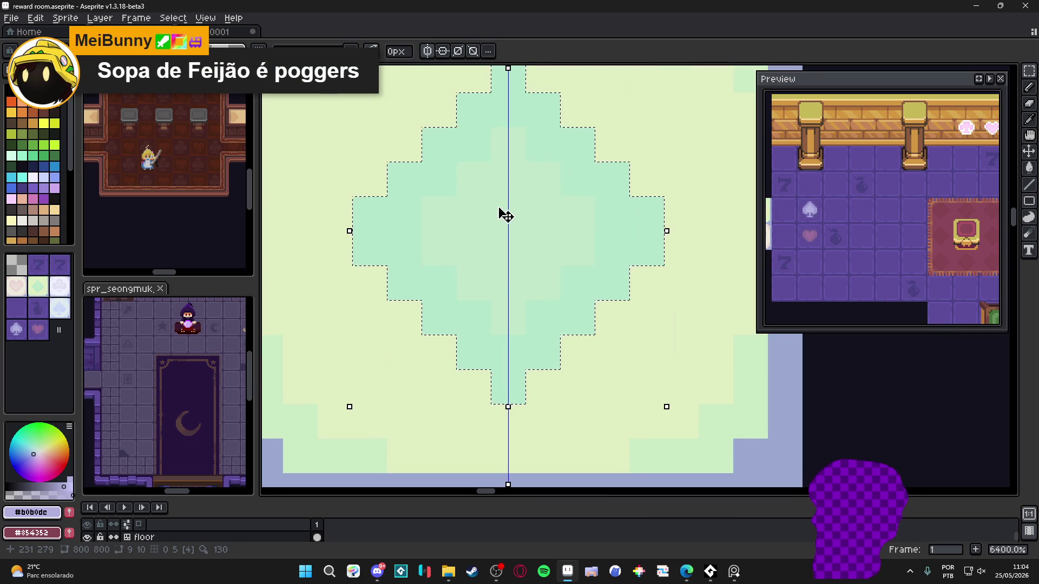
pyautogui.scroll(-4, 508, 230)
# - Paste the diamond and move it onto the purple floor tile below the heart
pyautogui.moveTo(508, 229); pyautogui.dragTo(347, 277)
pyautogui.scroll(-3, 366, 268)
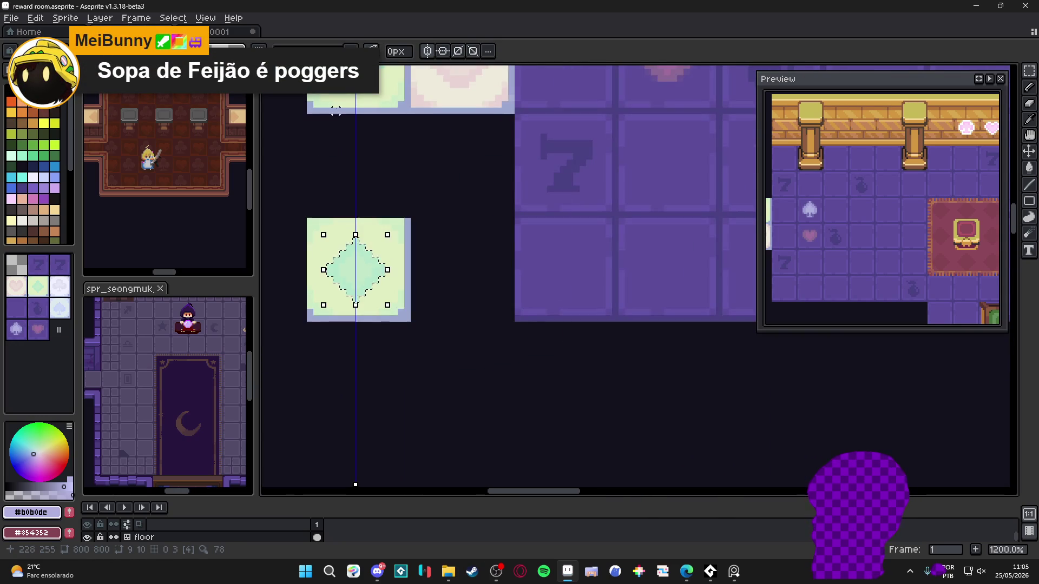
pyautogui.scroll(-3, 466, 239)
pyautogui.moveTo(466, 239); pyautogui.dragTo(439, 297)
pyautogui.scroll(4, 502, 251)
pyautogui.hotkey('ctrl', 'v')
pyautogui.moveTo(631, 445)
pyautogui.mouseDown()
pyautogui.moveTo(432, 307)
pyautogui.moveTo(444, 306)
pyautogui.moveTo(448, 321)
pyautogui.mouseUp()
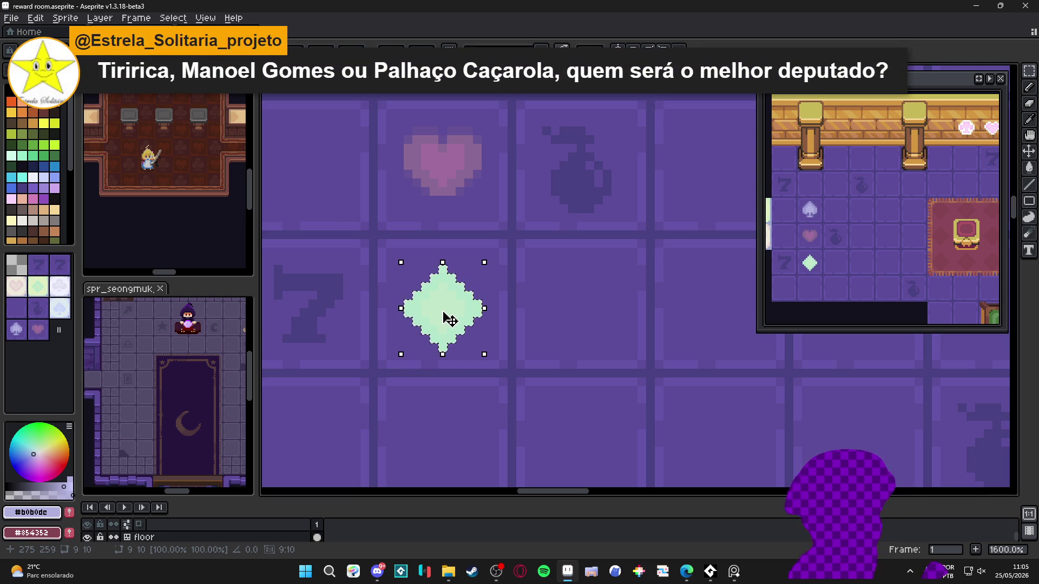
pyautogui.scroll(-4, 457, 316)
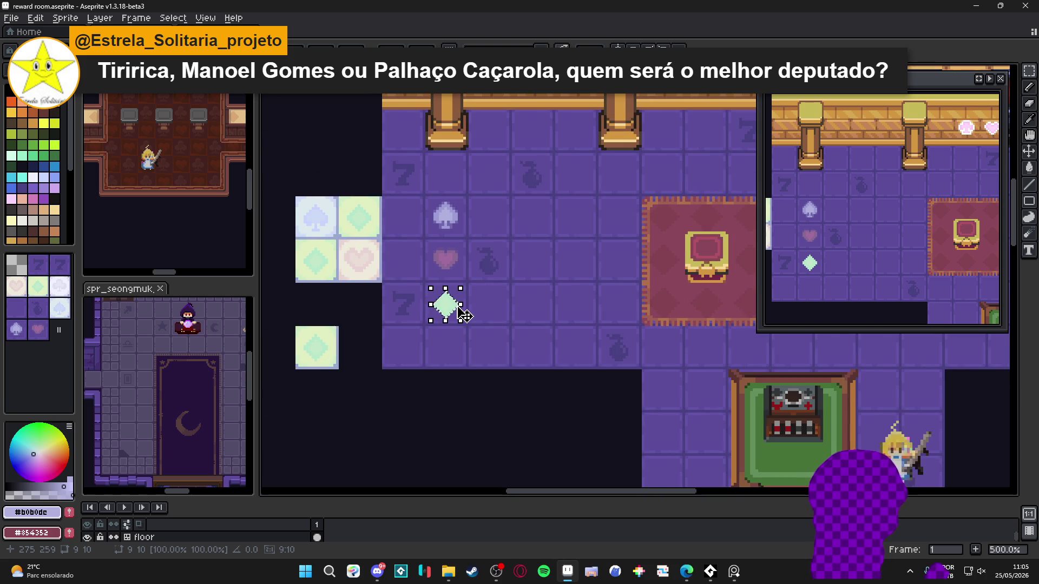
# - Sample the floor purple and drop the pasted diamond, clearing the selection
pyautogui.scroll(4, 460, 314)
pyautogui.scroll(1, 460, 313)
pyautogui.scroll(-1, 460, 312)
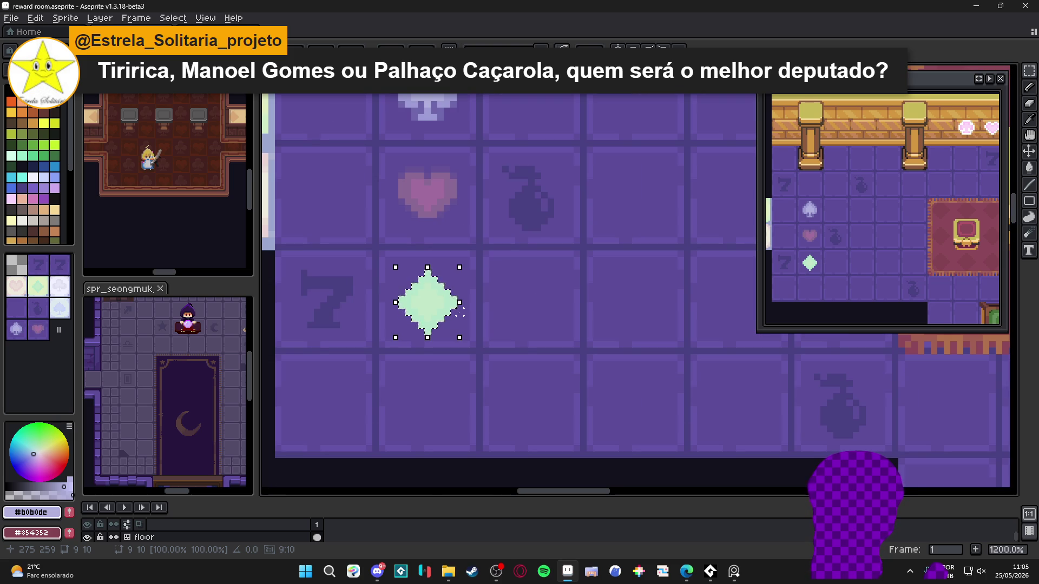
pyautogui.scroll(3, 457, 319)
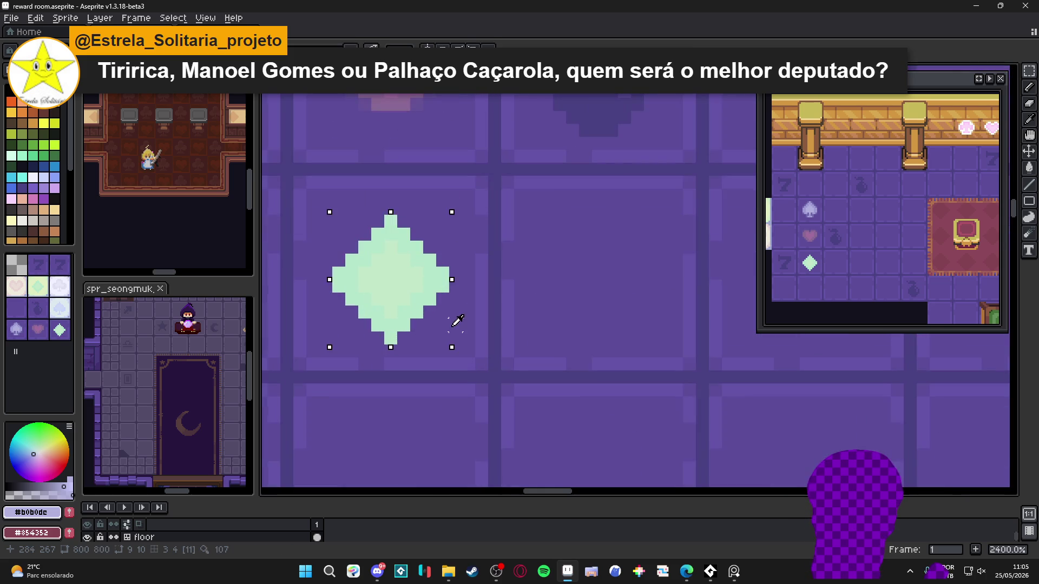
pyautogui.keyDown('alt'); pyautogui.click(455, 324); pyautogui.keyUp('alt')
pyautogui.hotkey('ctrl', 'd')
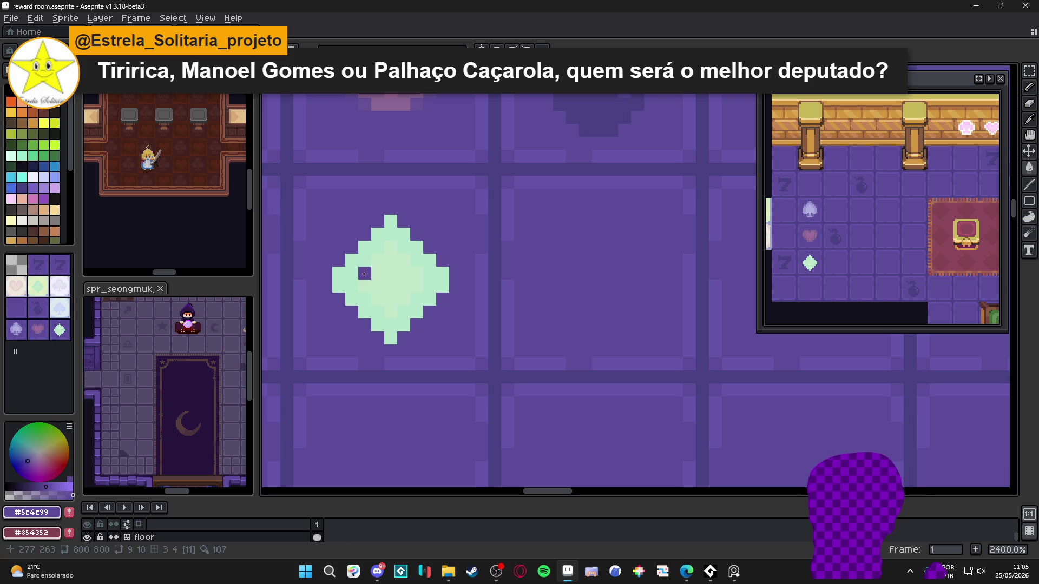
# - Fill the diamond's outer and inner areas light grey, then a darker grey-blue
pyautogui.click(18, 491)
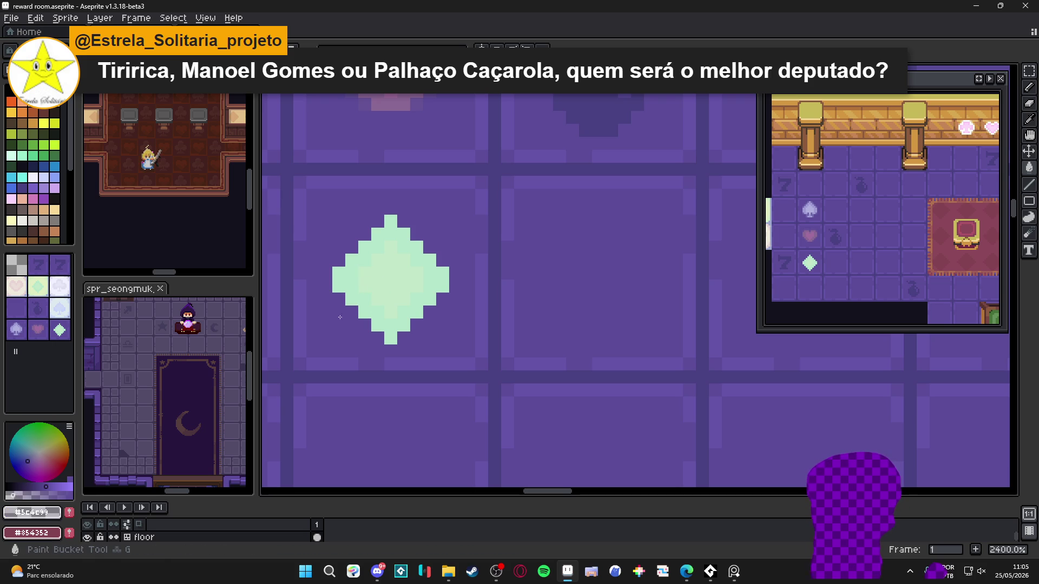
pyautogui.click(352, 286)
pyautogui.click(378, 285)
pyautogui.click(348, 285)
pyautogui.click(348, 286)
pyautogui.scroll(-6, 399, 307)
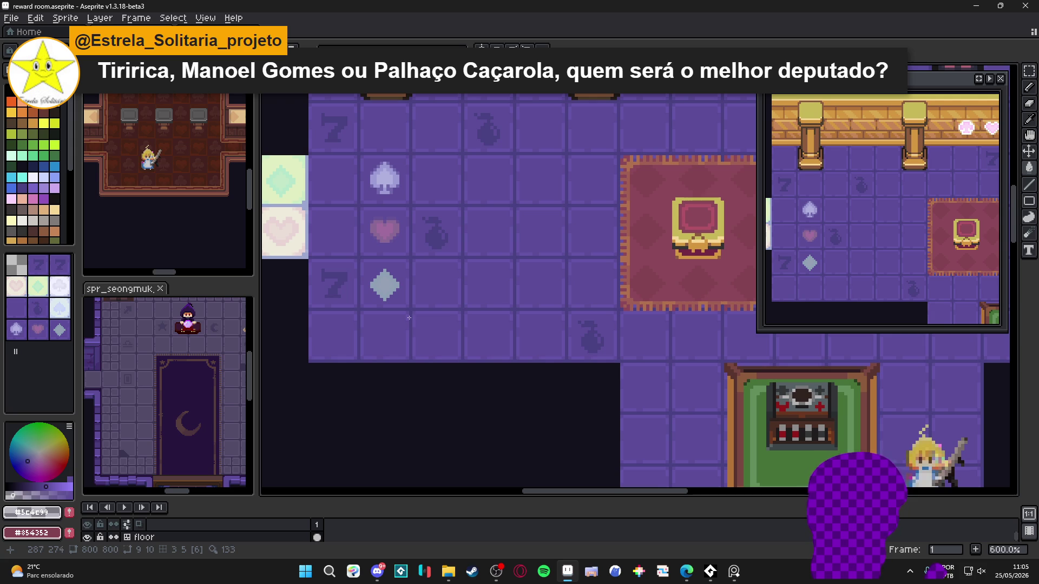
pyautogui.scroll(7, 389, 292)
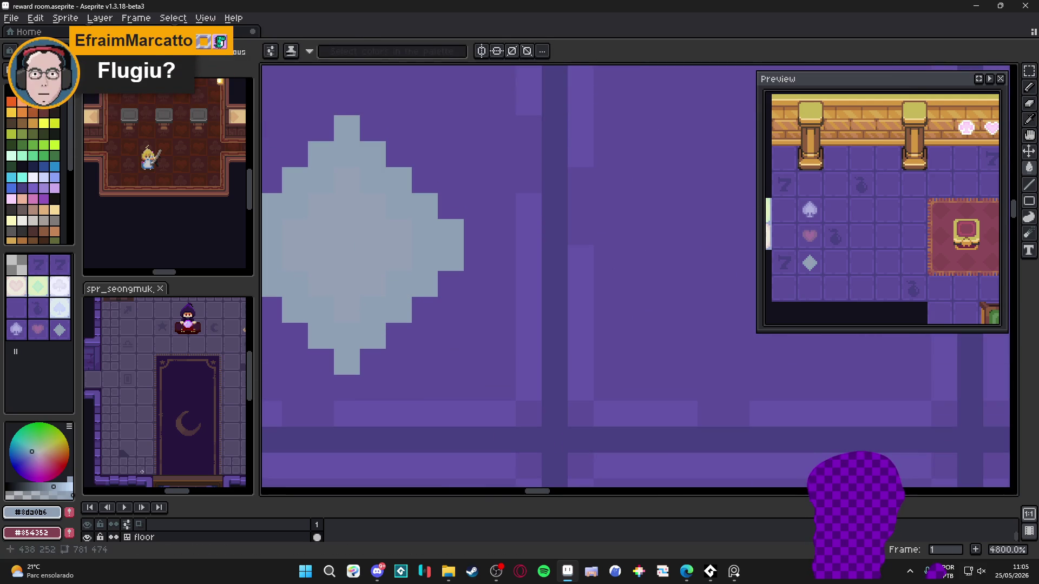
# - Paint lighter #96aac1 blue-grey highlight pixels across and around the diamond emblem's centre
pyautogui.click(56, 485)
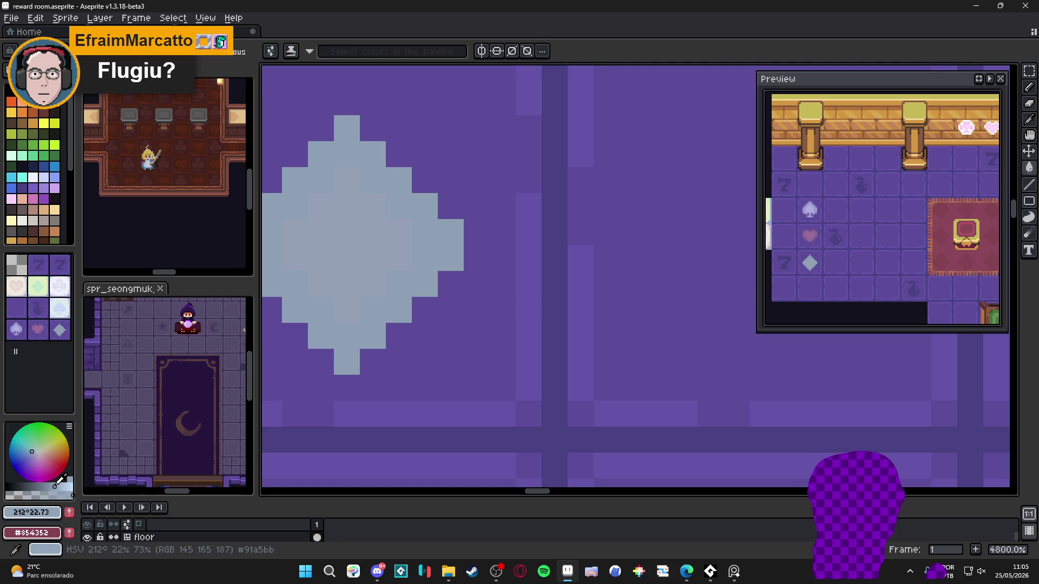
pyautogui.click(358, 257)
pyautogui.moveTo(357, 257); pyautogui.dragTo(452, 270)
pyautogui.click(413, 230)
pyautogui.click(387, 231)
pyautogui.keyDown('alt'); pyautogui.click(377, 266); pyautogui.keyUp('alt')
pyautogui.moveTo(401, 295); pyautogui.dragTo(427, 296)
pyautogui.click(375, 295)
pyautogui.click(394, 310)
pyautogui.click(404, 202)
# - Pick the very light #dadbe6 shade and review the tile numbers shown over the map
pyautogui.scroll(-3, 405, 202)
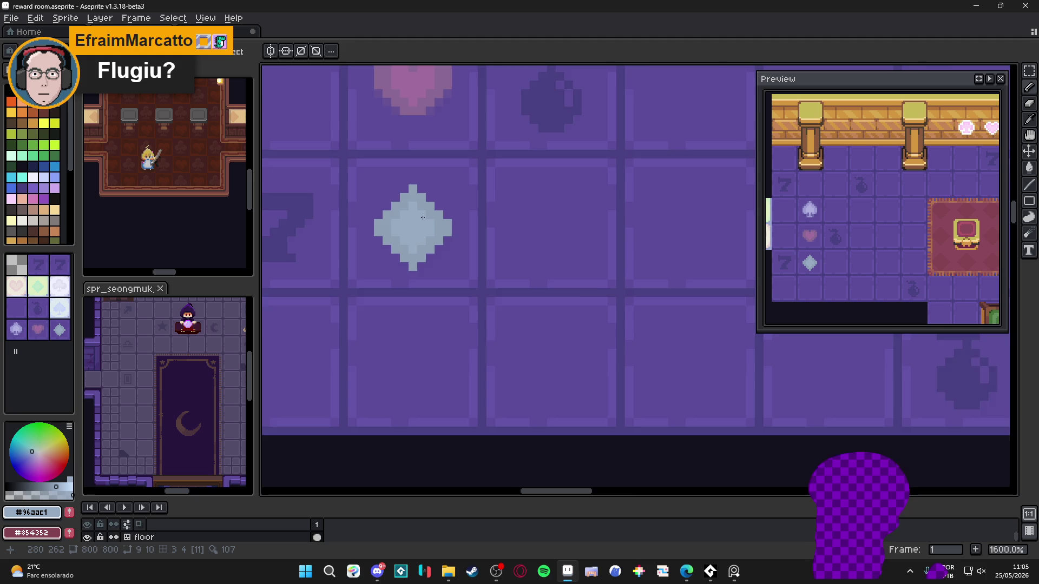
pyautogui.scroll(-1, 422, 218)
pyautogui.scroll(2, 436, 212)
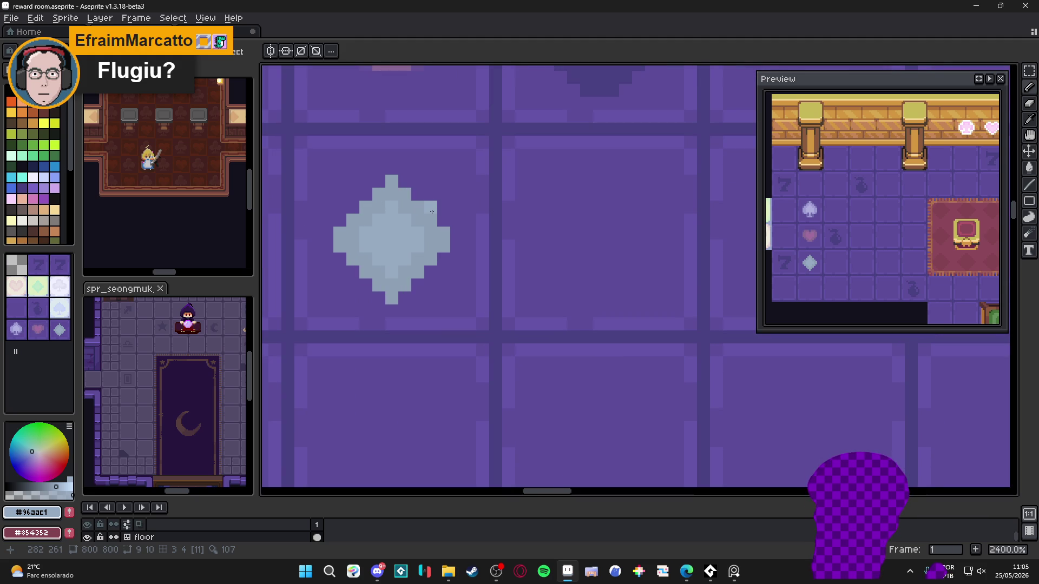
pyautogui.keyDown('alt'); pyautogui.click(401, 268); pyautogui.keyUp('alt')
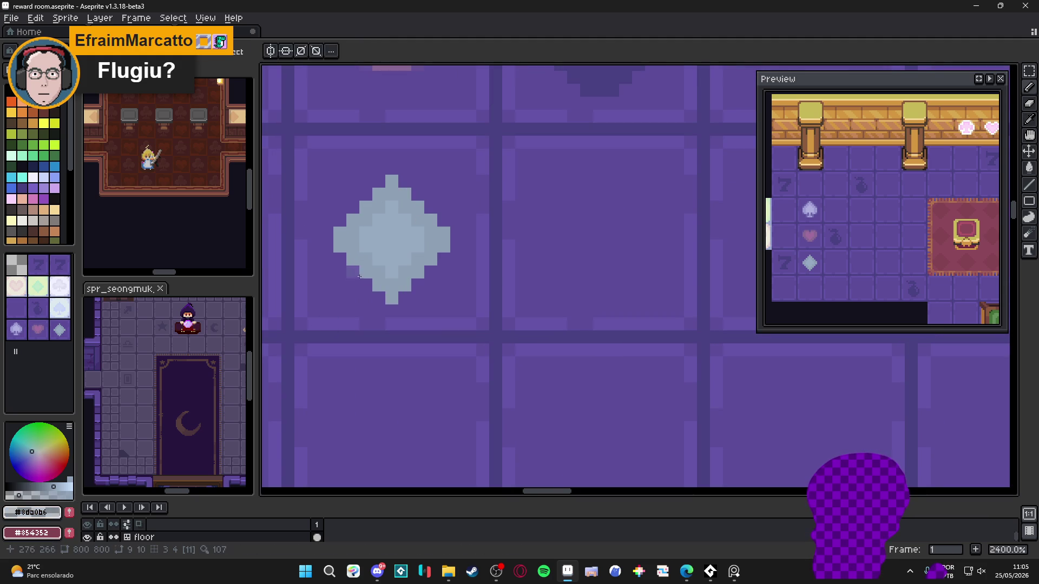
pyautogui.press('ctrl')
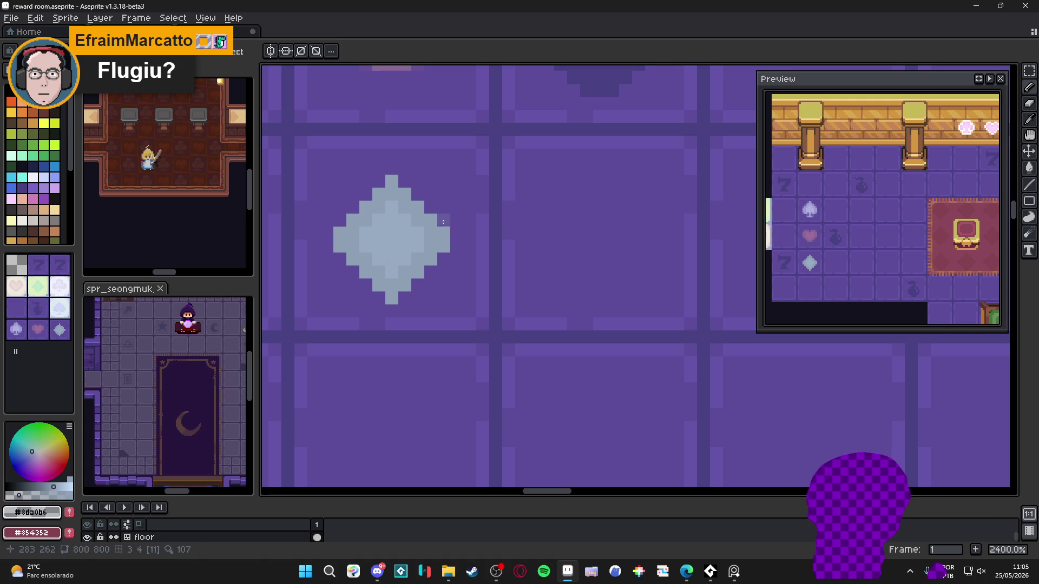
pyautogui.scroll(-7, 440, 244)
pyautogui.scroll(-2, 442, 240)
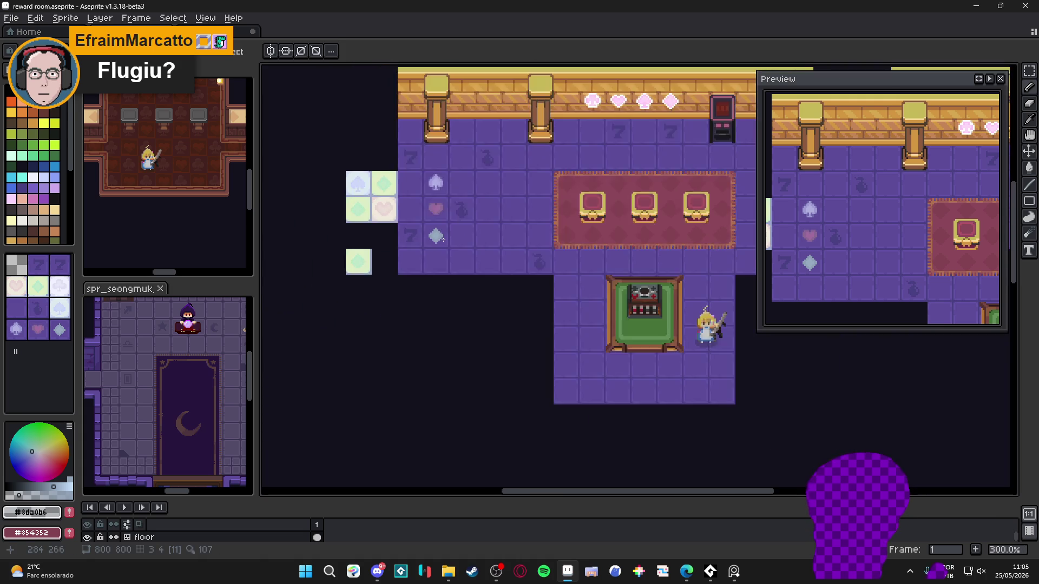
pyautogui.scroll(4, 444, 233)
pyautogui.scroll(3, 445, 222)
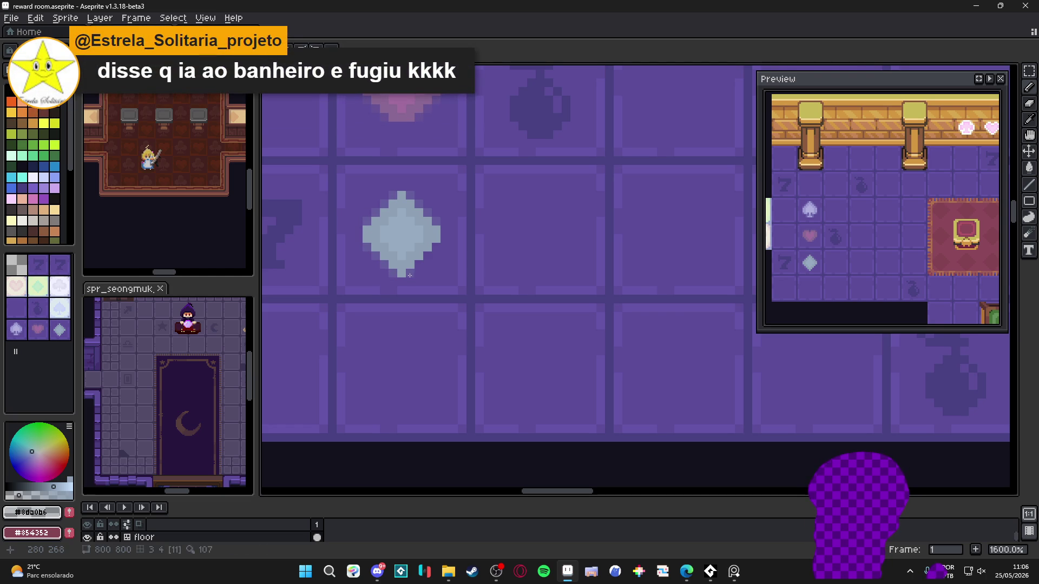
pyautogui.click(438, 248)
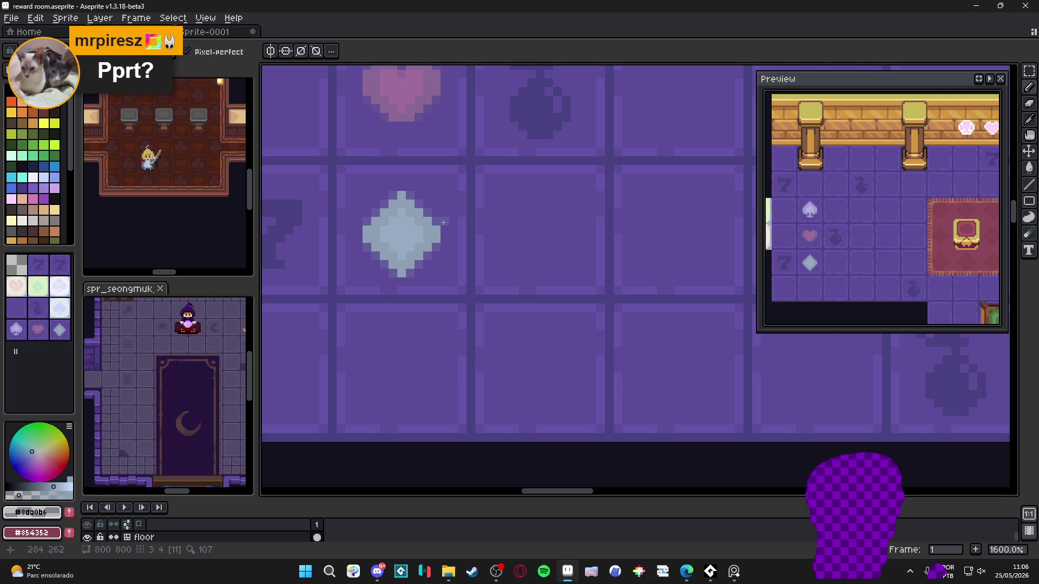
pyautogui.hotkey('alt', 'Tab')
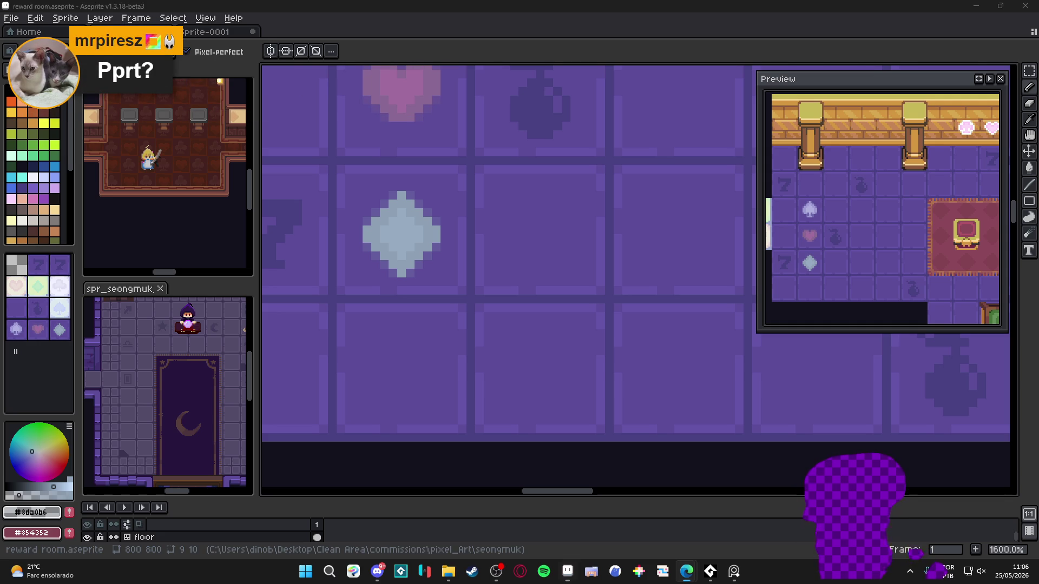
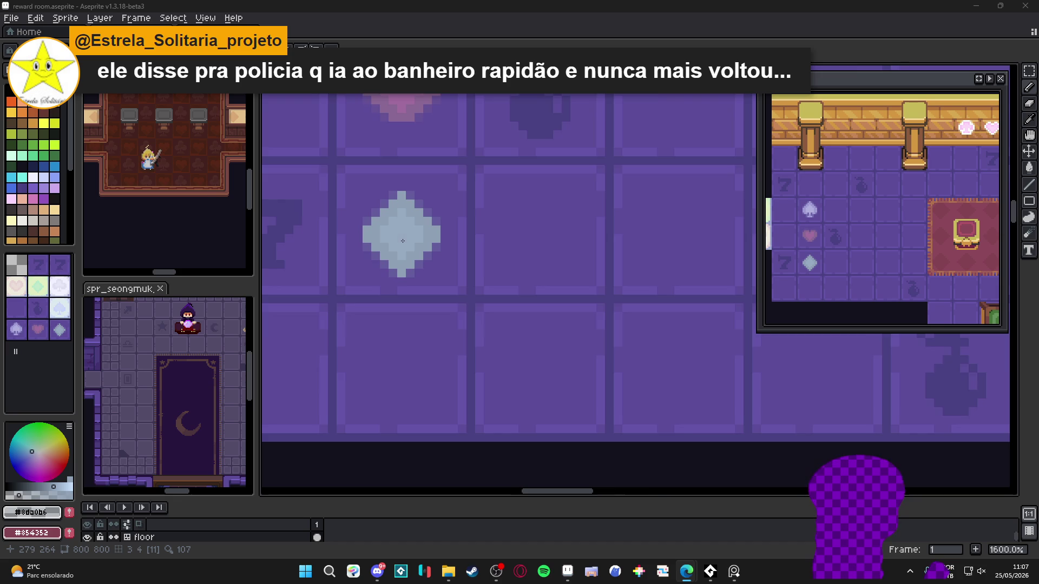
# - Undo the last pencil stroke and pick up the darker floor purple
pyautogui.scroll(-3, 403, 241)
pyautogui.scroll(3, 412, 241)
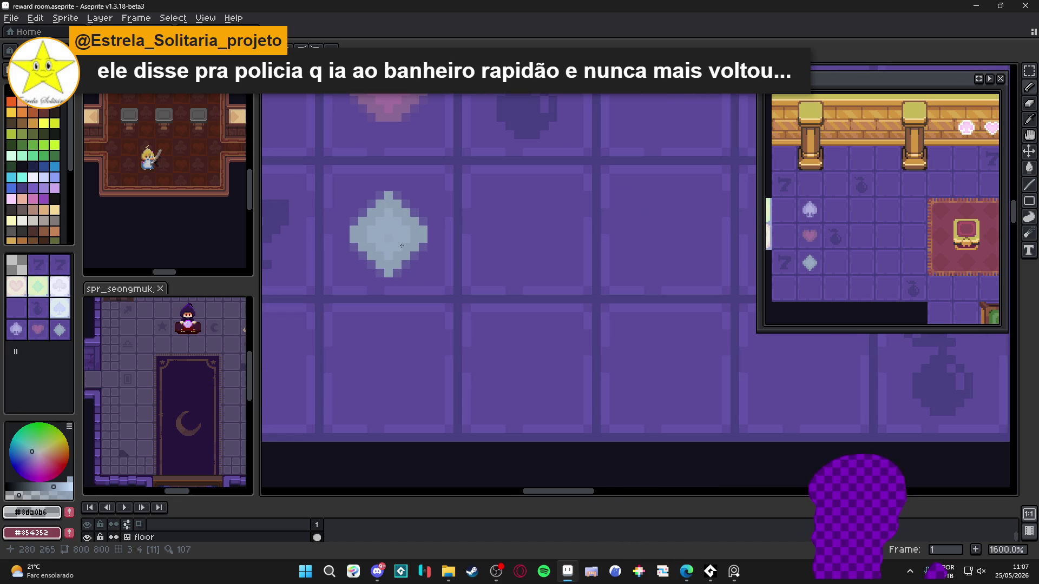
pyautogui.hotkey('ctrl', 'z')
pyautogui.scroll(2, 421, 267)
pyautogui.keyDown('alt'); pyautogui.click(421, 267); pyautogui.keyUp('alt')
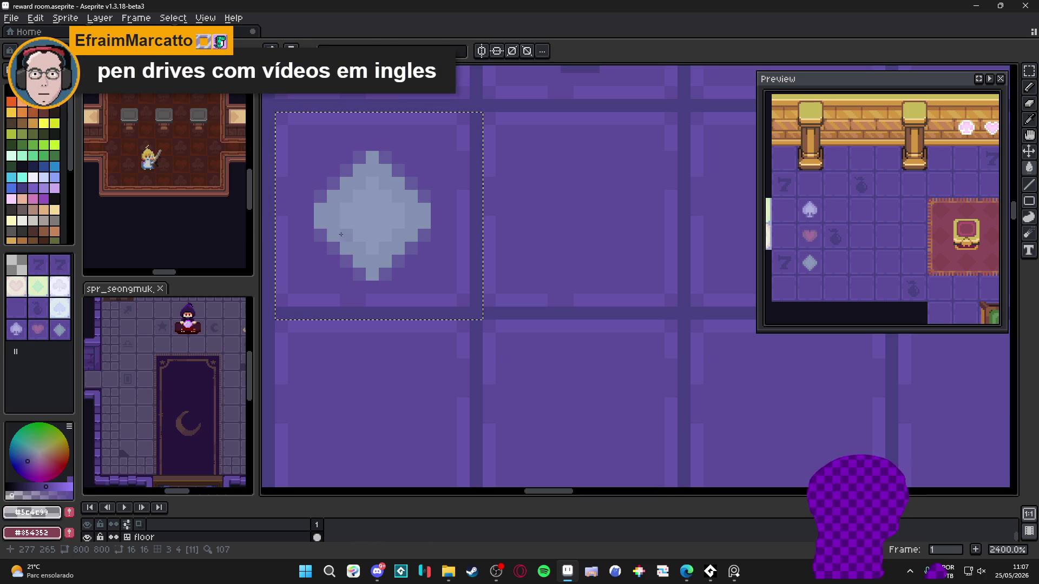
pyautogui.hotkey('ctrl', 'd')
# - Marquee-select the diamond icon and move it up one pixel
pyautogui.scroll(-4, 425, 253)
pyautogui.scroll(3, 425, 253)
pyautogui.press('v')
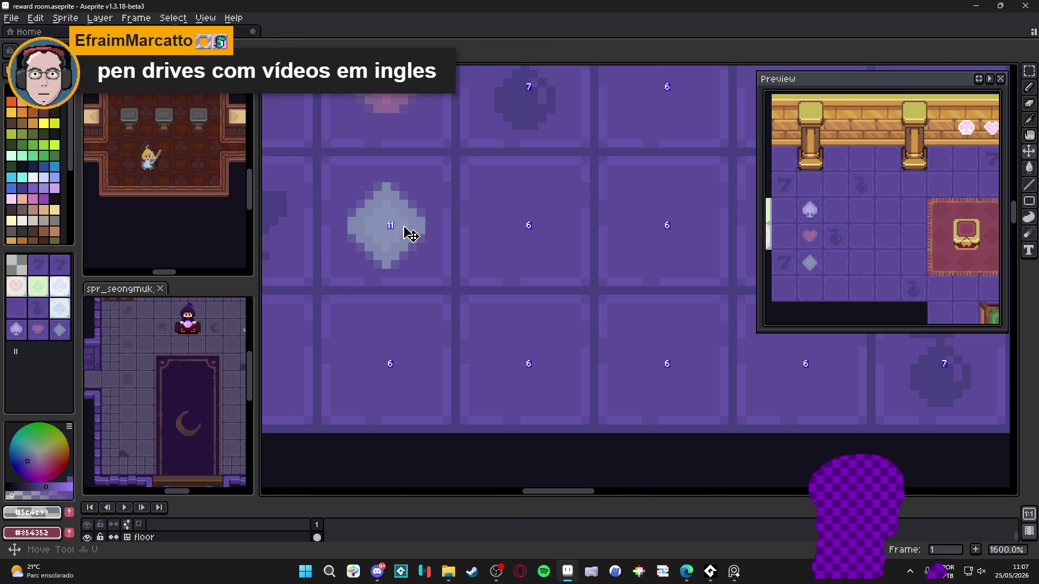
pyautogui.scroll(2, 411, 232)
pyautogui.press('m')
pyautogui.moveTo(433, 289)
pyautogui.mouseDown()
pyautogui.moveTo(355, 184)
pyautogui.moveTo(317, 160)
pyautogui.mouseUp()
pyautogui.moveTo(366, 197)
pyautogui.mouseDown()
pyautogui.moveTo(368, 185)
pyautogui.moveTo(370, 200)
pyautogui.mouseUp()
pyautogui.scroll(-8, 373, 217)
pyautogui.hotkey('ctrl', 'd')
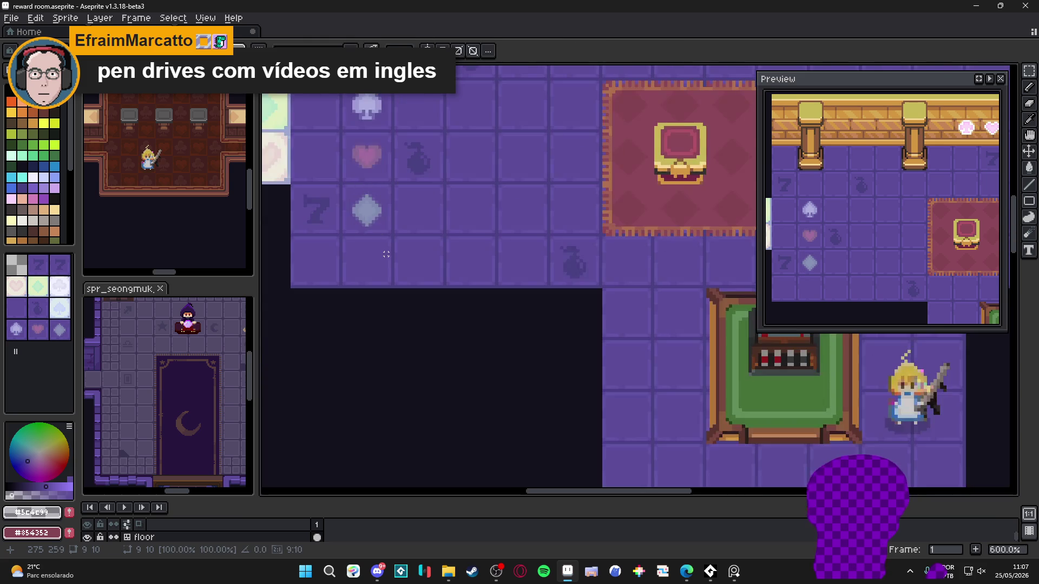
# - Draw dark purple shading along the diamond's lower-right and lower-left edges
pyautogui.scroll(3, 387, 256)
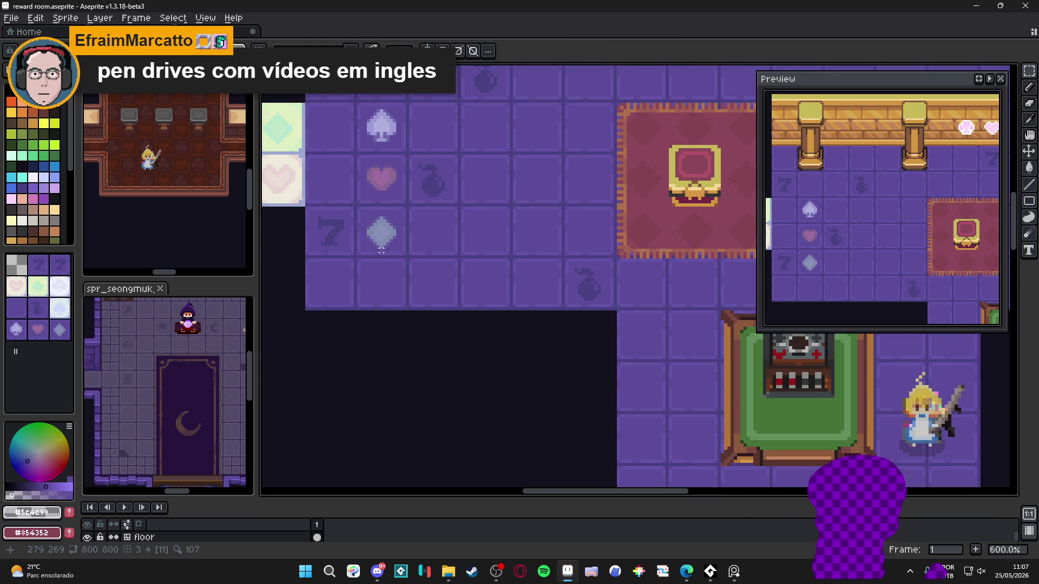
pyautogui.scroll(3, 382, 247)
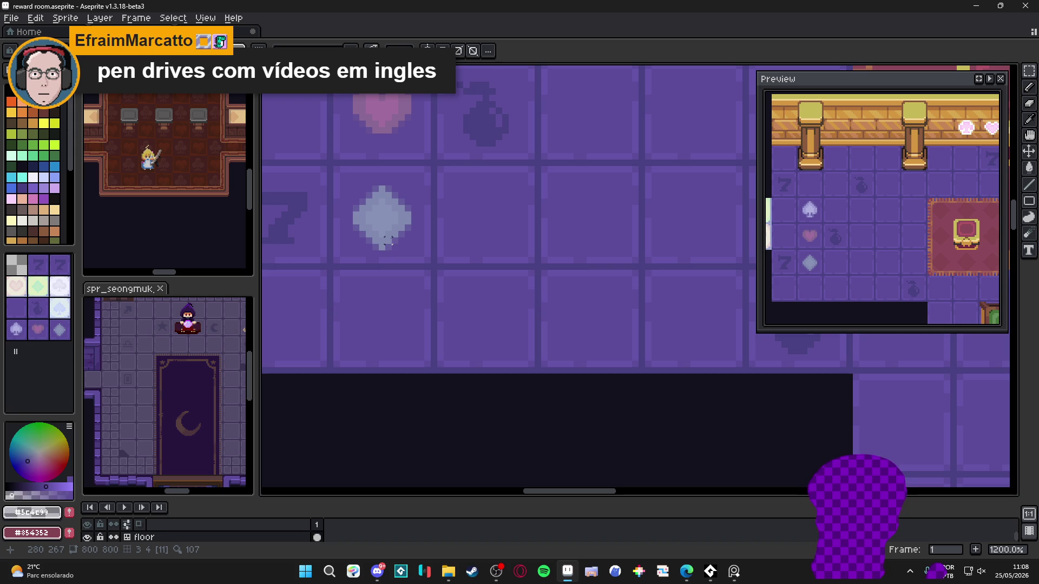
pyautogui.scroll(3, 401, 234)
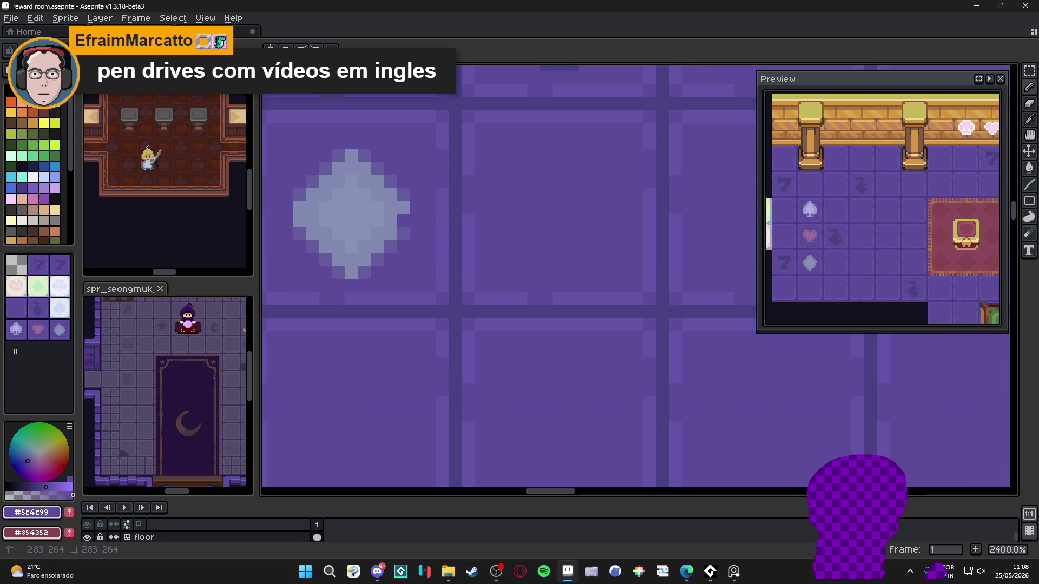
pyautogui.moveTo(399, 224); pyautogui.dragTo(347, 276)
pyautogui.moveTo(295, 224); pyautogui.dragTo(345, 276)
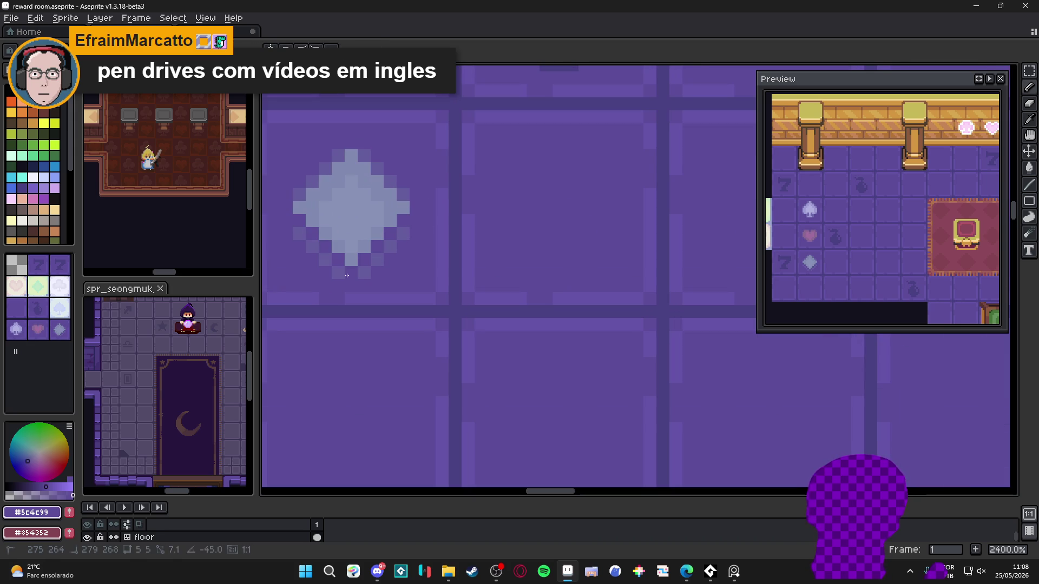
# - Redraw the diamond's lower-right edge in the darker purple and sample its light colour
pyautogui.keyDown('alt'); pyautogui.click(409, 237); pyautogui.keyUp('alt')
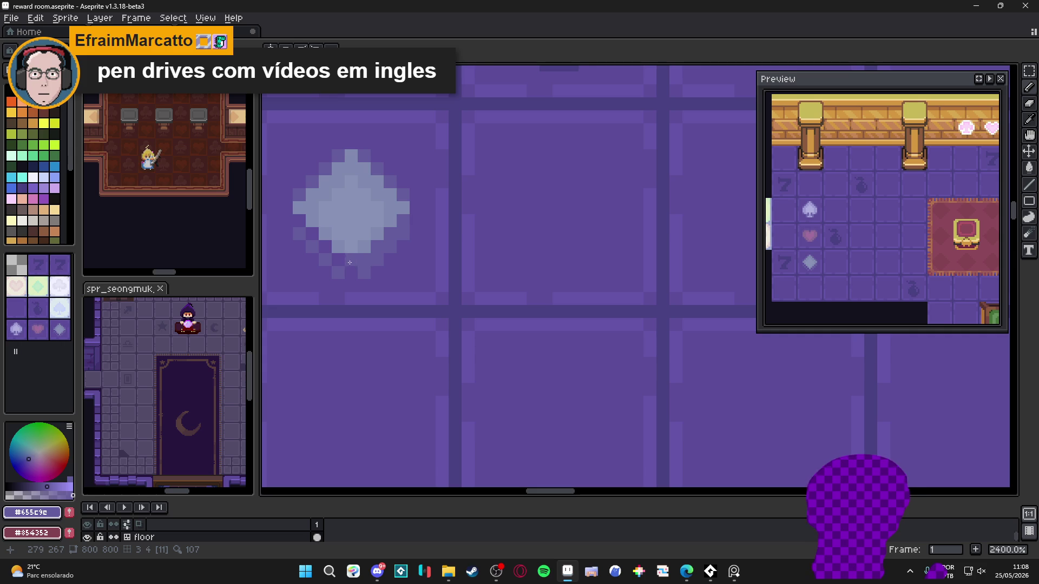
pyautogui.keyDown('alt'); pyautogui.click(288, 225); pyautogui.keyUp('alt')
pyautogui.moveTo(298, 233)
pyautogui.mouseDown()
pyautogui.moveTo(337, 272)
pyautogui.moveTo(407, 221)
pyautogui.mouseUp()
pyautogui.scroll(-6, 406, 261)
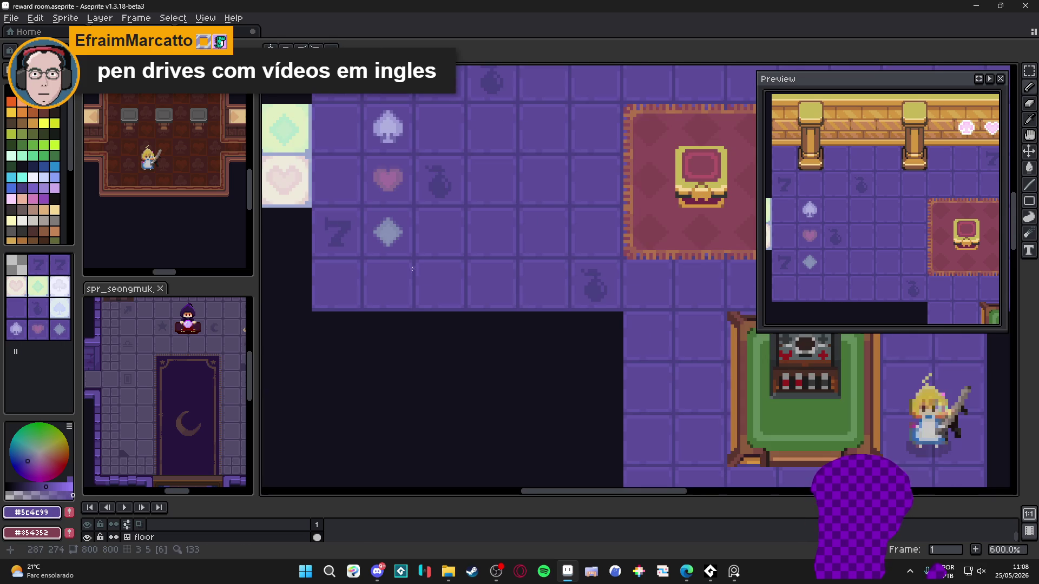
pyautogui.scroll(-1, 415, 273)
pyautogui.scroll(8, 405, 243)
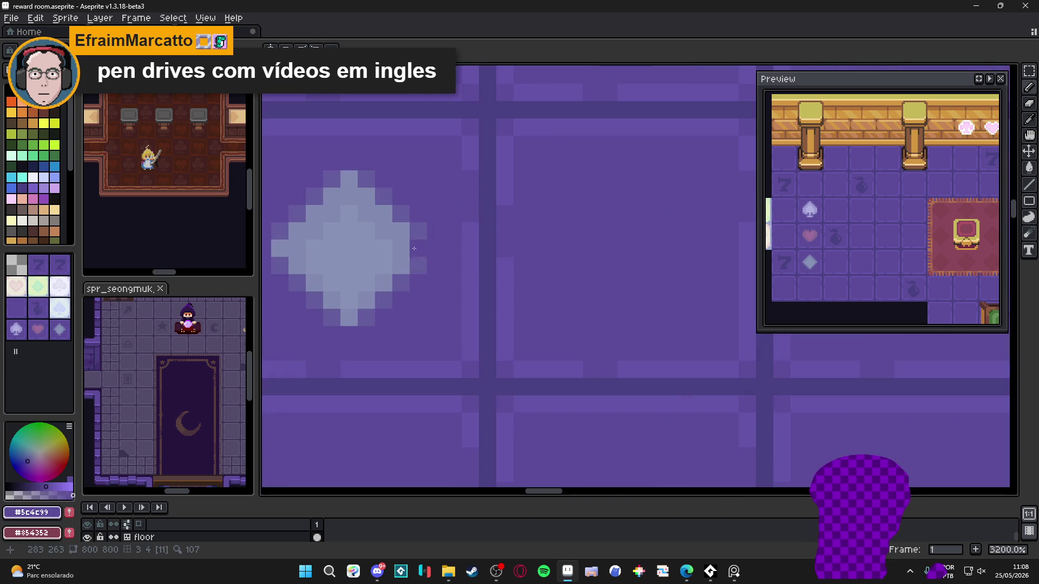
pyautogui.keyDown('alt'); pyautogui.click(408, 250); pyautogui.keyUp('alt')
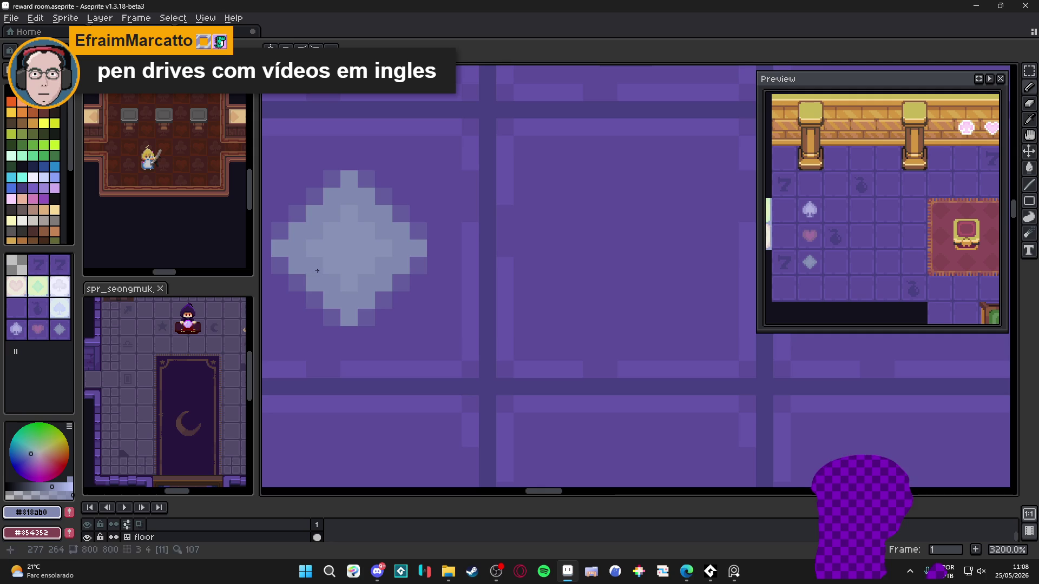
pyautogui.scroll(-3, 343, 277)
pyautogui.scroll(-4, 396, 319)
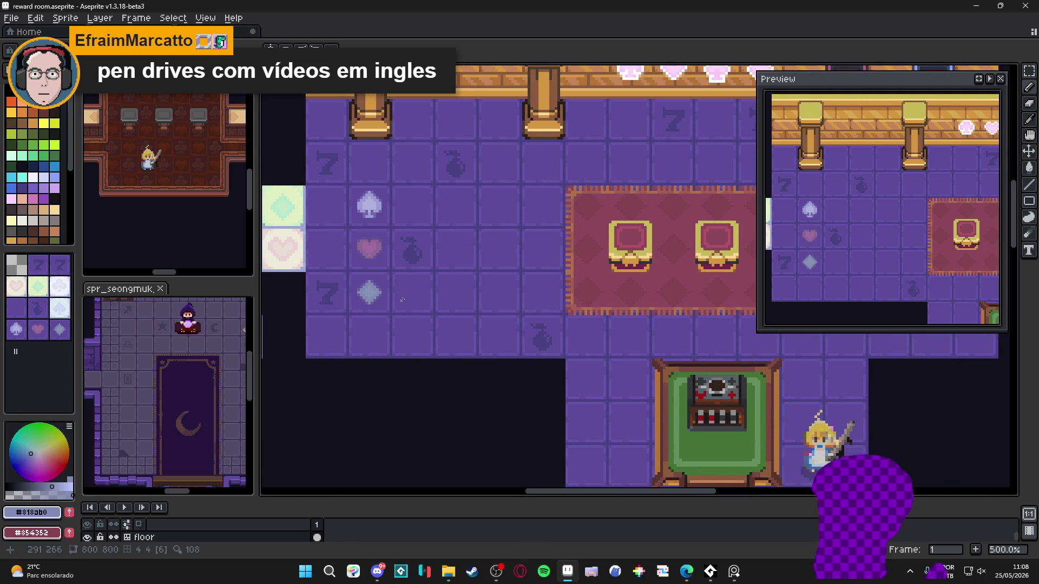
# - Save the map with tile index numbers shown
pyautogui.press('Tab')
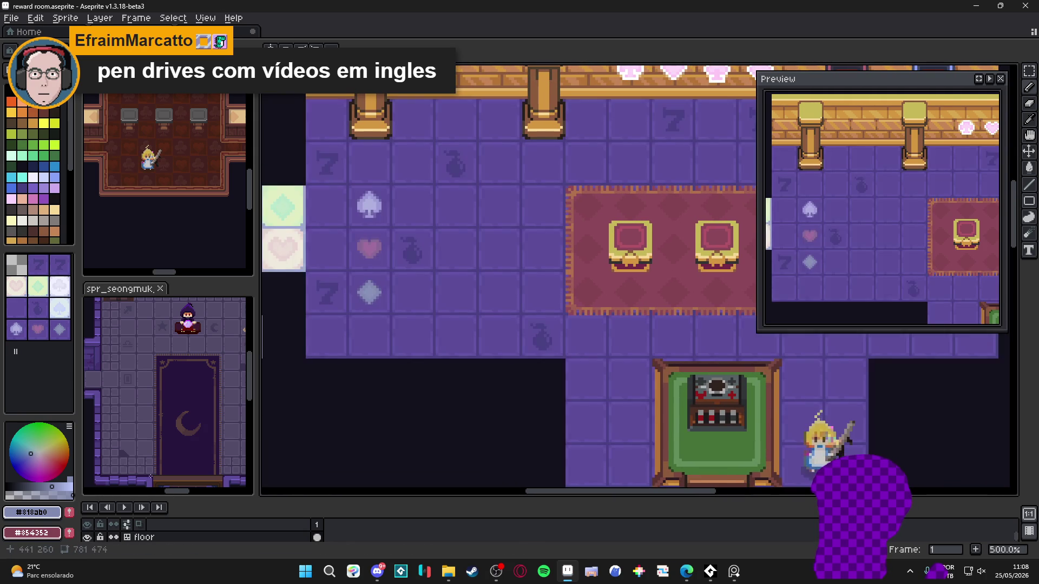
pyautogui.hotkey('ctrl', 's')
pyautogui.scroll(-4, 388, 318)
pyautogui.scroll(2, 388, 311)
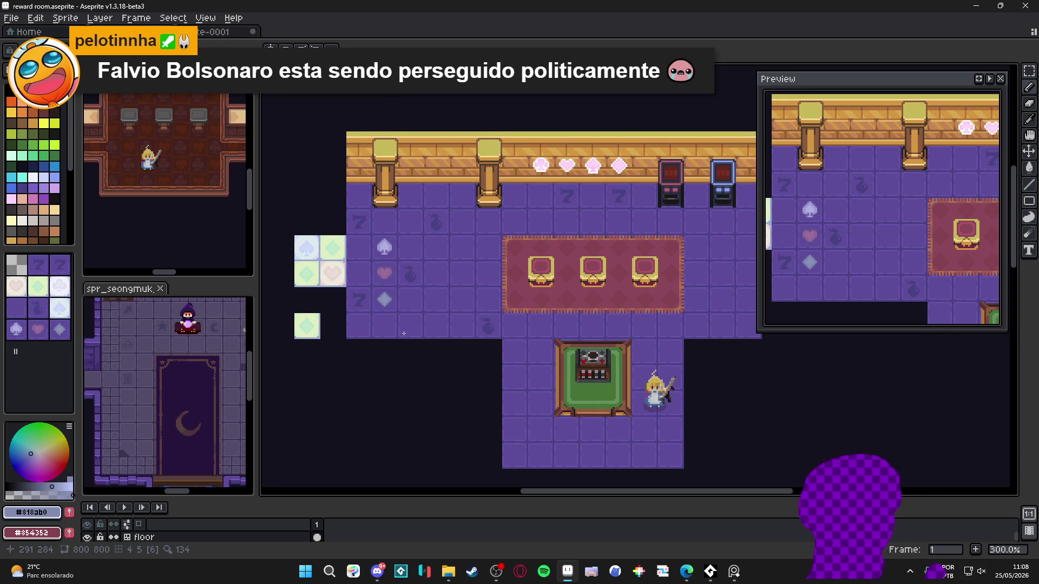
pyautogui.scroll(3, 383, 306)
pyautogui.scroll(-2, 382, 305)
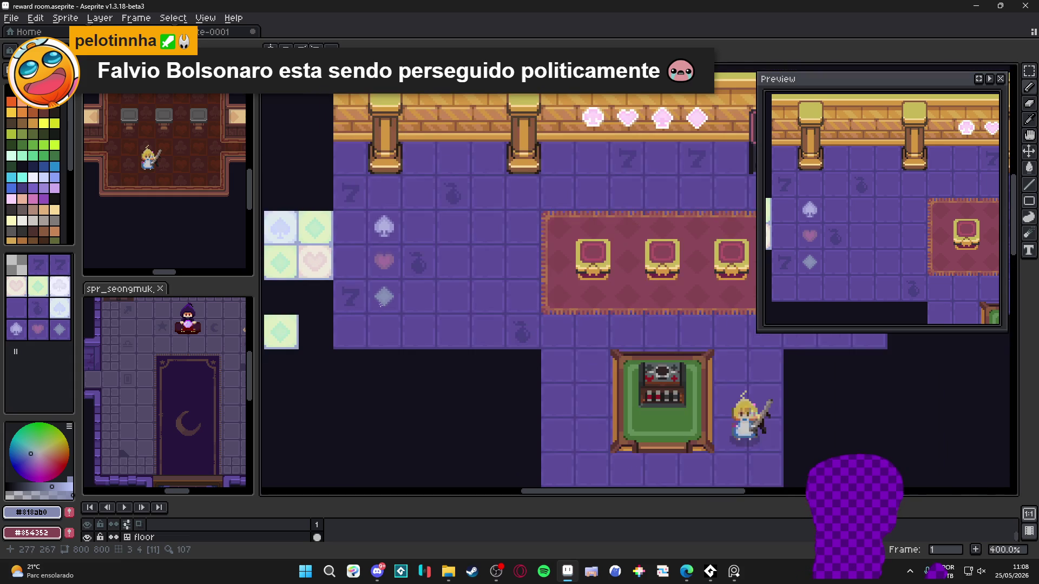
pyautogui.scroll(2, 311, 270)
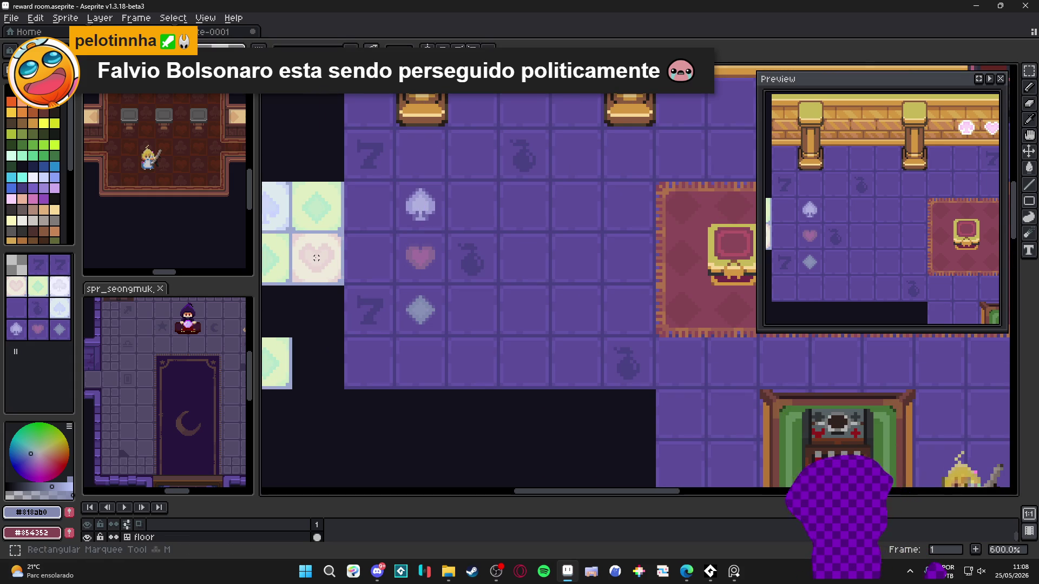
pyautogui.scroll(-2, 323, 265)
pyautogui.scroll(1, 324, 264)
pyautogui.scroll(-1, 327, 271)
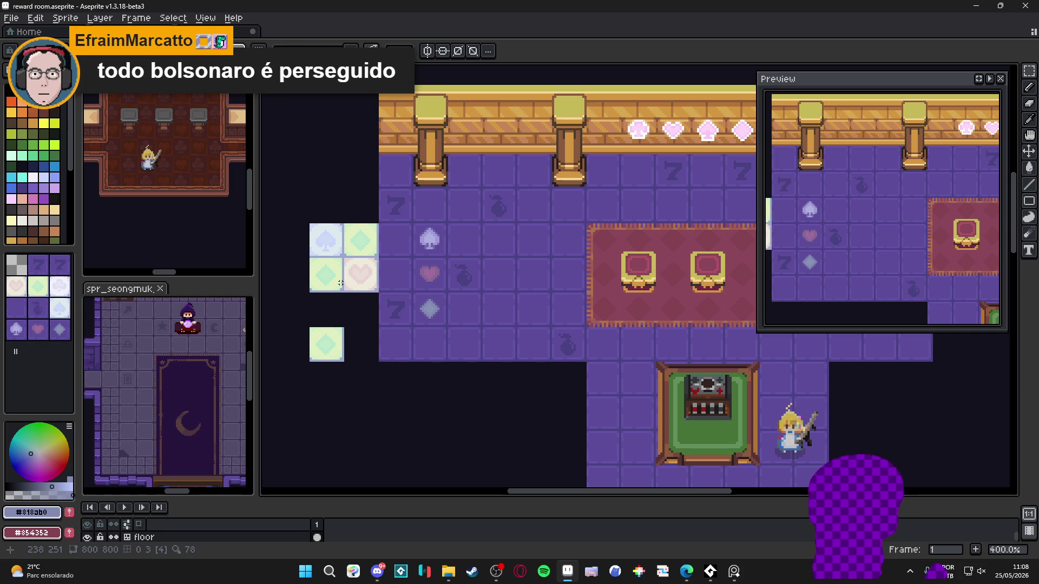
pyautogui.scroll(-1, 345, 280)
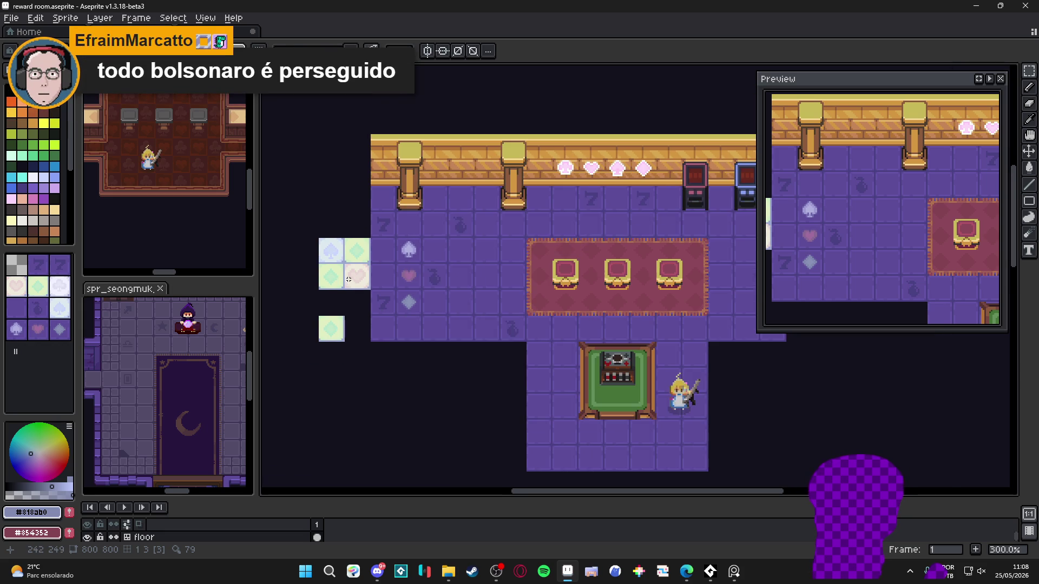
pyautogui.scroll(-1, 348, 279)
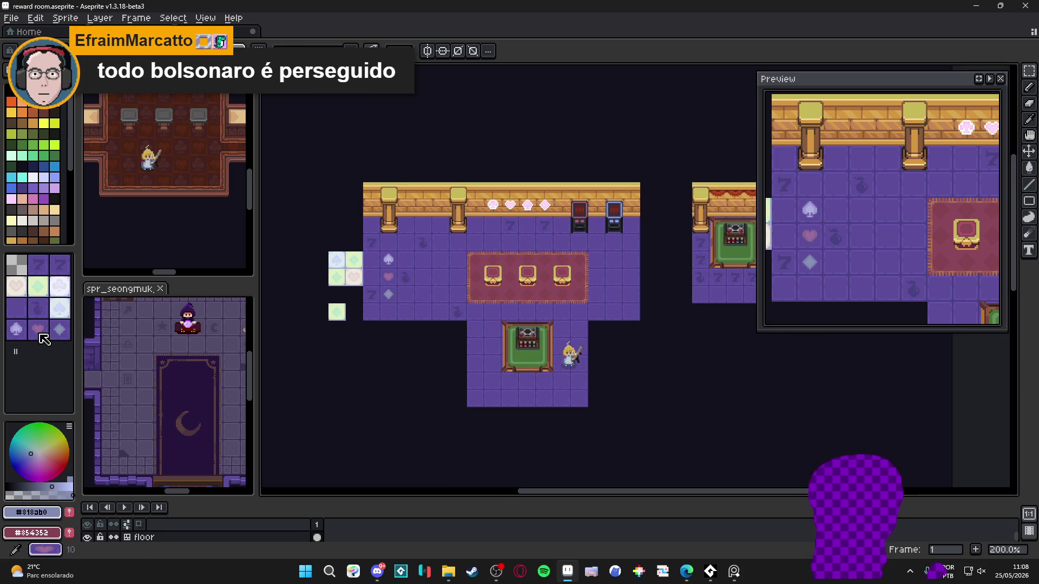
# - Stamp the white club tile just below the room's left edge, beside the other light tiles
pyautogui.click(63, 290)
pyautogui.scroll(2, 351, 319)
pyautogui.click(407, 338)
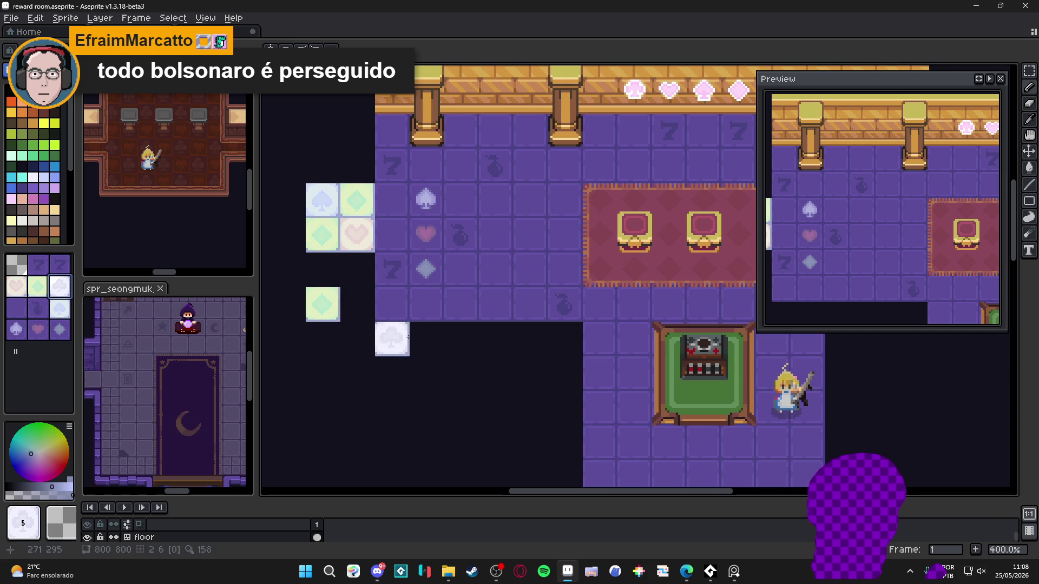
pyautogui.click(422, 337)
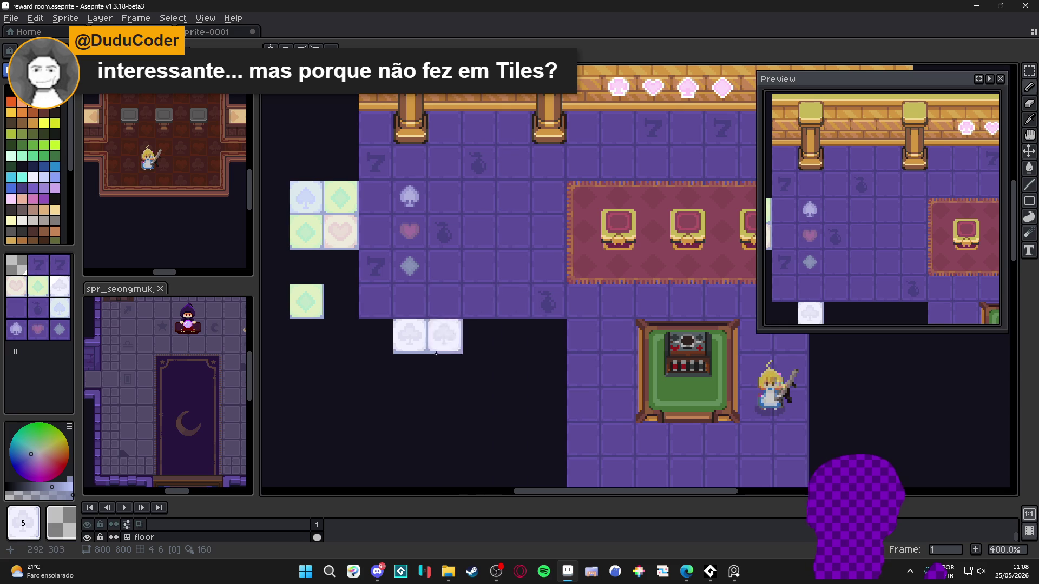
pyautogui.scroll(-1, 418, 284)
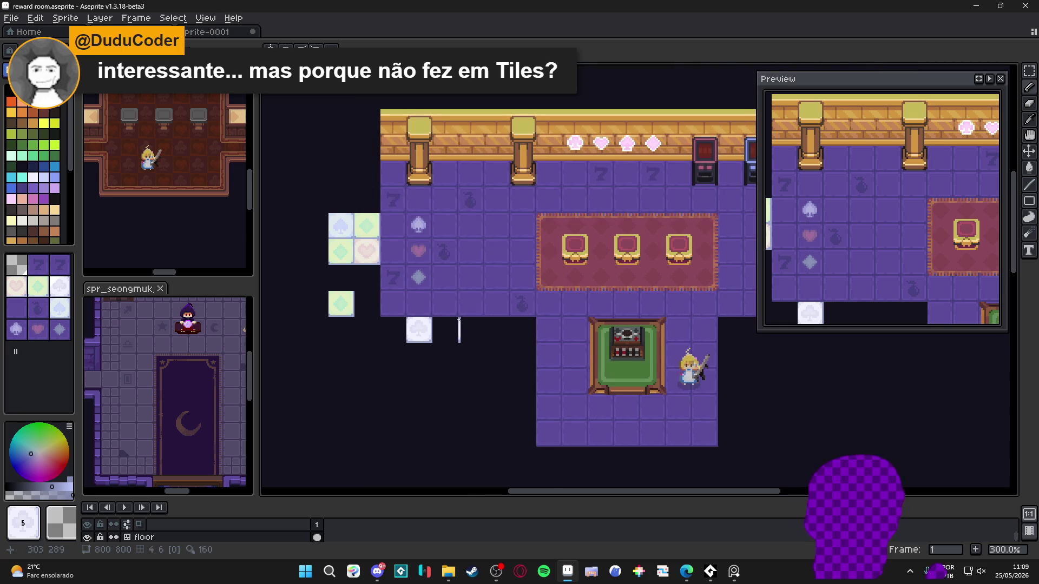
pyautogui.moveTo(476, 320); pyautogui.dragTo(433, 325)
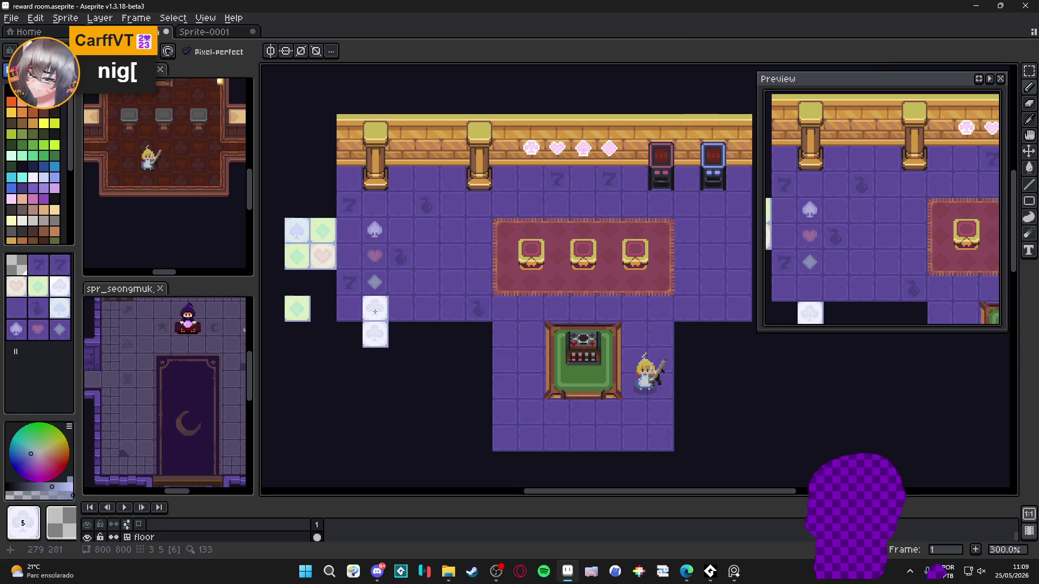
pyautogui.scroll(2, 375, 311)
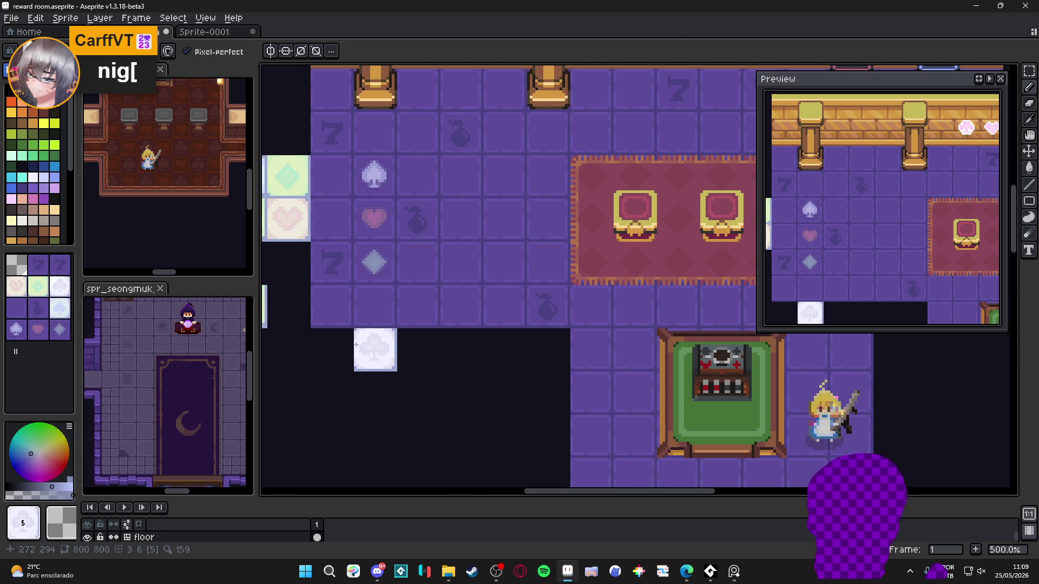
pyautogui.hotkey('space', 'Tab')
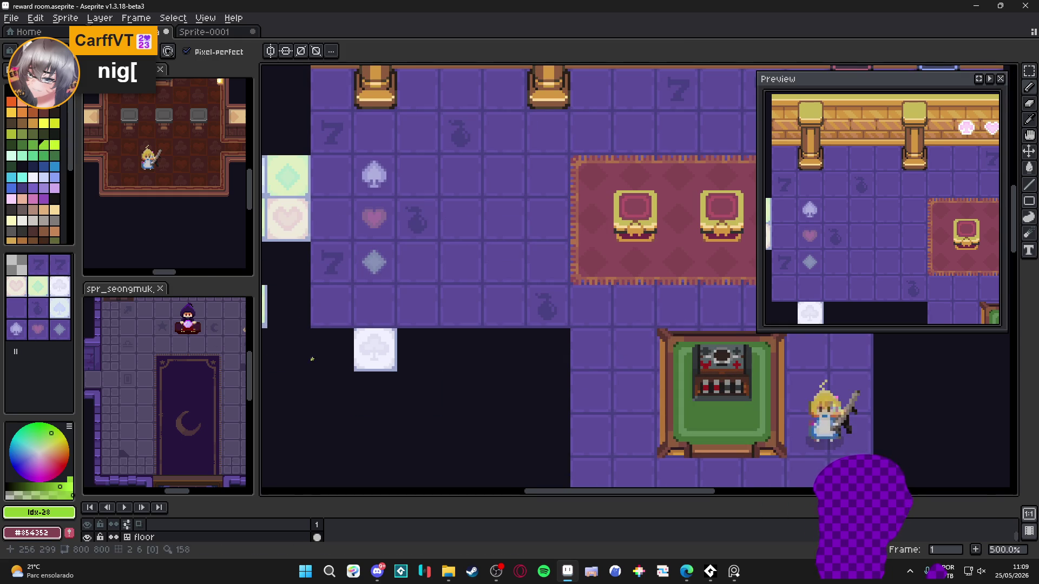
# - Save the map and bring the white club tile into view
pyautogui.scroll(4, 311, 360)
pyautogui.scroll(1, 433, 335)
pyautogui.scroll(-1, 409, 329)
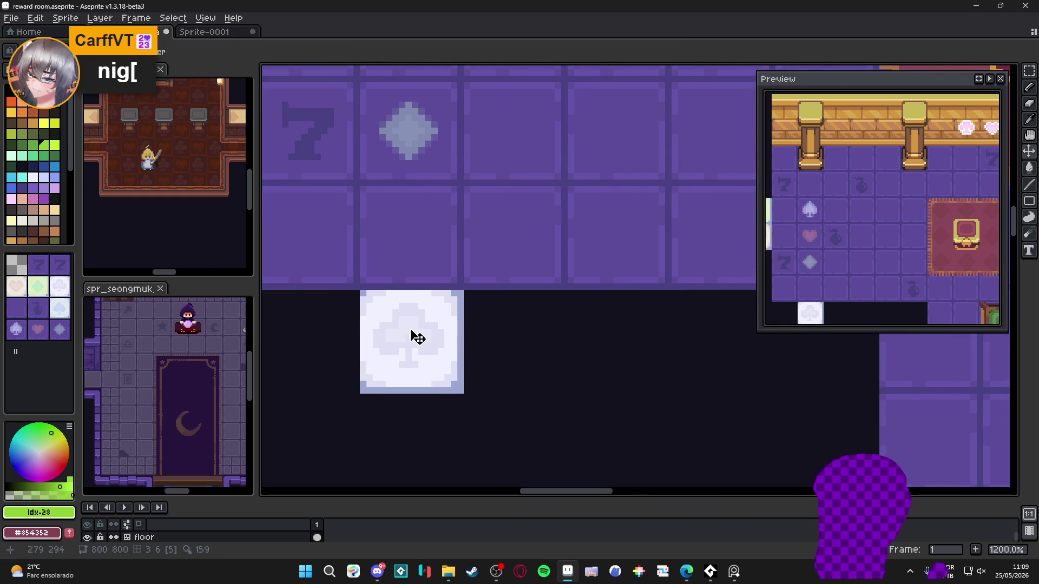
pyautogui.hotkey('ctrl', 's')
pyautogui.moveTo(408, 325); pyautogui.dragTo(397, 329)
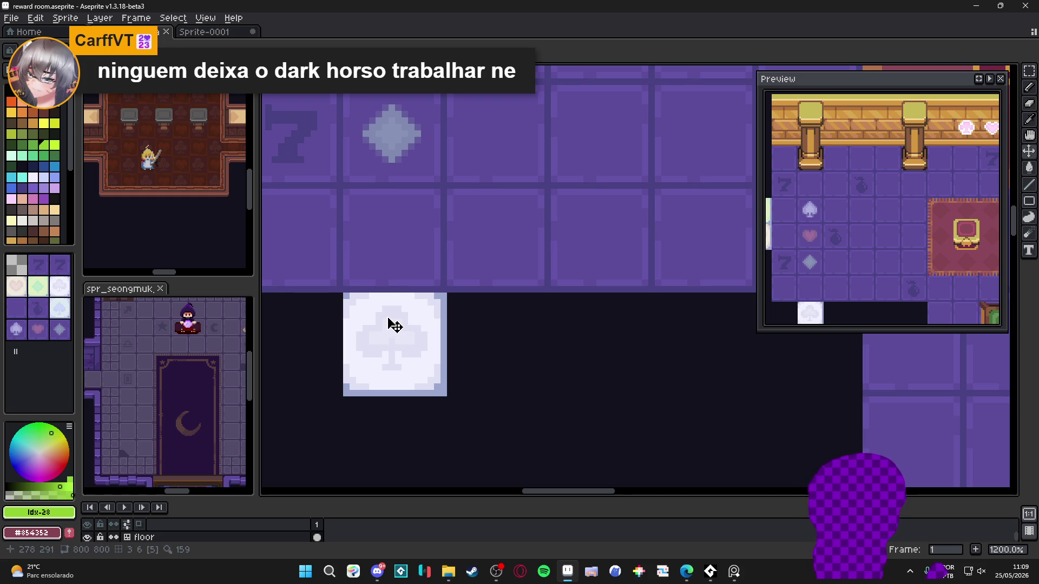
# - Select the club symbol on the white tile, undoing a stray black rectangle
pyautogui.scroll(4, 373, 316)
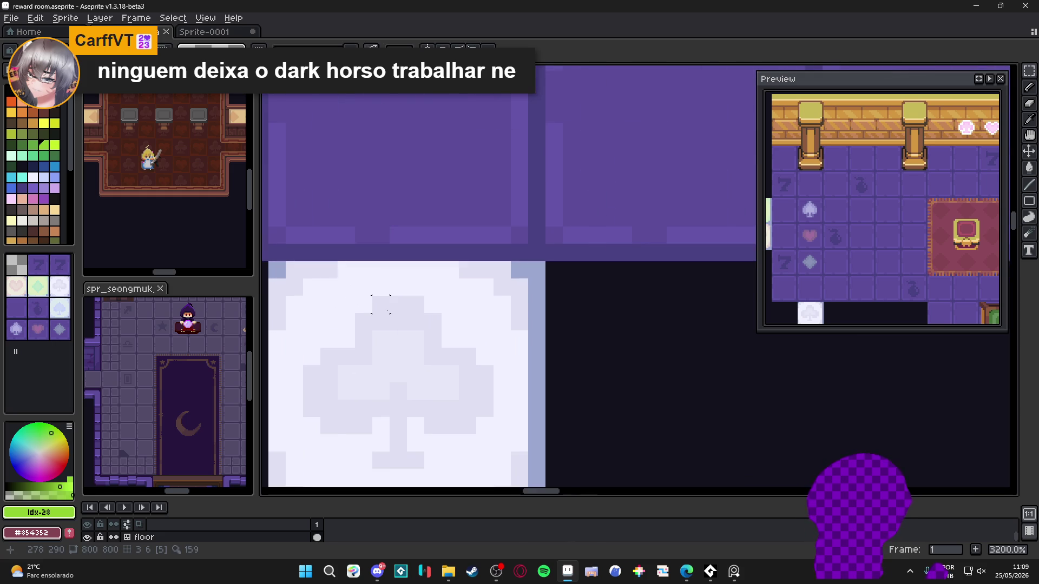
pyautogui.scroll(-1, 382, 305)
pyautogui.moveTo(382, 305)
pyautogui.mouseDown()
pyautogui.moveTo(416, 365)
pyautogui.moveTo(417, 392)
pyautogui.mouseUp()
pyautogui.scroll(1, 420, 341)
pyautogui.press('u')
pyautogui.moveTo(422, 308); pyautogui.dragTo(352, 399)
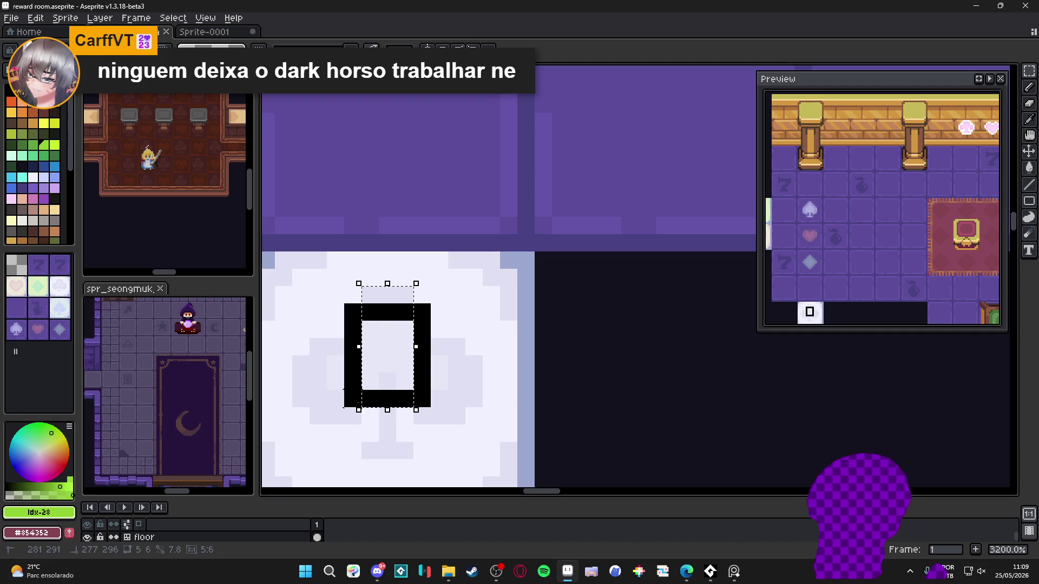
pyautogui.moveTo(422, 311); pyautogui.dragTo(460, 419)
pyautogui.scroll(2, 454, 403)
pyautogui.scroll(-4, 454, 403)
pyautogui.press('u')
pyautogui.moveTo(368, 365); pyautogui.dragTo(472, 404)
pyautogui.hotkey('ctrl', 'z')
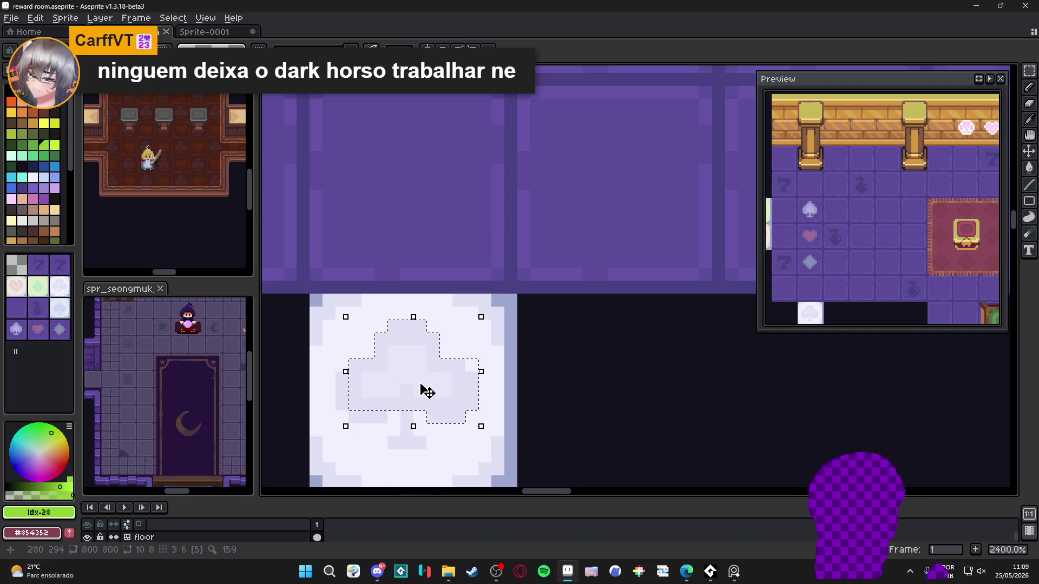
pyautogui.press('m')
# - Pan across the rug and green-table rooms and recentre on the white club tile
pyautogui.scroll(3, 427, 400)
pyautogui.moveTo(467, 421)
pyautogui.mouseDown()
pyautogui.moveTo(467, 373)
pyautogui.moveTo(470, 421)
pyautogui.mouseUp()
pyautogui.scroll(-2, 419, 327)
pyautogui.scroll(-2, 425, 329)
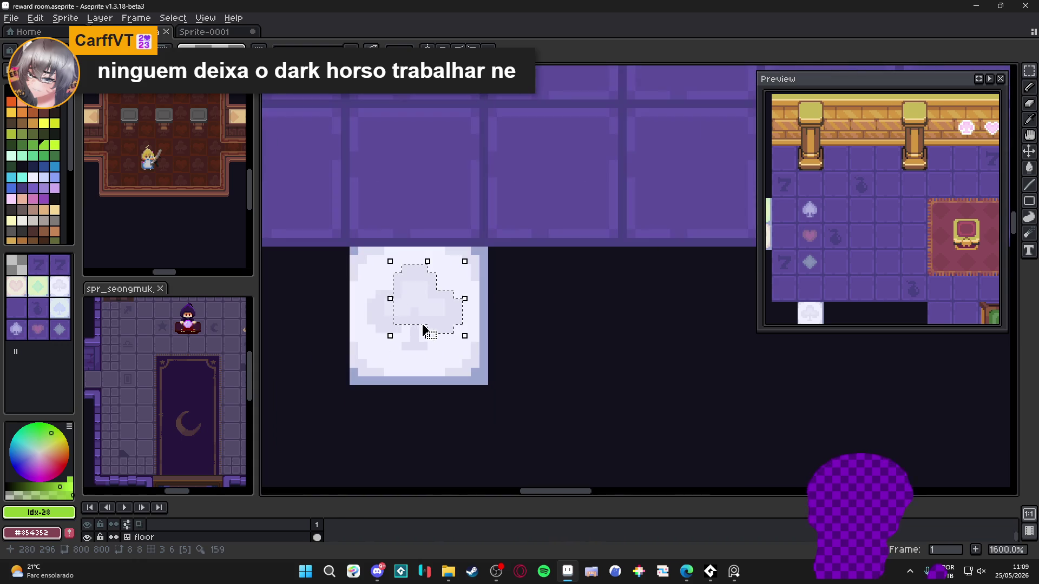
pyautogui.scroll(-3, 433, 311)
pyautogui.scroll(-3, 428, 323)
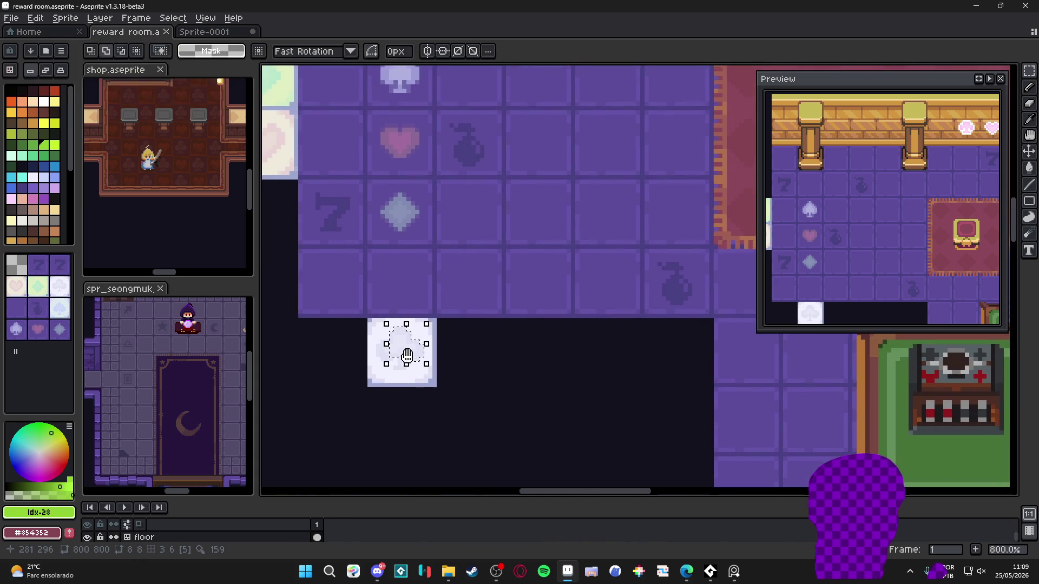
pyautogui.moveTo(416, 311); pyautogui.dragTo(394, 315)
pyautogui.scroll(-3, 506, 320)
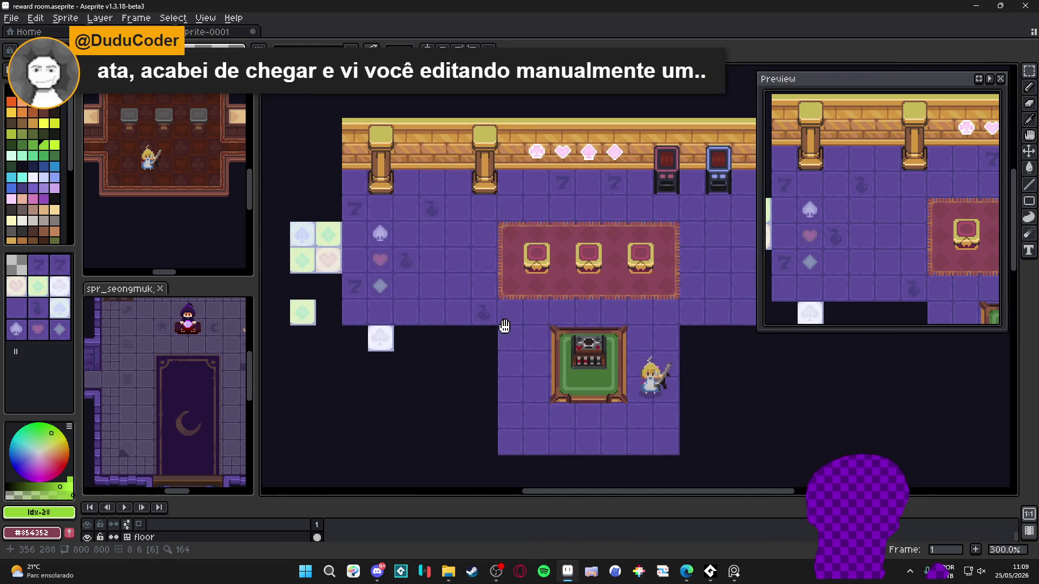
pyautogui.moveTo(703, 238); pyautogui.dragTo(525, 271)
pyautogui.scroll(1, 525, 270)
pyautogui.moveTo(271, 319)
pyautogui.mouseDown()
pyautogui.moveTo(481, 319)
pyautogui.moveTo(638, 262)
pyautogui.mouseUp()
pyautogui.moveTo(370, 302); pyautogui.dragTo(451, 332)
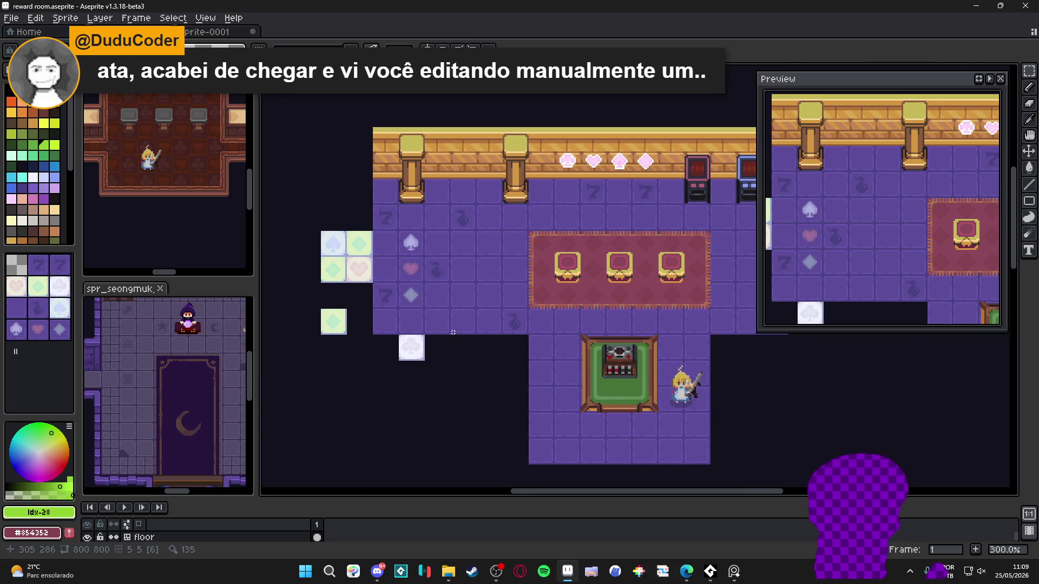
pyautogui.scroll(4, 389, 308)
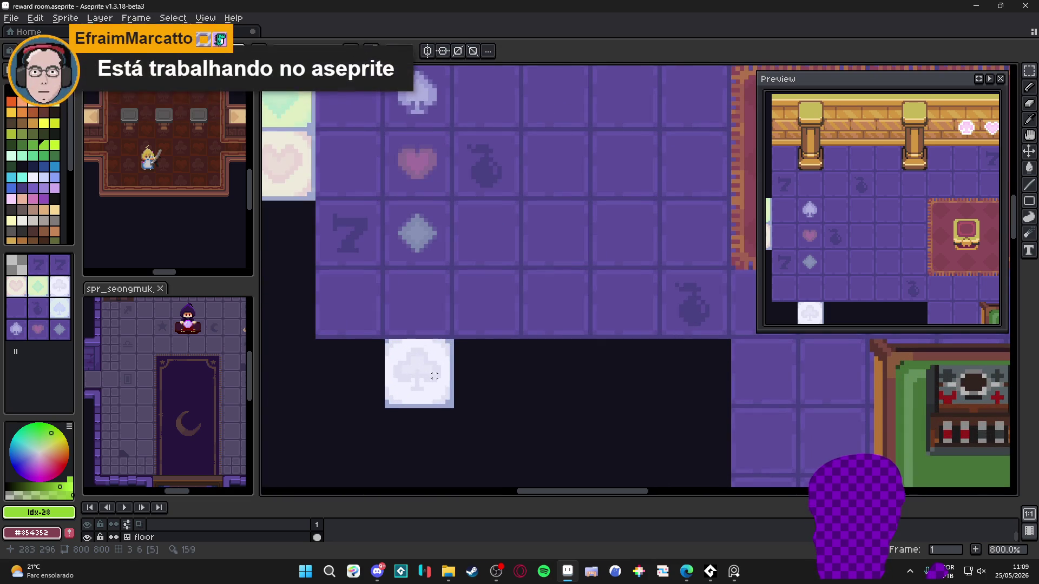
pyautogui.moveTo(433, 372); pyautogui.dragTo(407, 370)
# - Discard a trial pasted club and reselect the club symbol's pixels piece by piece
pyautogui.hotkey('ctrl', 'v')
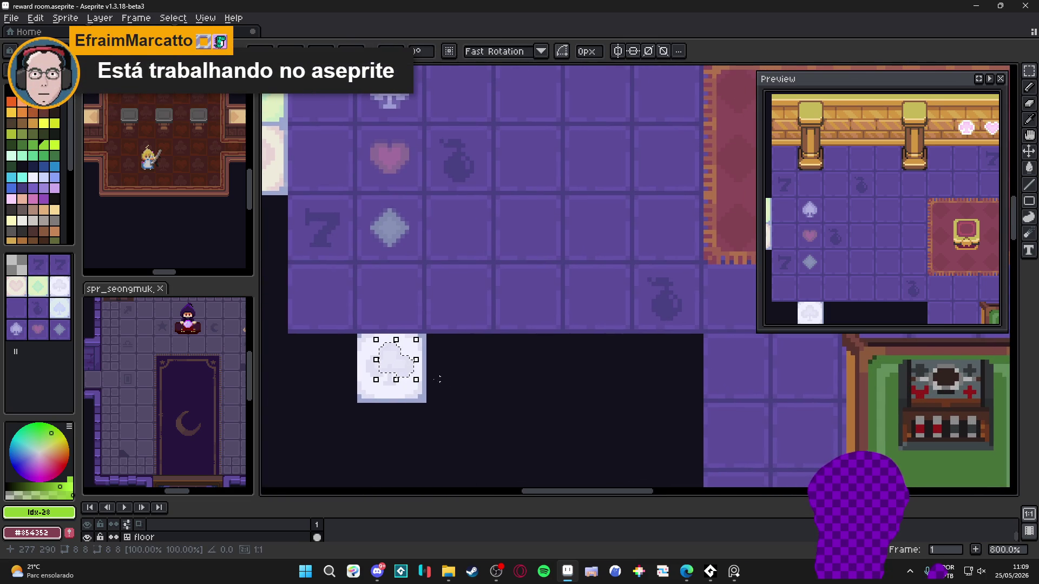
pyautogui.moveTo(403, 375); pyautogui.dragTo(401, 303)
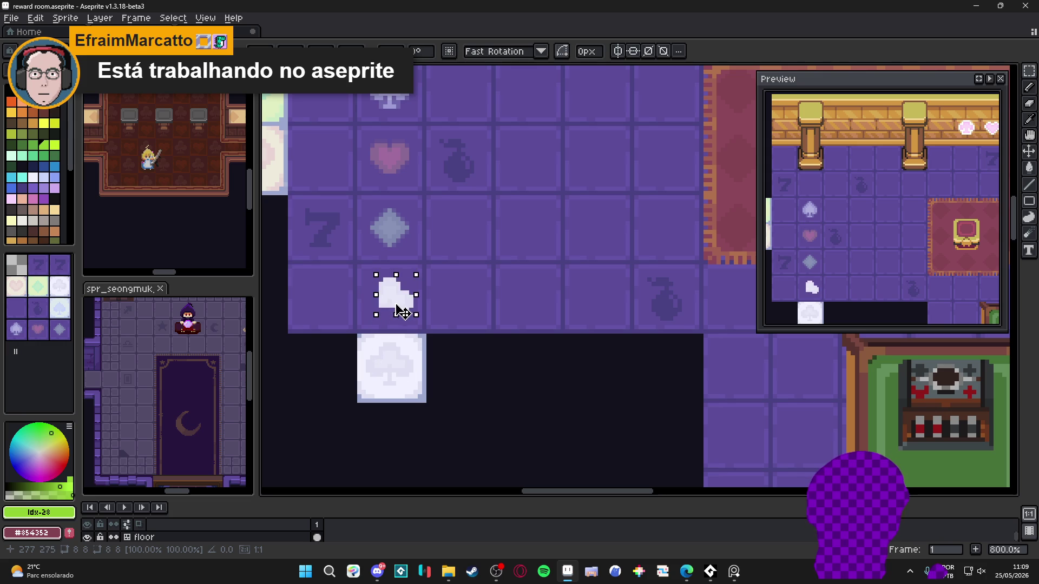
pyautogui.press('Escape')
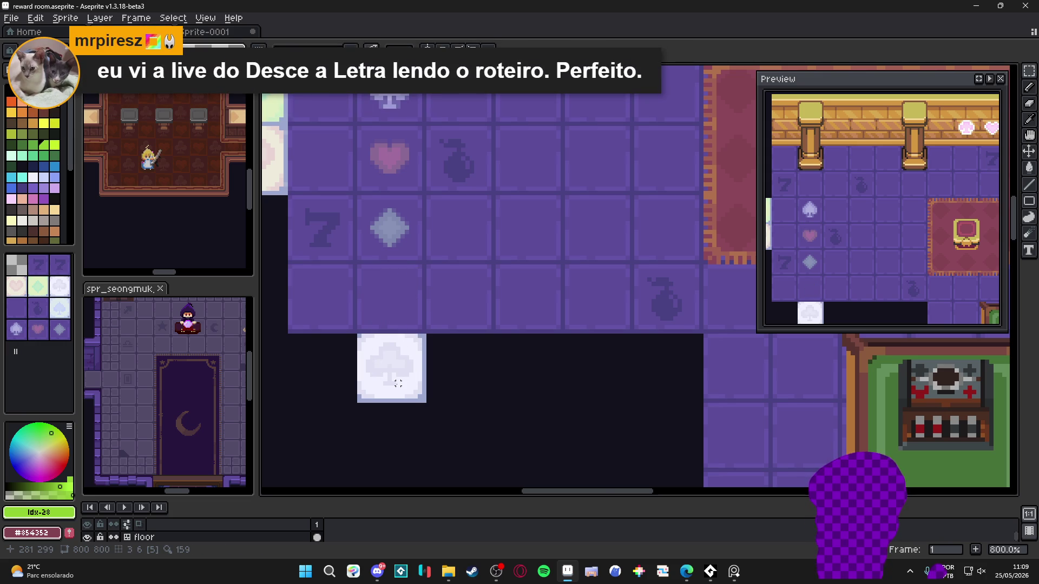
pyautogui.scroll(5, 402, 383)
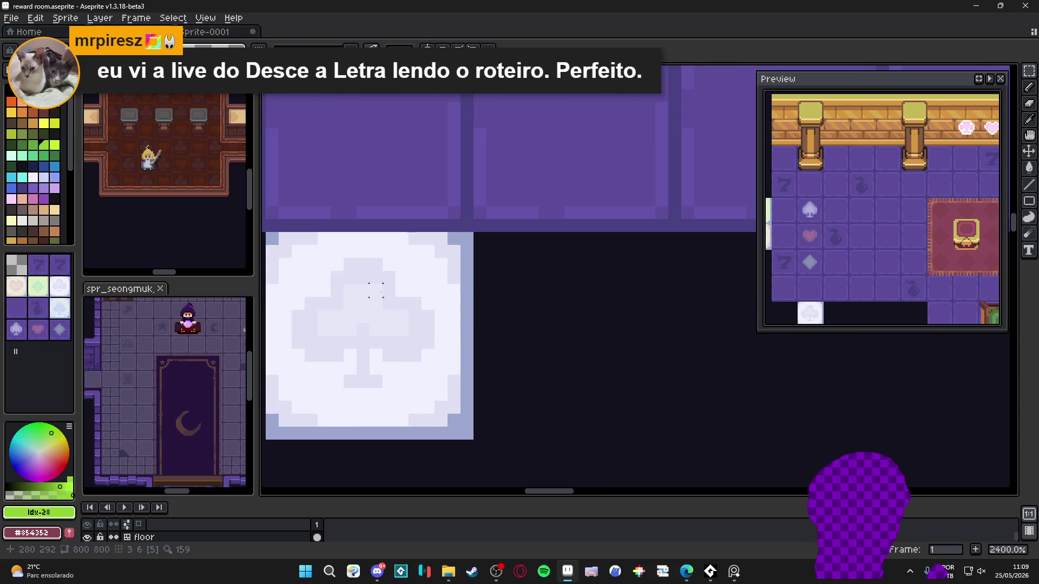
pyautogui.moveTo(363, 264)
pyautogui.mouseDown()
pyautogui.moveTo(384, 351)
pyautogui.moveTo(455, 220)
pyautogui.moveTo(455, 186)
pyautogui.mouseUp()
pyautogui.scroll(6, 384, 352)
pyautogui.moveTo(455, 221)
pyautogui.mouseDown()
pyautogui.moveTo(487, 359)
pyautogui.moveTo(490, 325)
pyautogui.mouseUp()
pyautogui.moveTo(360, 337); pyautogui.dragTo(396, 306)
pyautogui.moveTo(320, 297); pyautogui.dragTo(350, 398)
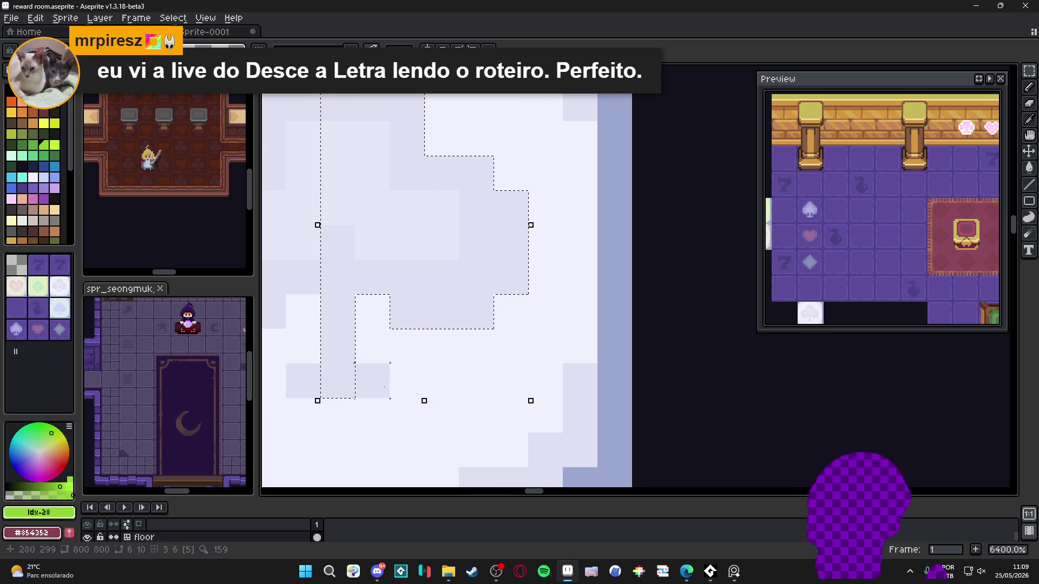
pyautogui.moveTo(356, 362); pyautogui.dragTo(389, 398)
# - Move the selected club pixels onto the purple tile and commit them
pyautogui.scroll(-1, 386, 391)
pyautogui.scroll(-3, 392, 393)
pyautogui.click(376, 235)
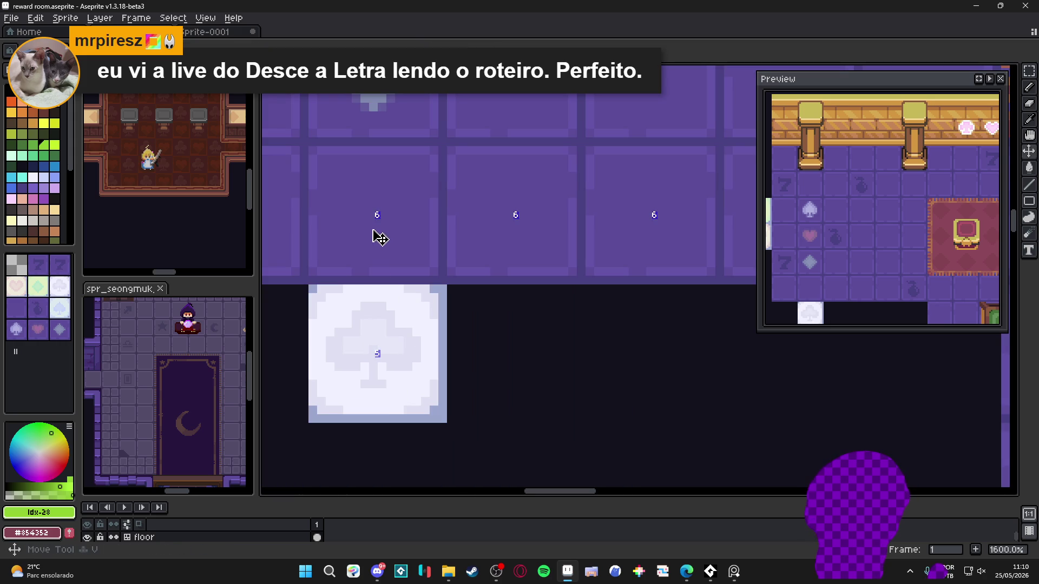
pyautogui.hotkey('ctrl', 'z')
pyautogui.moveTo(397, 352); pyautogui.dragTo(377, 218)
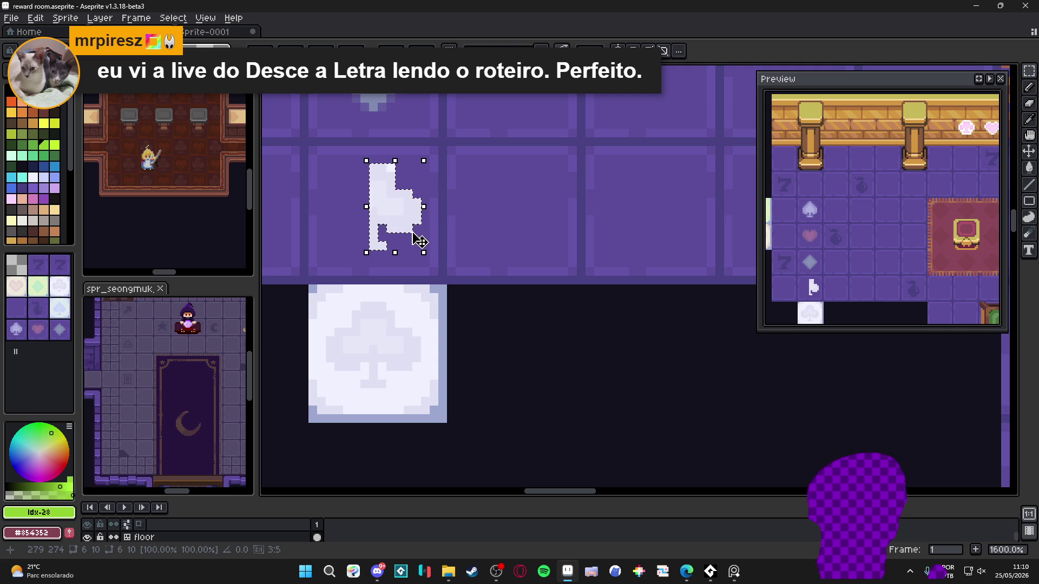
pyautogui.moveTo(418, 240); pyautogui.dragTo(433, 250)
pyautogui.hotkey('ctrl', 'd')
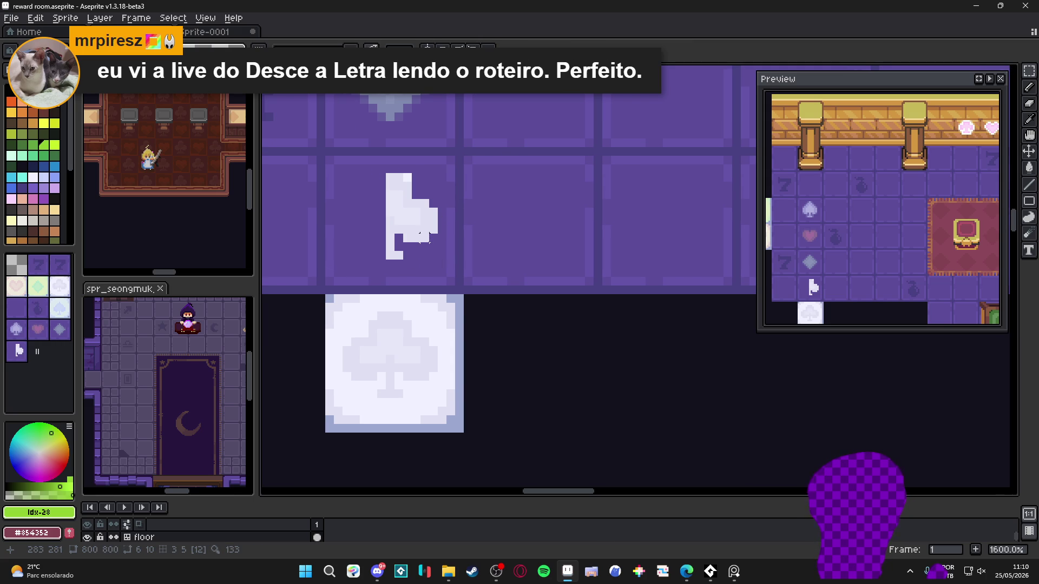
# - Paste the full white club onto the purple tile above and commit it
pyautogui.scroll(-3, 419, 238)
pyautogui.scroll(5, 407, 225)
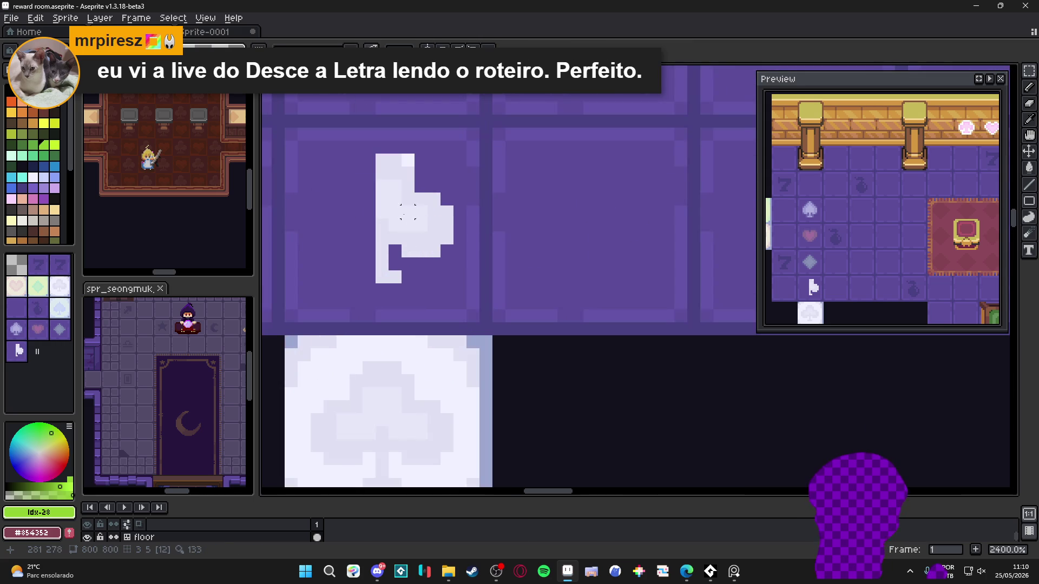
pyautogui.scroll(-3, 413, 218)
pyautogui.scroll(3, 411, 227)
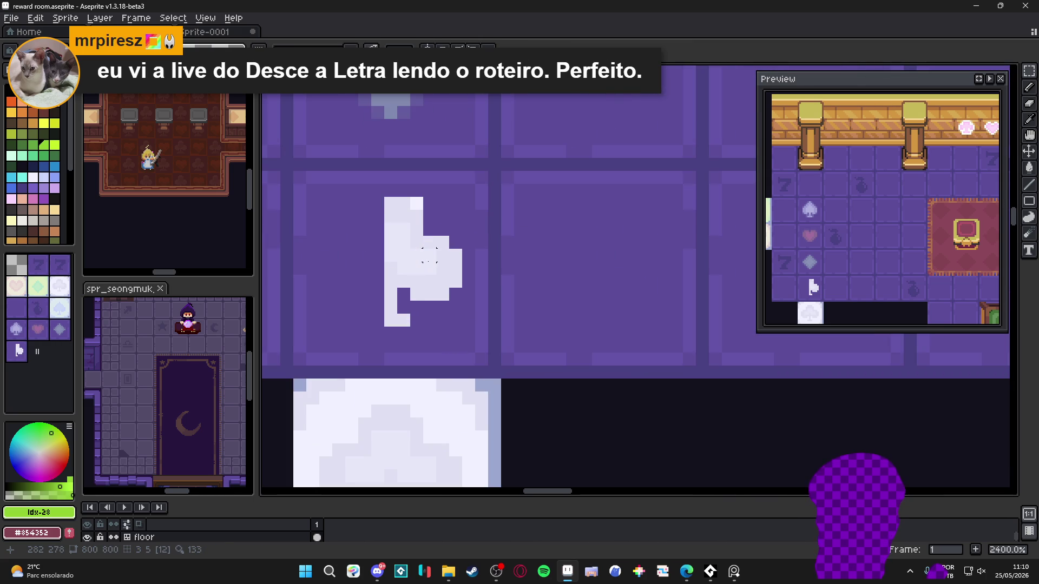
pyautogui.hotkey('ctrl', 'v')
pyautogui.moveTo(422, 441)
pyautogui.mouseDown()
pyautogui.moveTo(348, 274)
pyautogui.moveTo(357, 251)
pyautogui.moveTo(370, 251)
pyautogui.mouseUp()
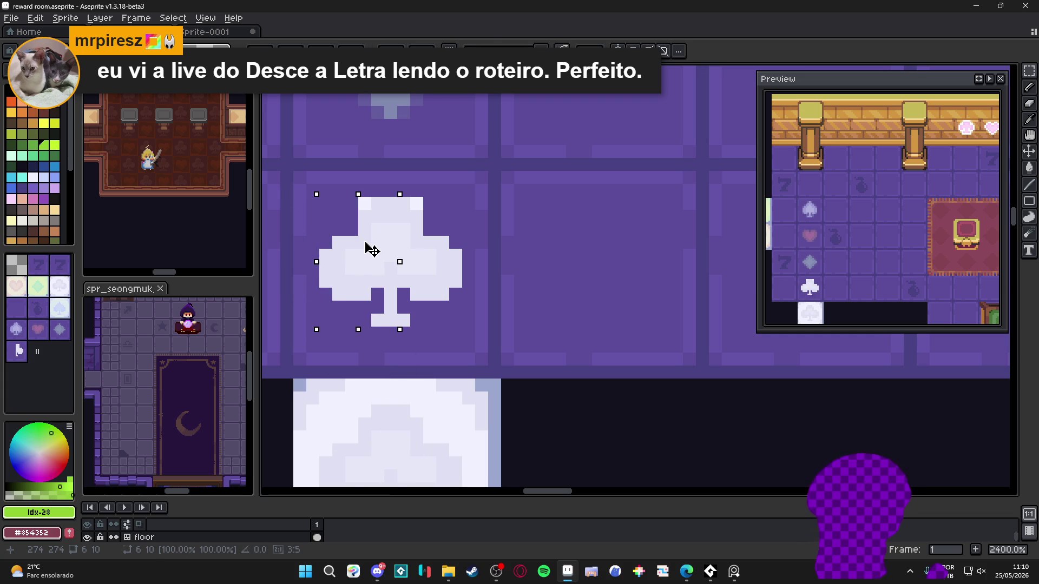
pyautogui.press('Return')
pyautogui.keyDown('alt'); pyautogui.click(436, 204); pyautogui.keyUp('alt')
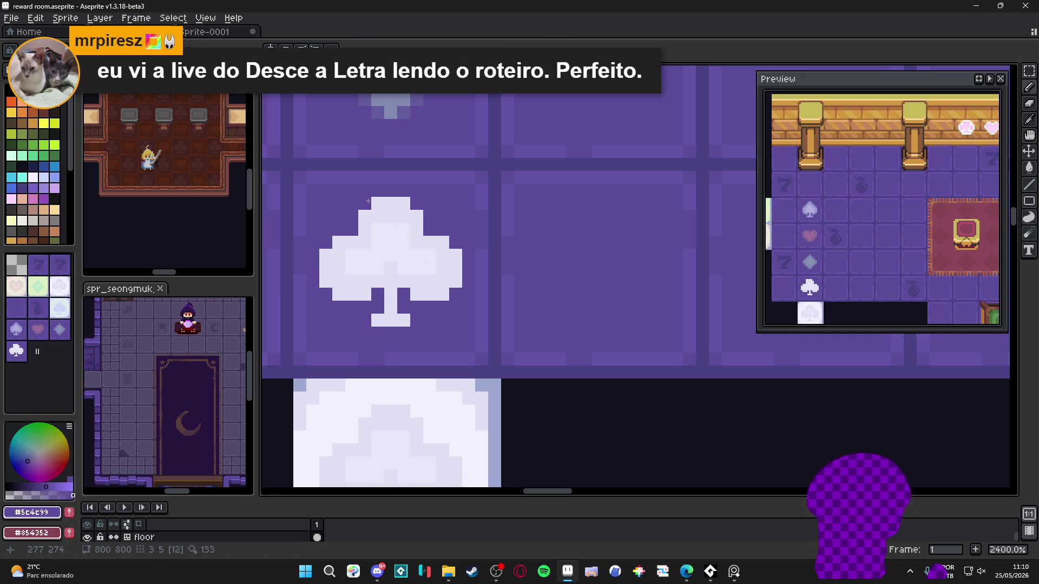
pyautogui.scroll(-1, 403, 241)
pyautogui.scroll(-1, 403, 242)
pyautogui.scroll(1, 403, 242)
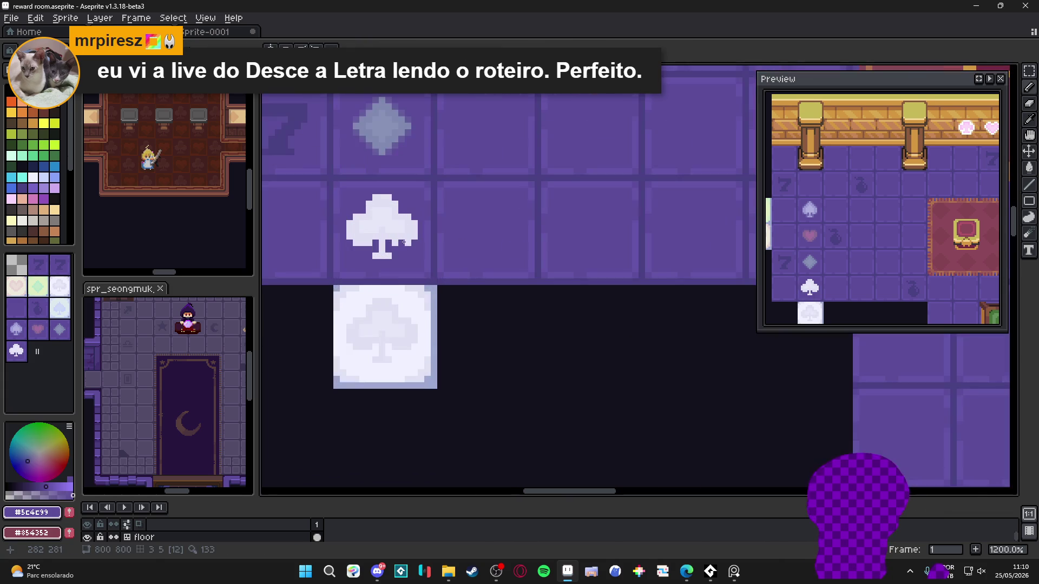
pyautogui.click(390, 234)
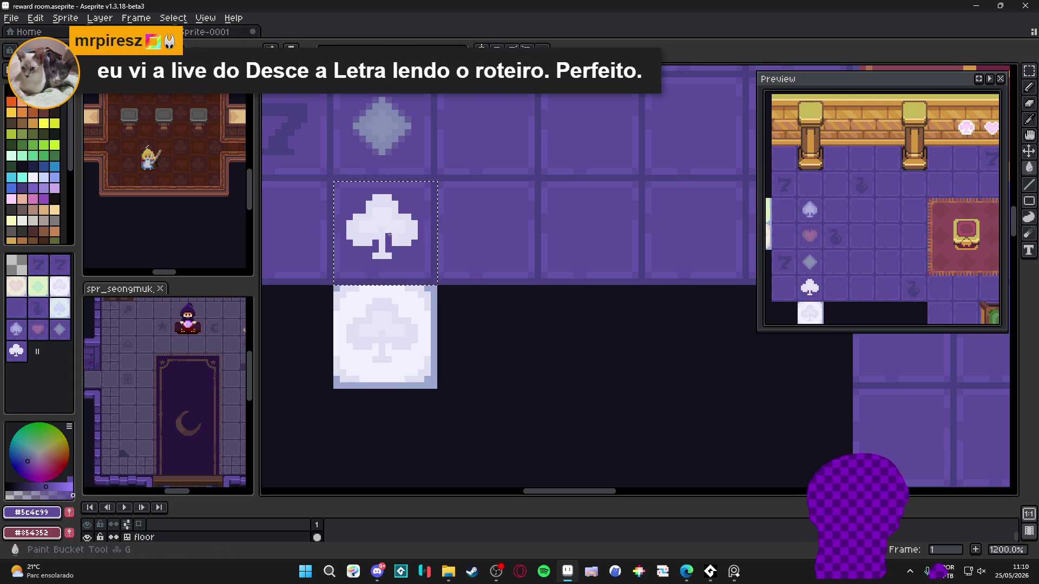
# - Fill the floor tile's club symbol with the pale cream palette colour (Idx-60)
pyautogui.scroll(2, 389, 234)
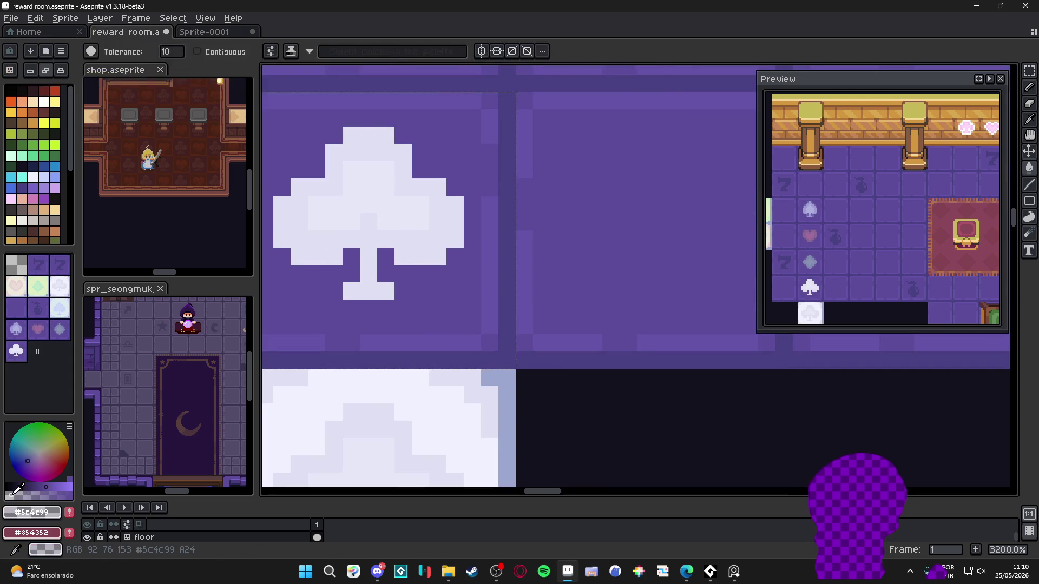
pyautogui.scroll(-1, 369, 255)
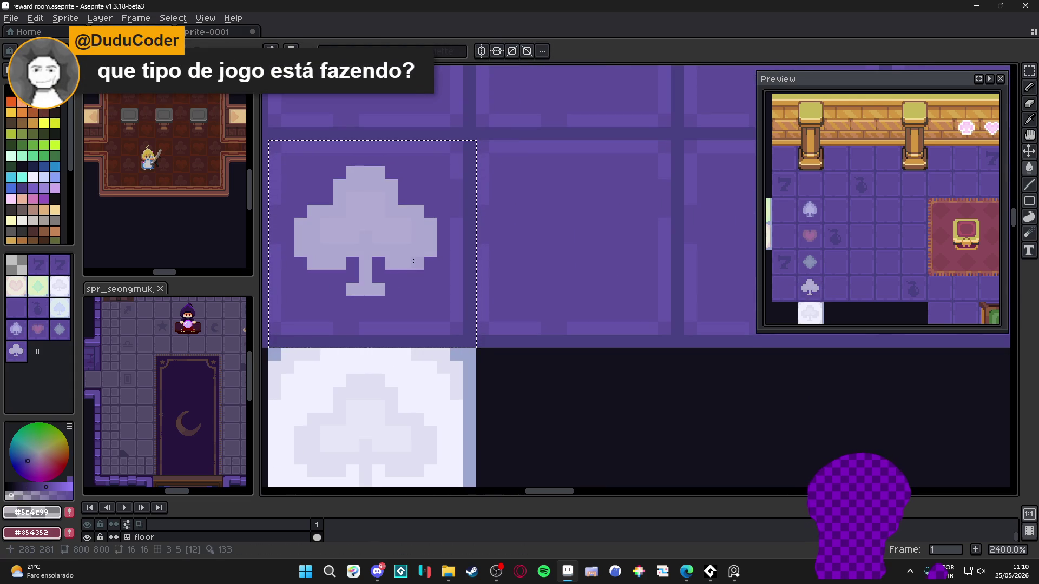
pyautogui.scroll(1, 388, 248)
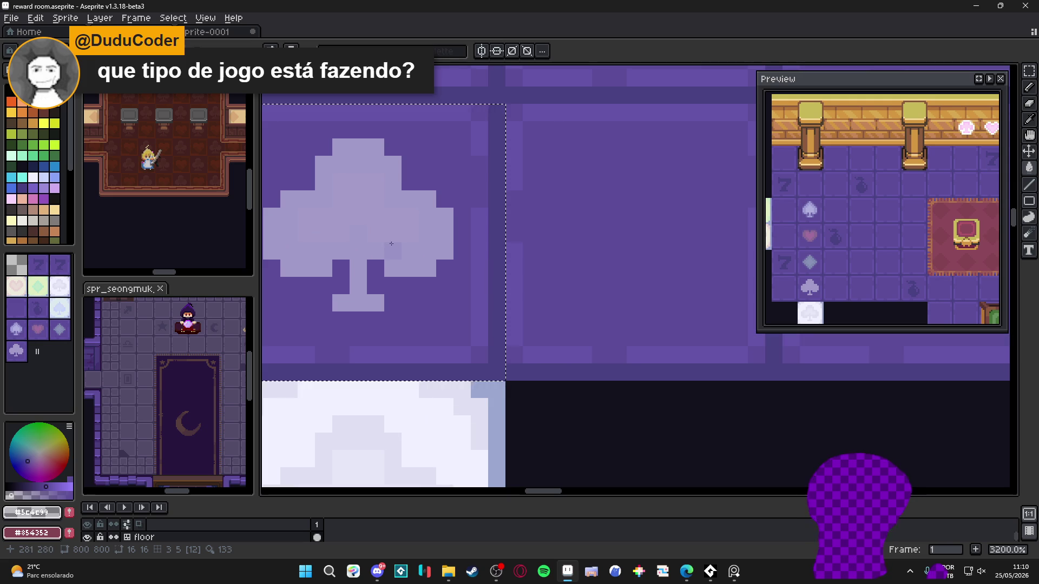
pyautogui.scroll(1, 389, 248)
pyautogui.scroll(-3, 387, 238)
pyautogui.scroll(1, 386, 226)
pyautogui.scroll(-1, 386, 225)
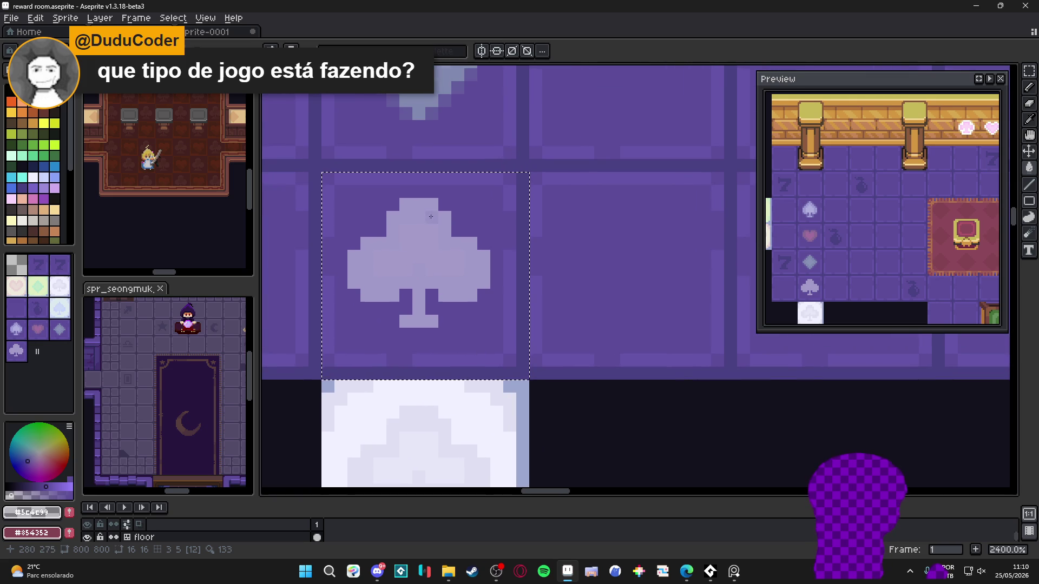
pyautogui.scroll(-3, 454, 204)
pyautogui.moveTo(454, 204); pyautogui.dragTo(409, 285)
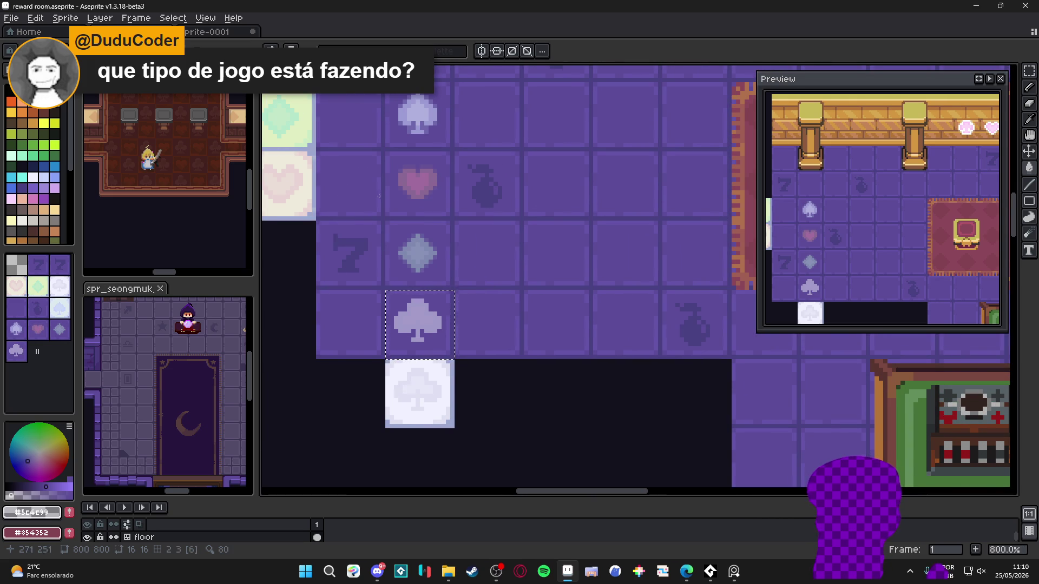
pyautogui.click(32, 113)
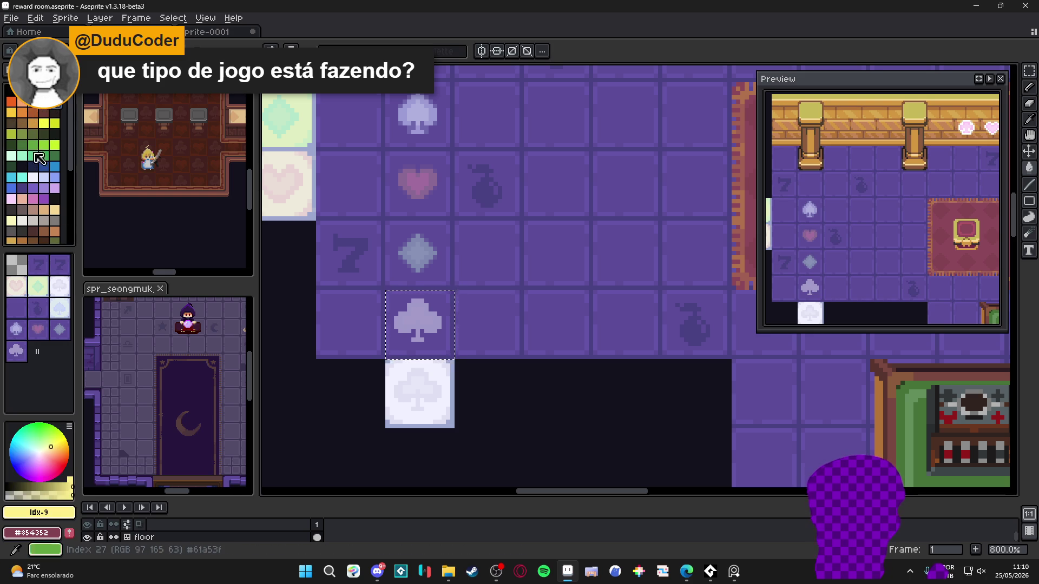
pyautogui.click(11, 222)
pyautogui.scroll(5, 455, 327)
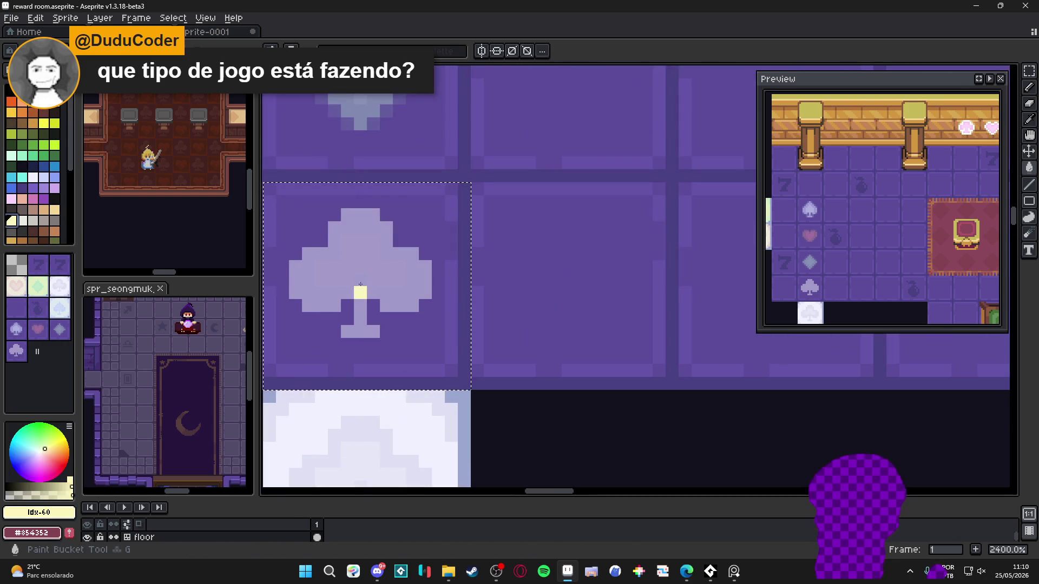
pyautogui.click(358, 276)
# - Refill the club with the lightest shade of the floor purple, a greyish lavender
pyautogui.keyDown('alt'); pyautogui.click(408, 322); pyautogui.keyUp('alt')
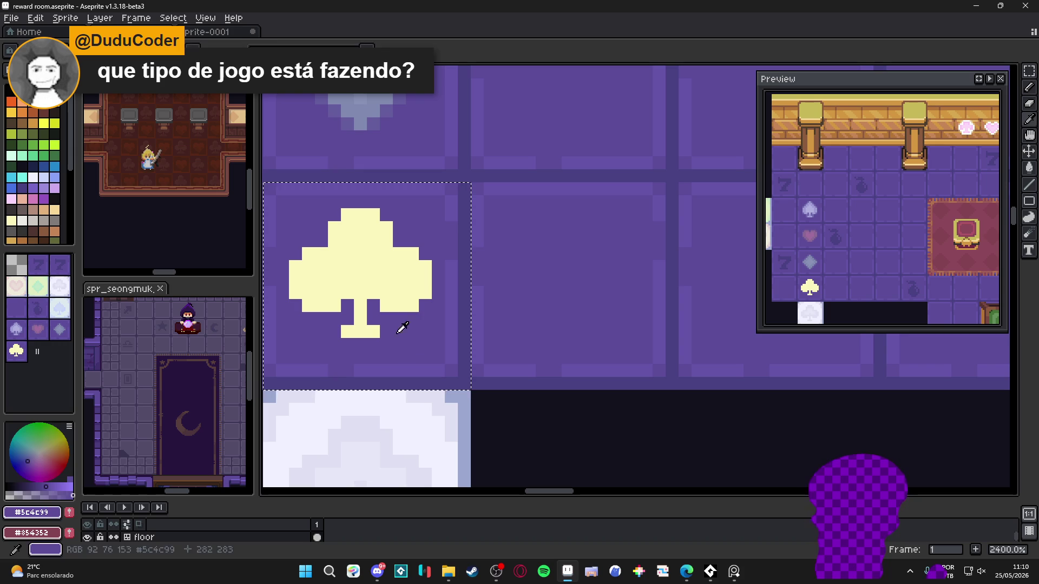
pyautogui.click(9, 495)
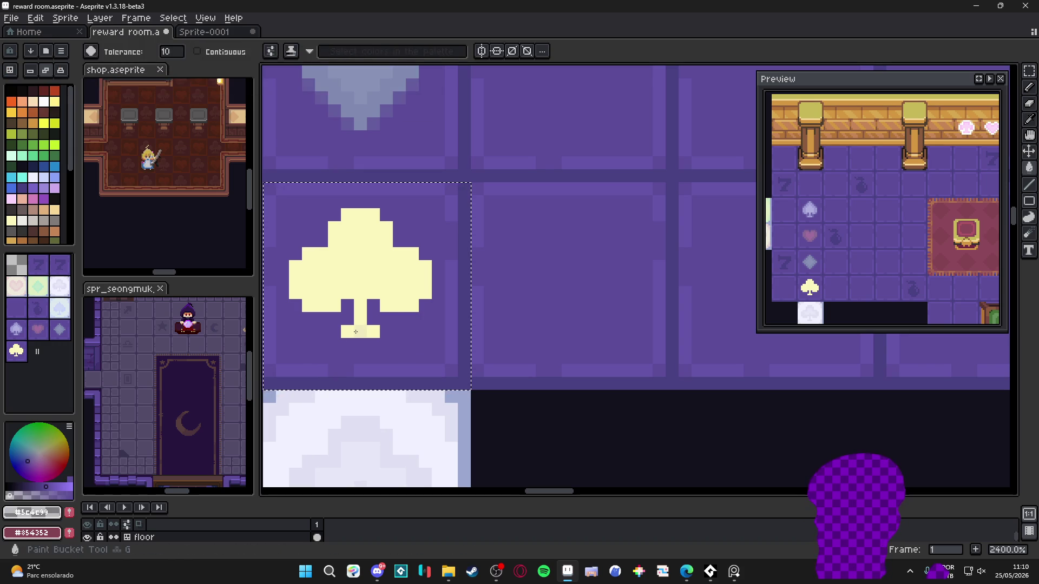
pyautogui.click(356, 331)
pyautogui.click(356, 332)
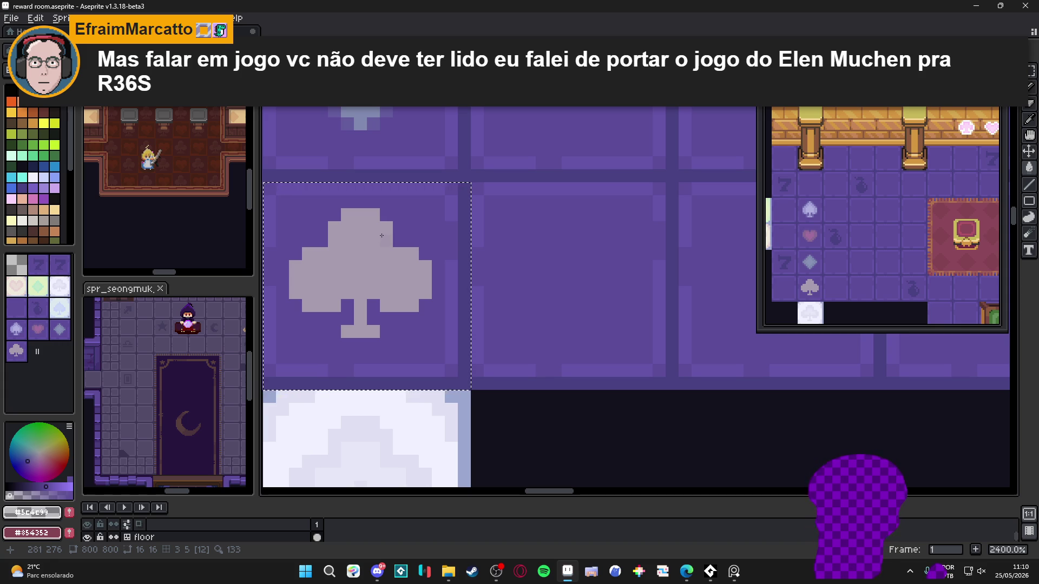
# - Sample the clover's grey-lavender, try a semi-transparent pale yellow, then take the clover's lighter grey
pyautogui.keyDown('alt'); pyautogui.click(362, 279); pyautogui.keyUp('alt')
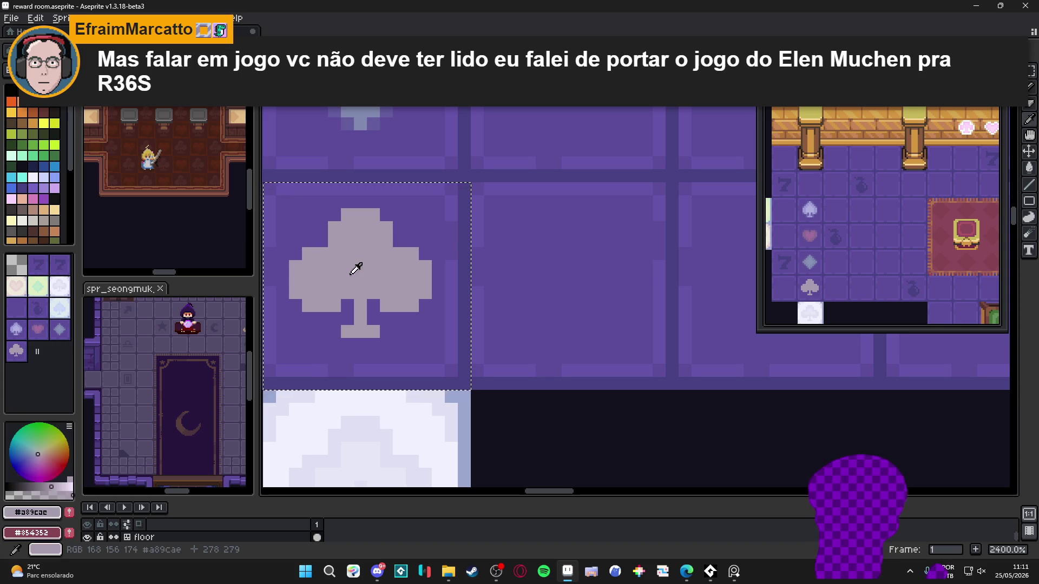
pyautogui.scroll(-2, 14, 207)
pyautogui.click(11, 191)
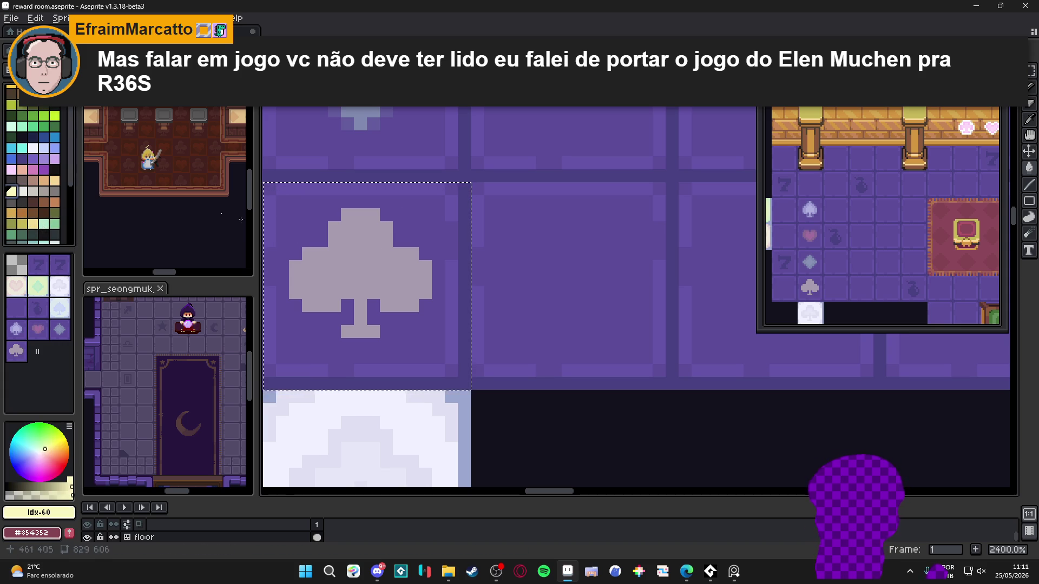
pyautogui.click(14, 495)
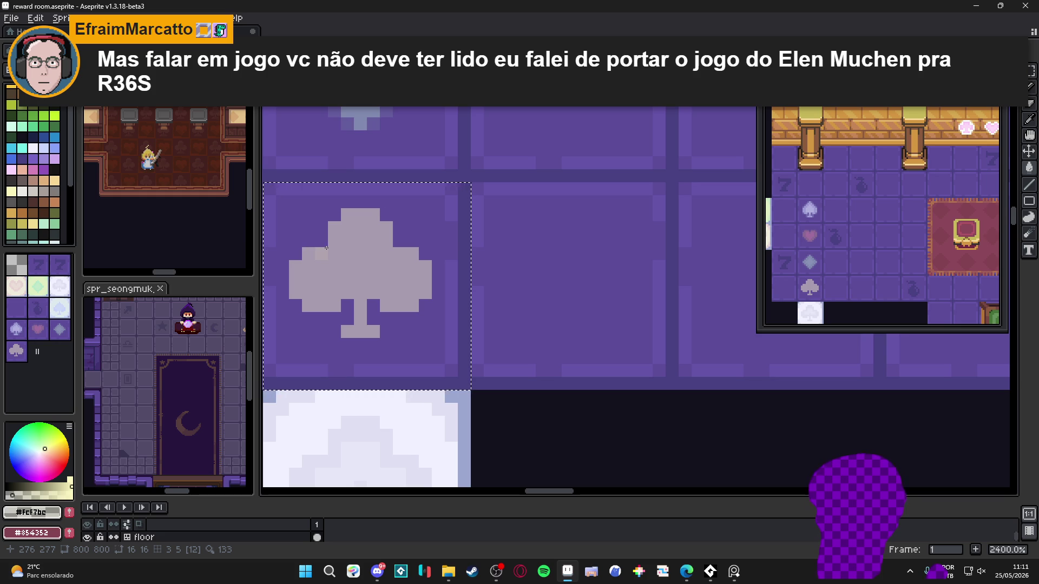
pyautogui.scroll(3, 327, 247)
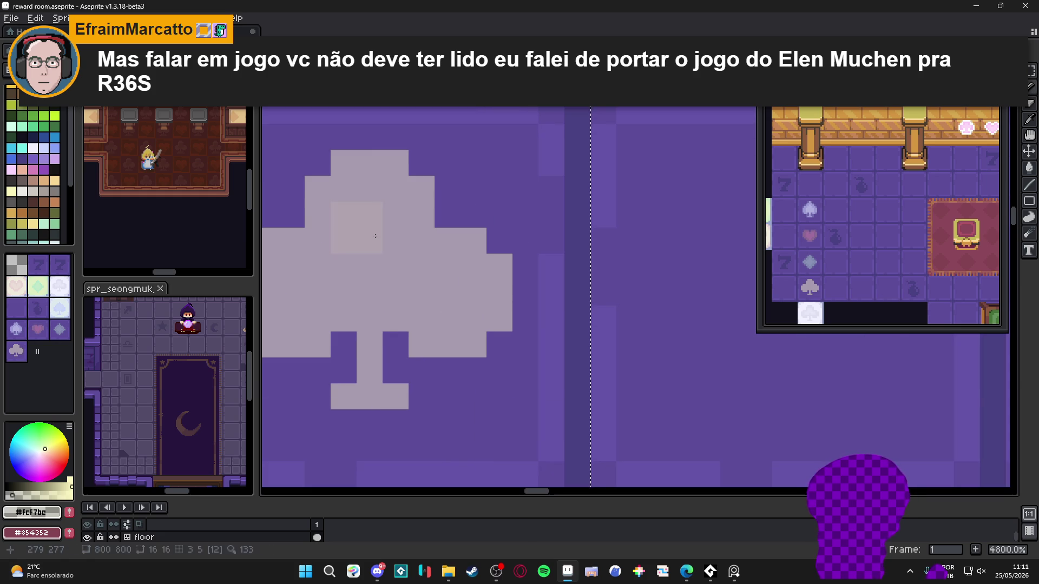
pyautogui.keyDown('alt'); pyautogui.click(384, 255); pyautogui.keyUp('alt')
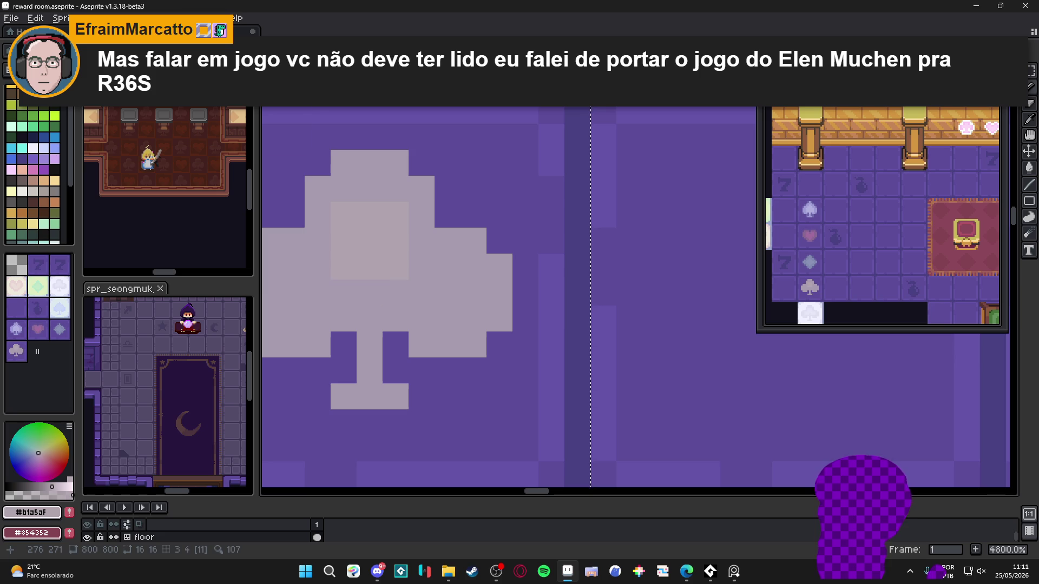
pyautogui.scroll(-5, 421, 205)
pyautogui.scroll(-3, 421, 205)
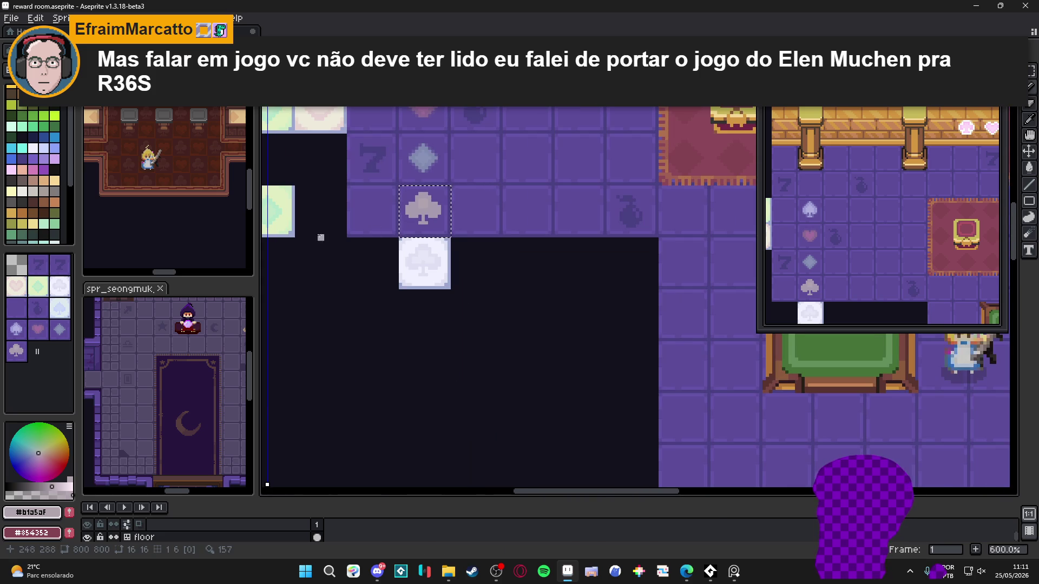
# - Centre the symmetry axis on the clover tile and paint a mirrored lighter band, undoing extra corner pixels
pyautogui.moveTo(267, 484); pyautogui.dragTo(424, 484)
pyautogui.scroll(8, 428, 139)
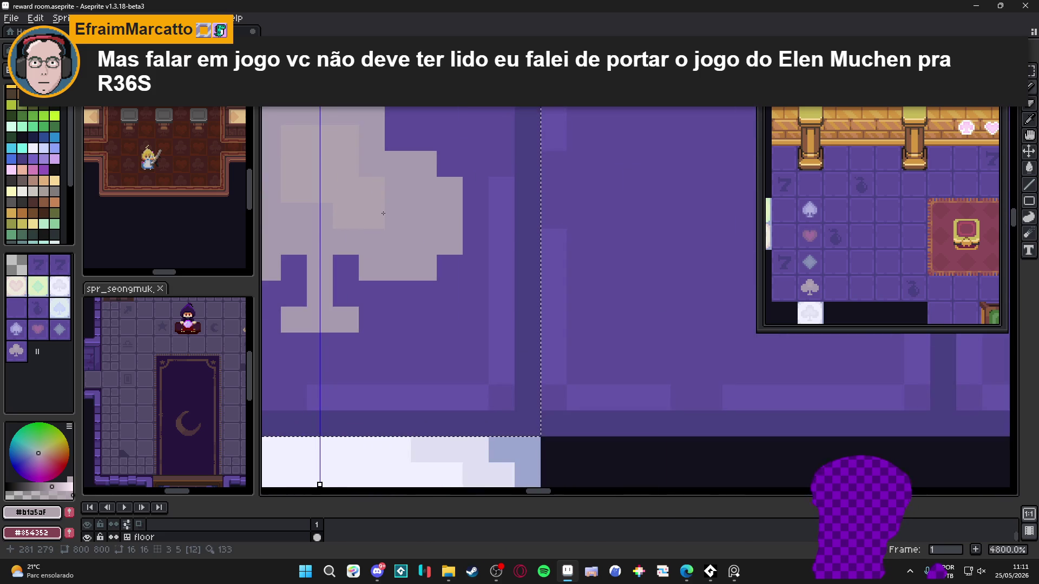
pyautogui.moveTo(379, 219); pyautogui.dragTo(565, 277)
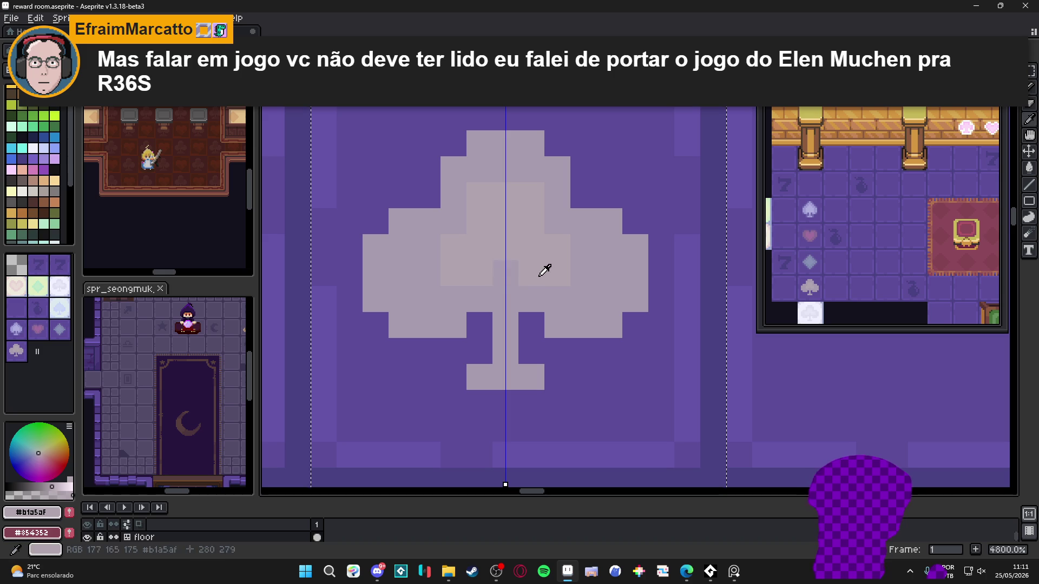
pyautogui.click(583, 285)
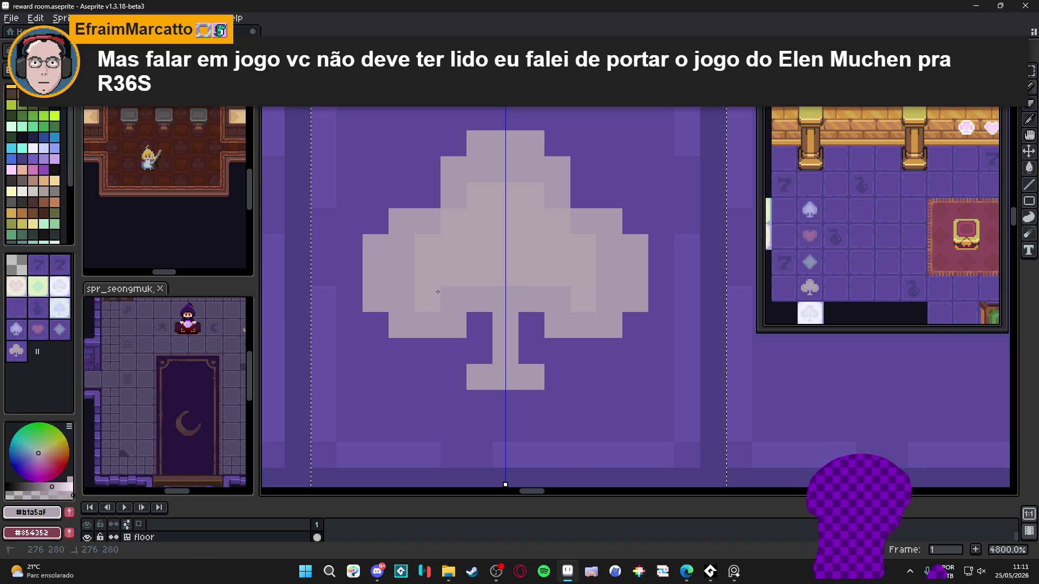
pyautogui.click(411, 278)
pyautogui.hotkey('ctrl', 'z')
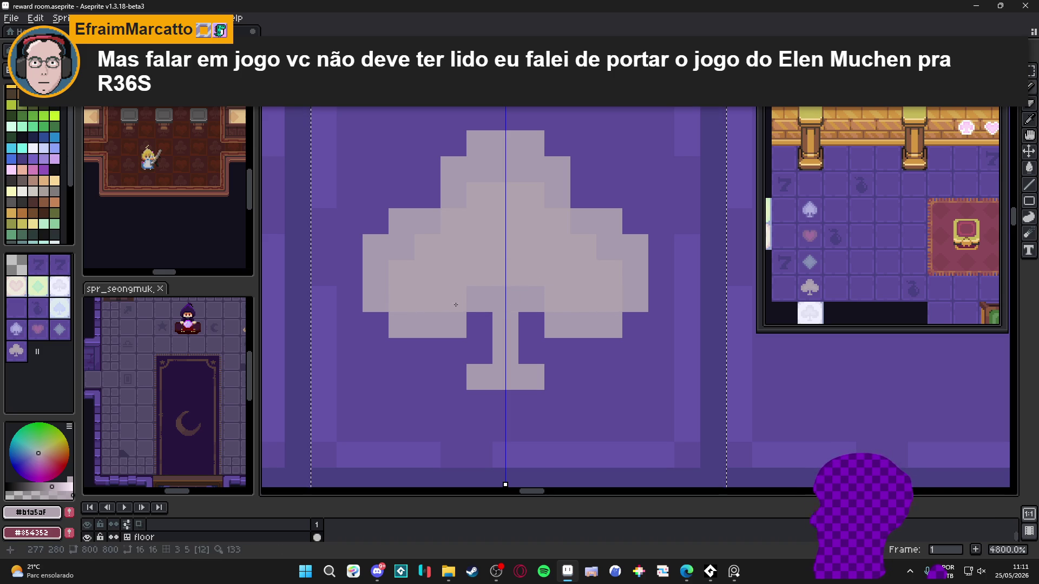
pyautogui.keyDown('alt'); pyautogui.click(409, 304); pyautogui.keyUp('alt')
pyautogui.keyDown('alt'); pyautogui.click(480, 280); pyautogui.keyUp('alt')
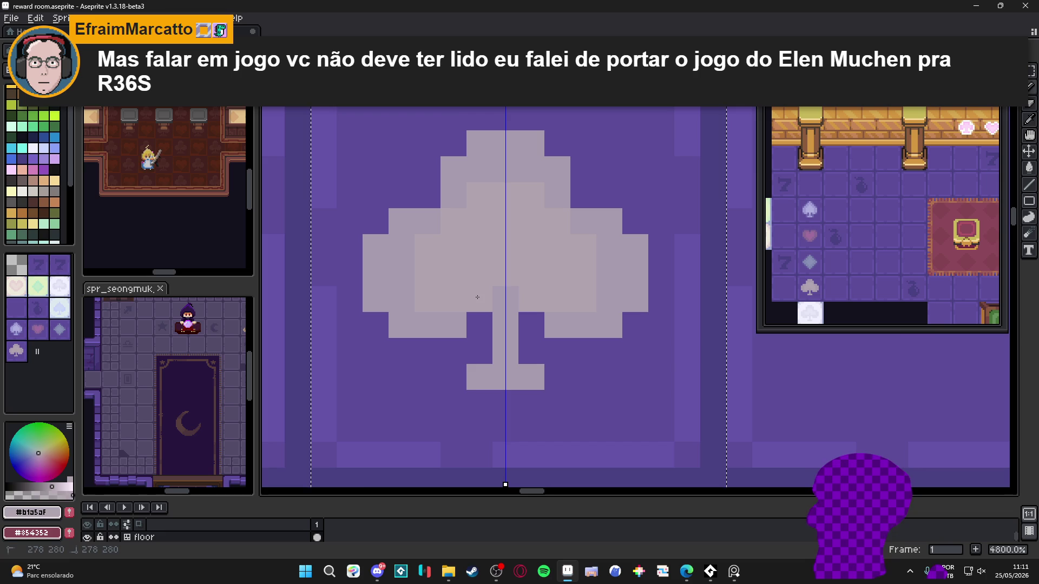
pyautogui.scroll(-5, 479, 307)
pyautogui.scroll(-3, 479, 306)
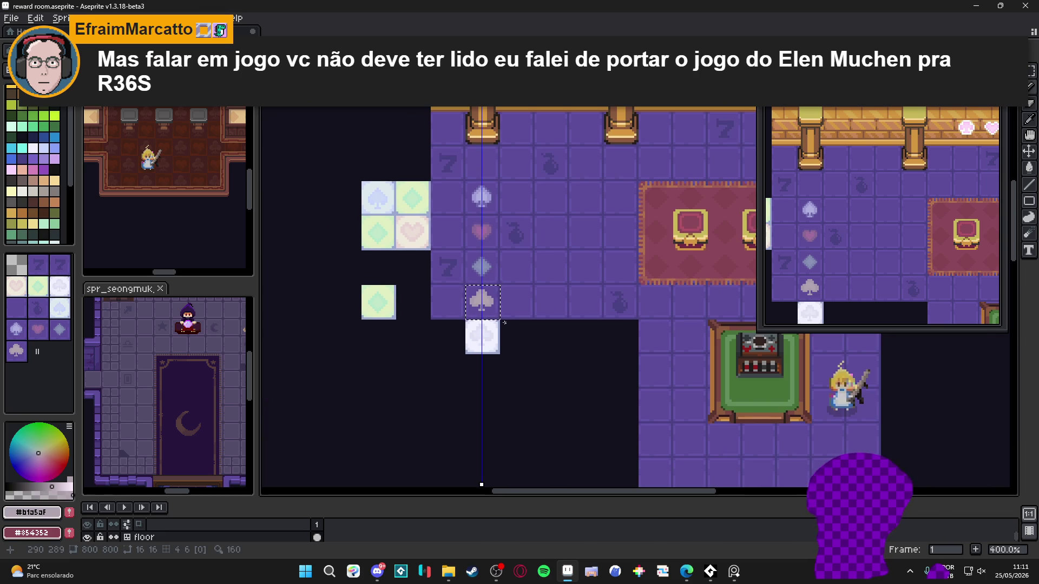
pyautogui.scroll(6, 504, 323)
# - Pick the clover's darker base grey and add soft dark pixels along its lower edge and stem
pyautogui.keyDown('alt'); pyautogui.click(505, 294); pyautogui.keyUp('alt')
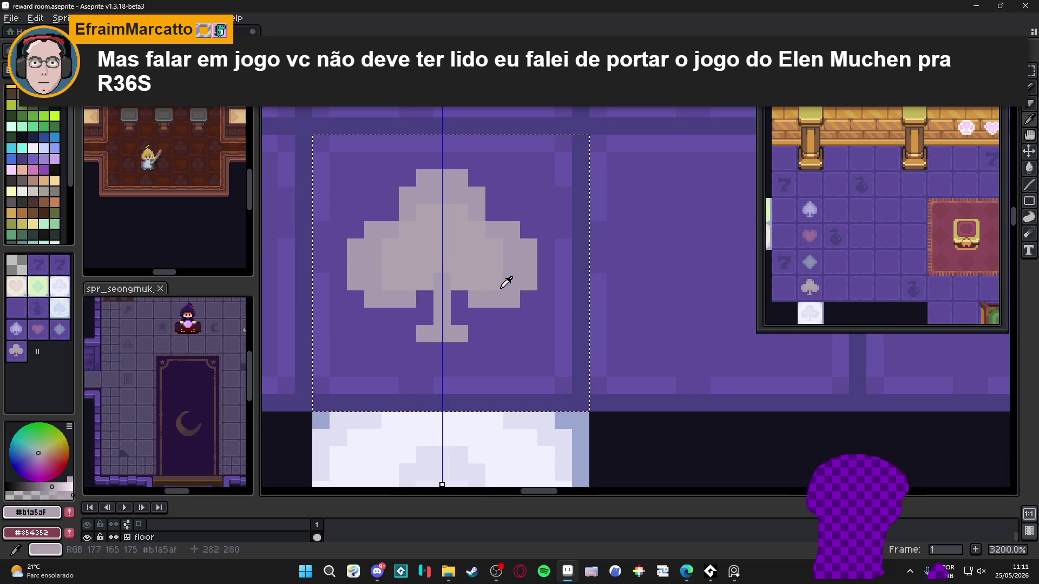
pyautogui.click(479, 319)
pyautogui.hotkey('ctrl', 'z')
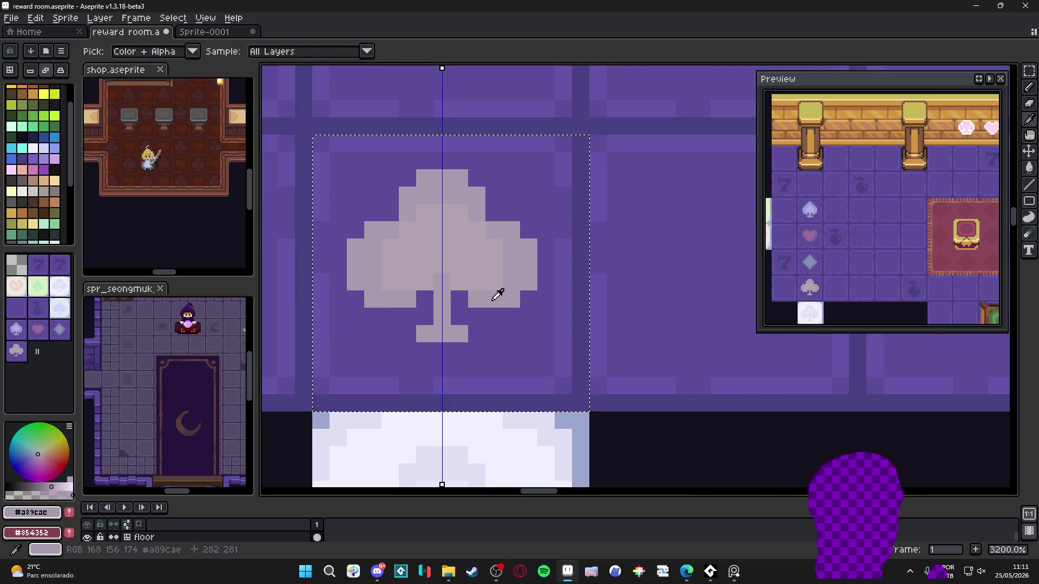
pyautogui.click(44, 492)
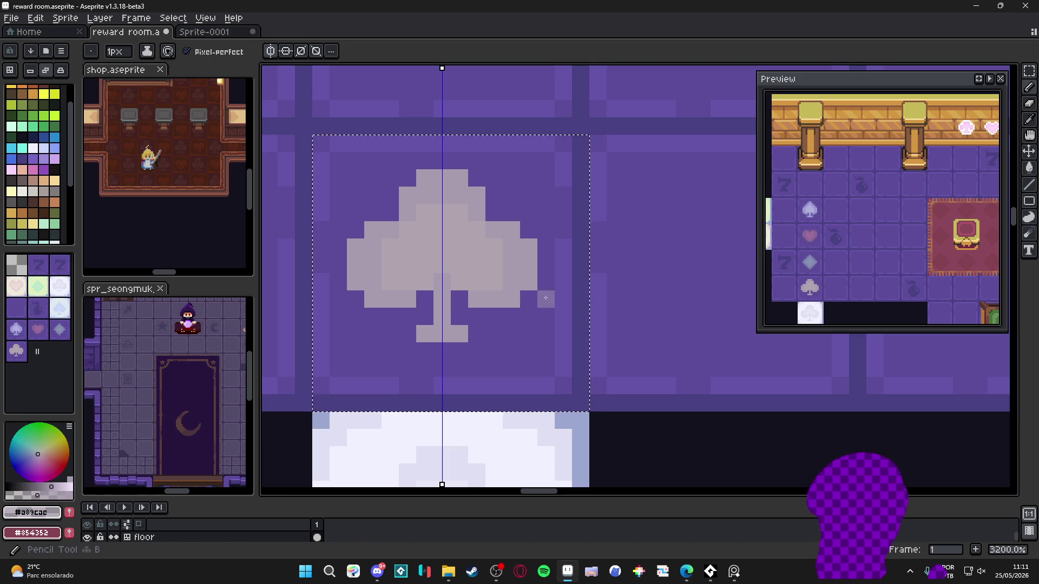
pyautogui.click(356, 299)
pyautogui.click(425, 299)
pyautogui.click(459, 300)
pyautogui.click(528, 299)
pyautogui.click(476, 316)
pyautogui.hotkey('ctrl', 'z')
pyautogui.hotkey('ctrl', 'z')
pyautogui.hotkey('ctrl', 'z')
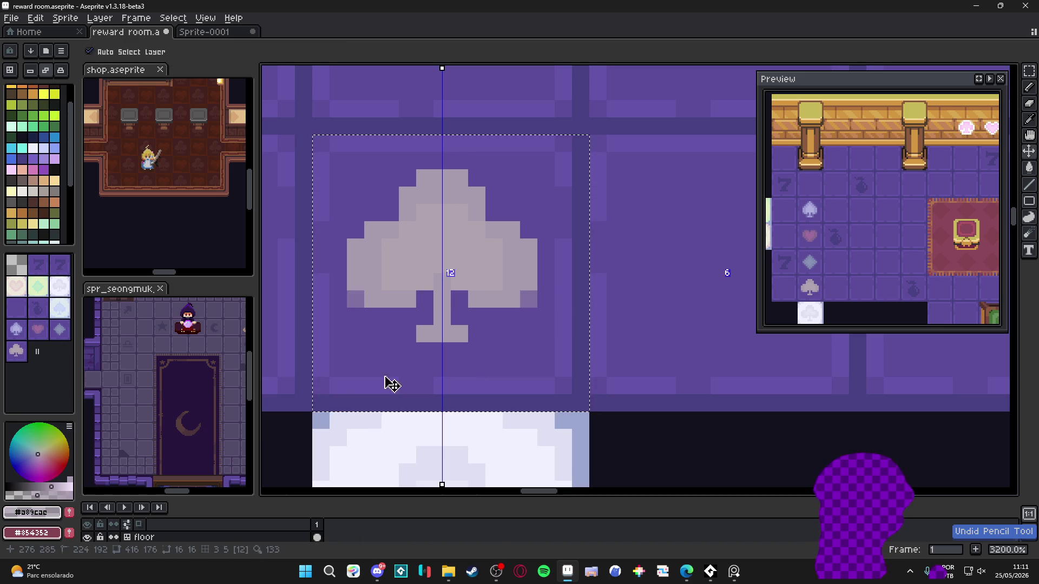
# - Lower the colour's opacity and paint faint dark pixels at the stem base and upper and lower edges
pyautogui.click(20, 493)
pyautogui.click(409, 326)
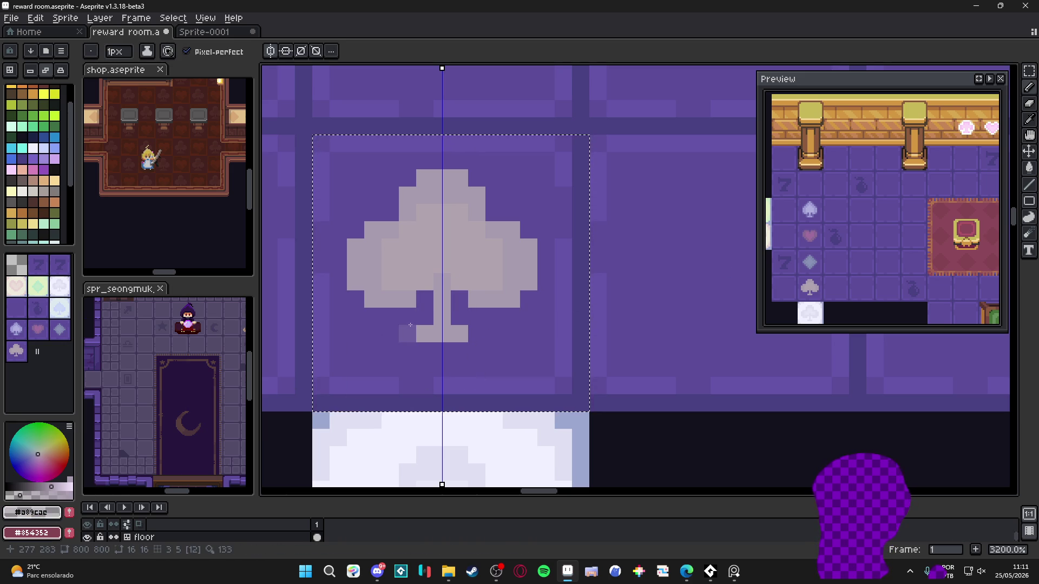
pyautogui.click(386, 219)
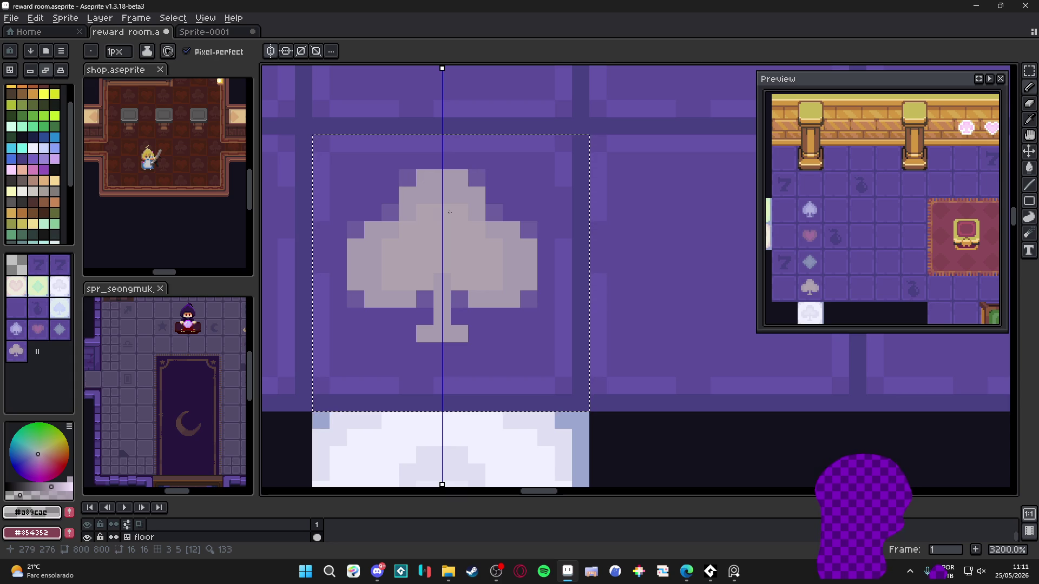
pyautogui.click(483, 328)
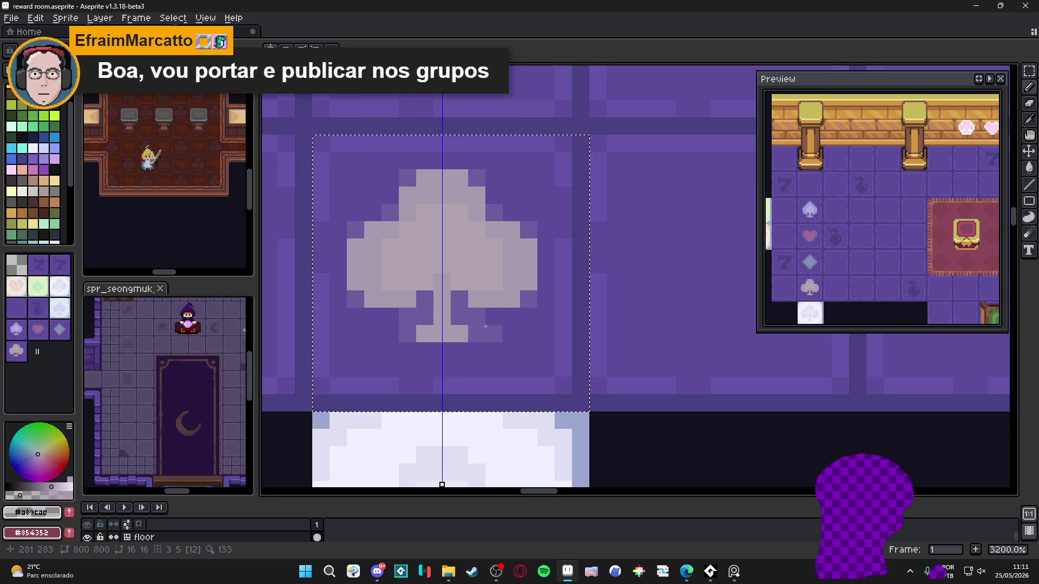
pyautogui.click(499, 320)
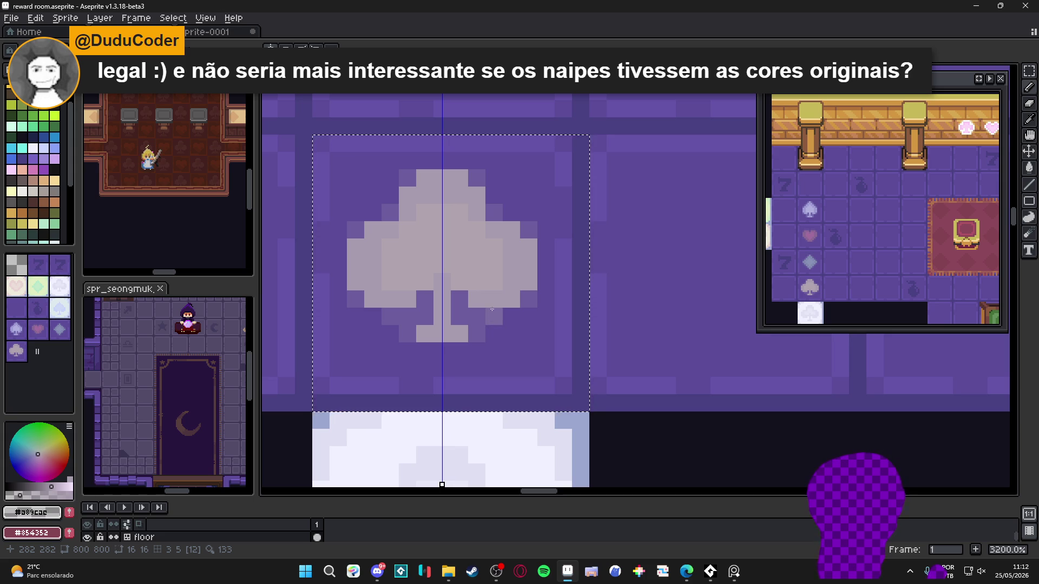
# - Zoom out over the tiled floor, clear the club tile selection, and save reward room.aseprite
pyautogui.scroll(-5, 492, 309)
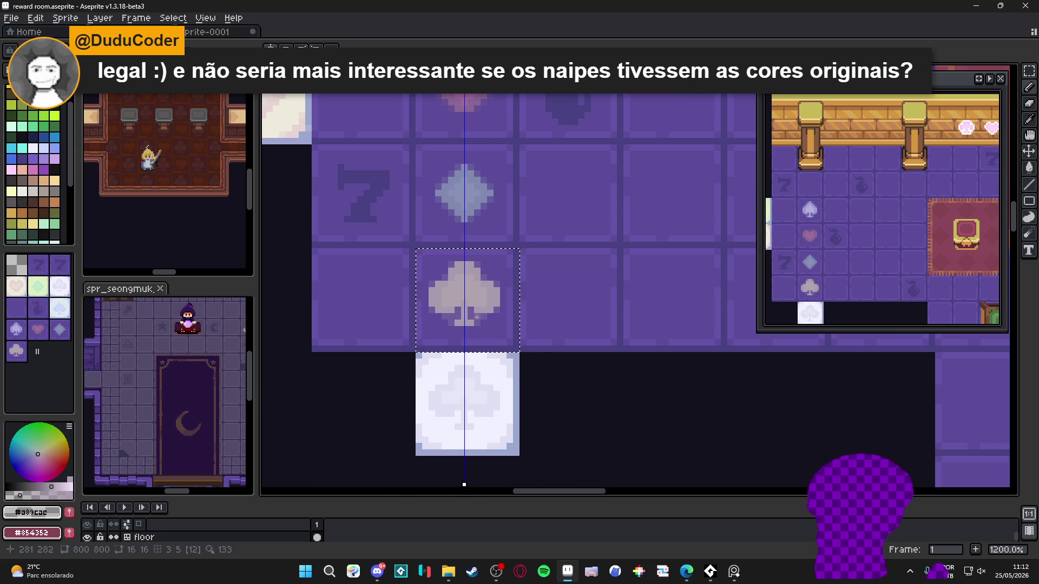
pyautogui.scroll(-1, 470, 290)
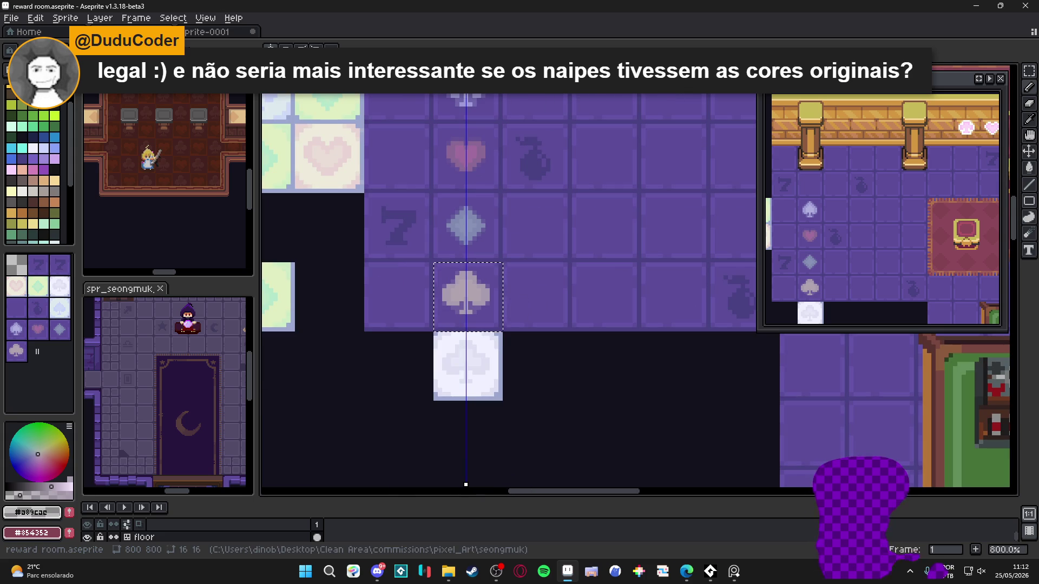
pyautogui.scroll(-1, 450, 203)
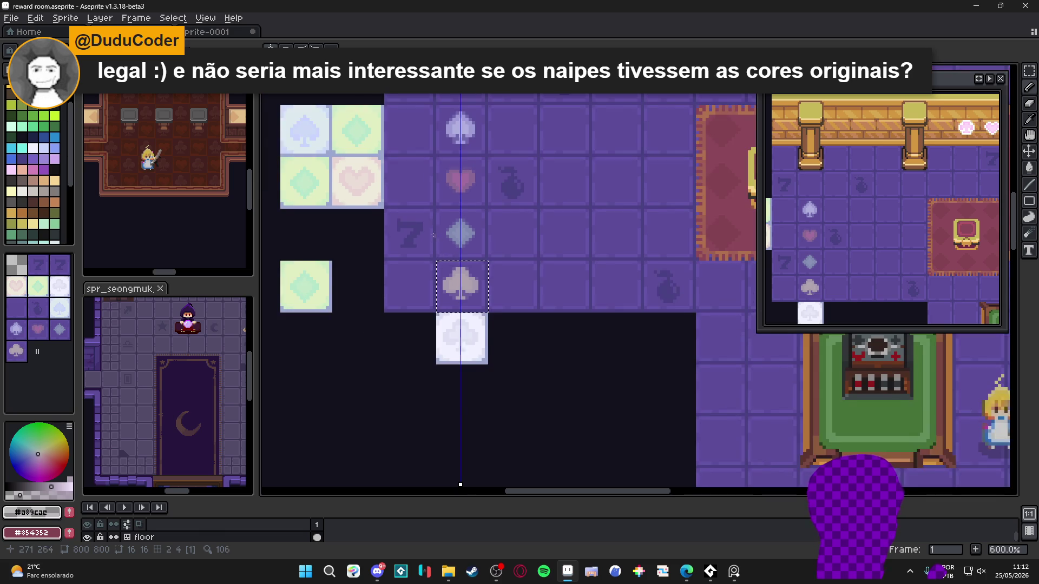
pyautogui.moveTo(450, 204); pyautogui.dragTo(453, 222)
pyautogui.scroll(-2, 457, 222)
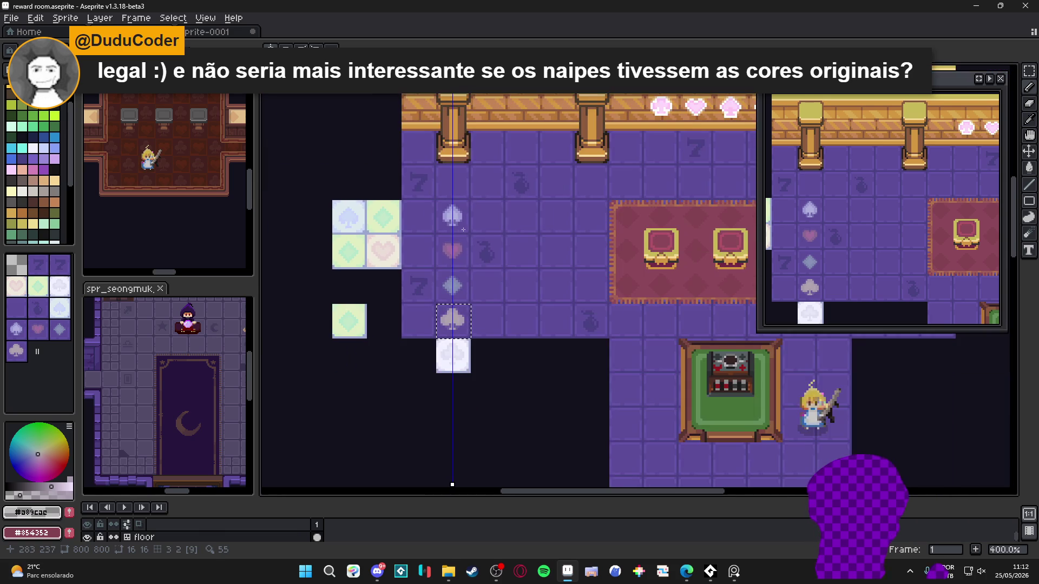
pyautogui.scroll(-1, 455, 253)
pyautogui.scroll(6, 437, 338)
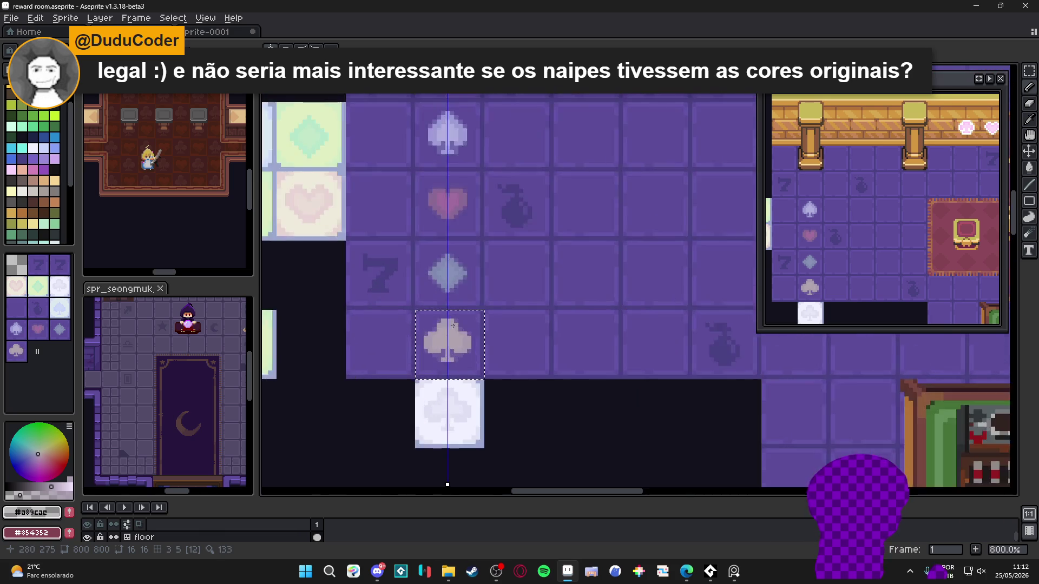
pyautogui.scroll(-7, 473, 335)
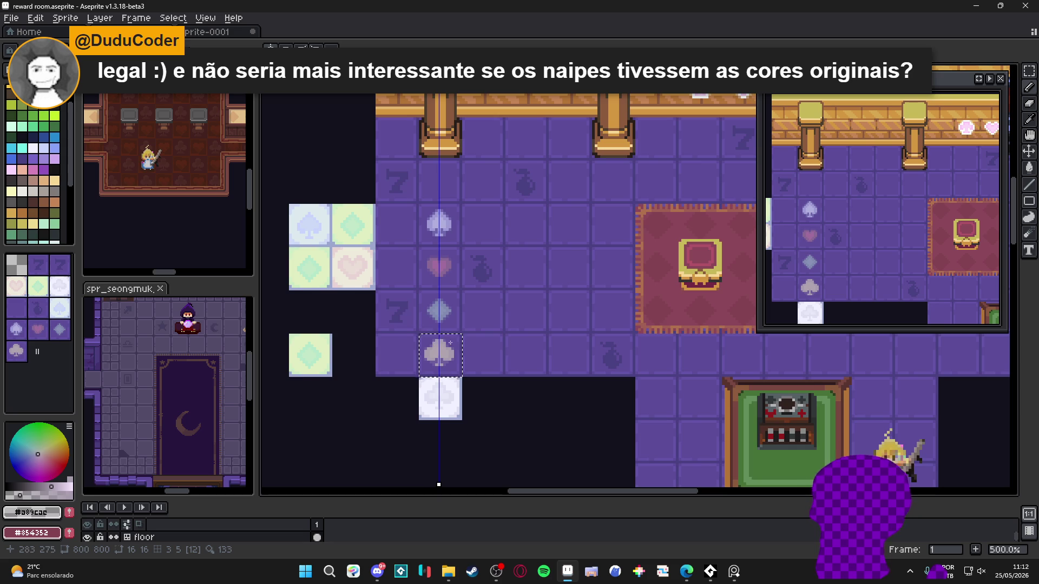
pyautogui.scroll(-1, 448, 342)
pyautogui.click(464, 364)
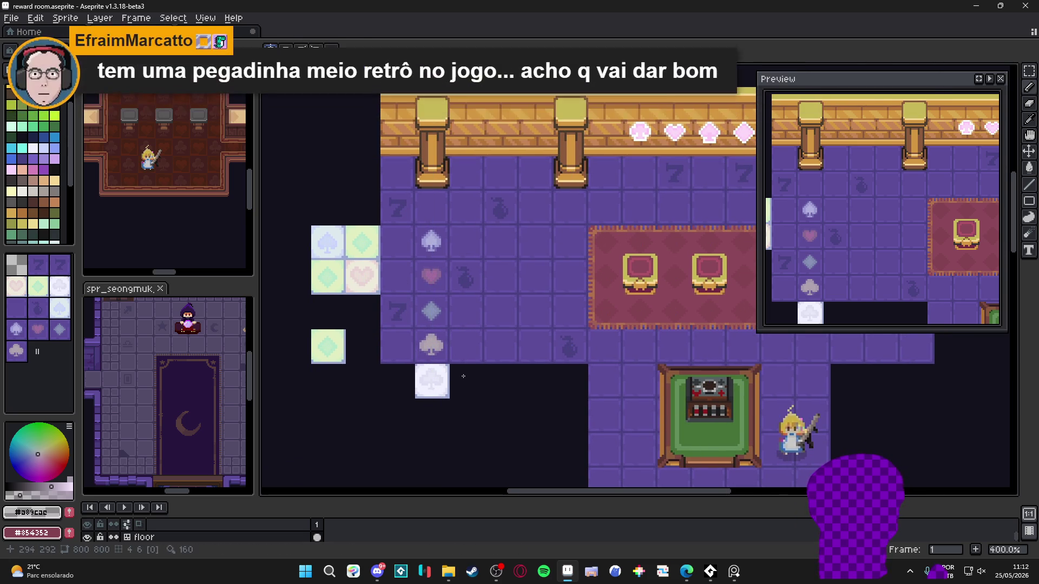
pyautogui.scroll(1, 463, 373)
pyautogui.hotkey('ctrl', 's')
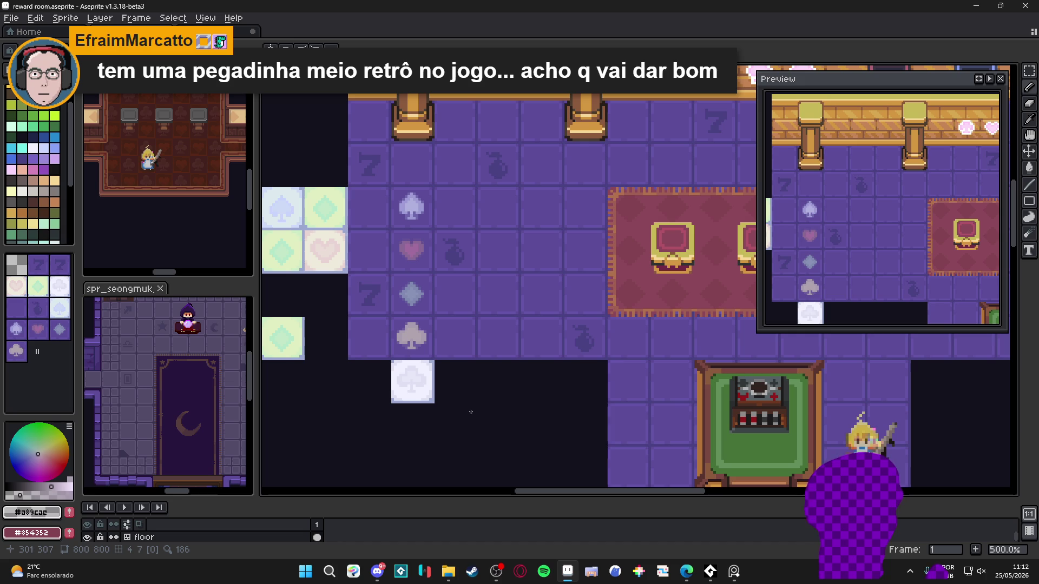
# - Switch to the Rectangular Marquee and show the tile grid over the room map
pyautogui.press('m')
pyautogui.hotkey('ctrl', "'")
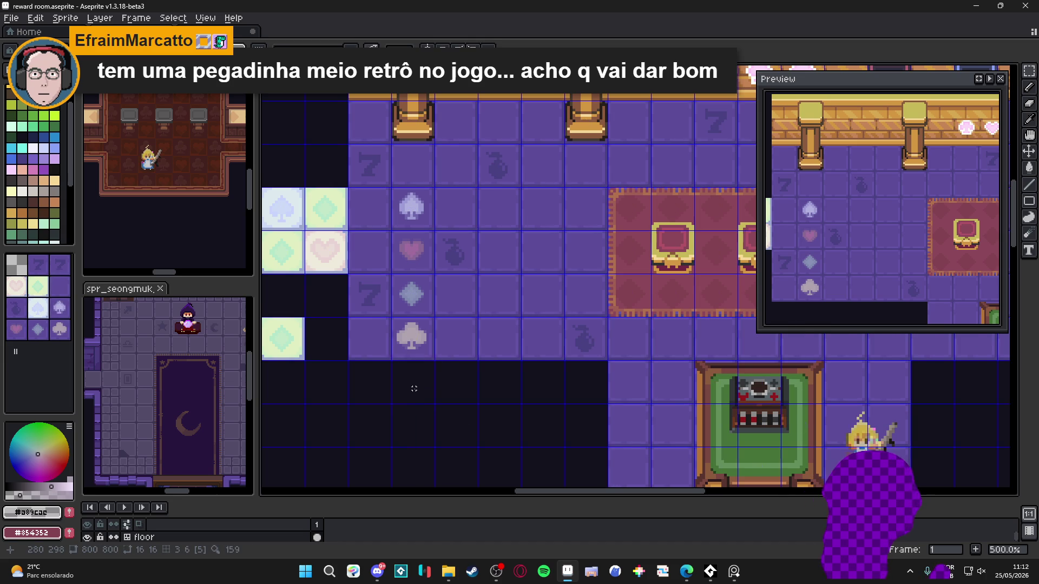
pyautogui.scroll(-2, 414, 389)
pyautogui.scroll(1, 396, 347)
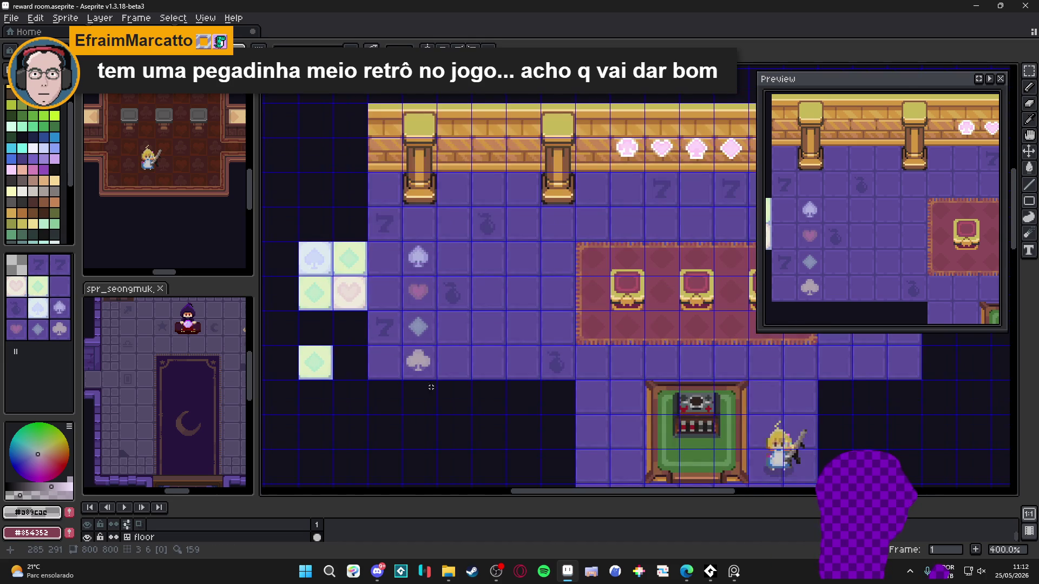
# - Hide the grid and marquee-delete the pale mint tile samples left of the suit icon column
pyautogui.scroll(-1, 442, 363)
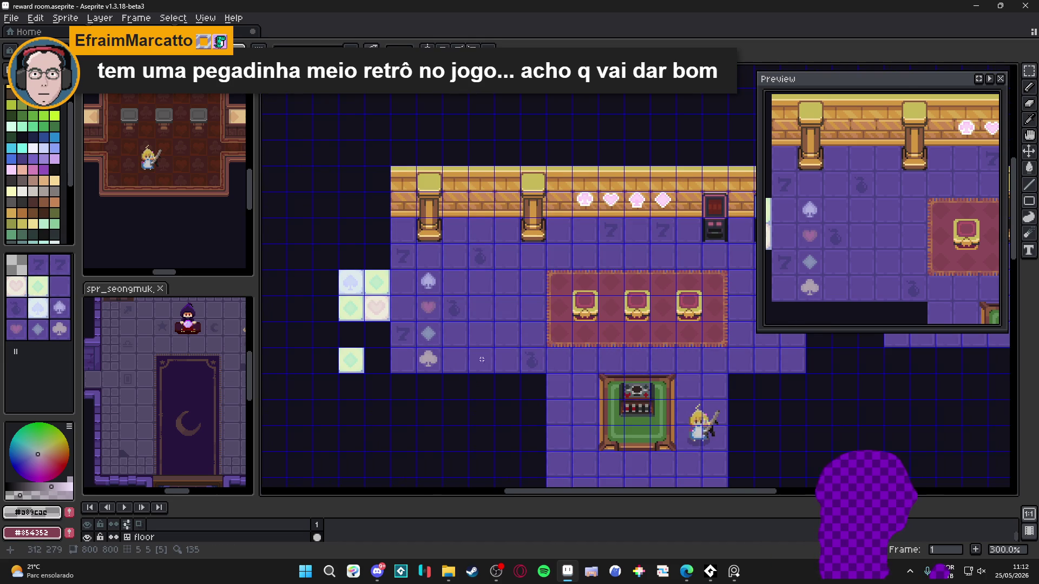
pyautogui.scroll(1, 403, 377)
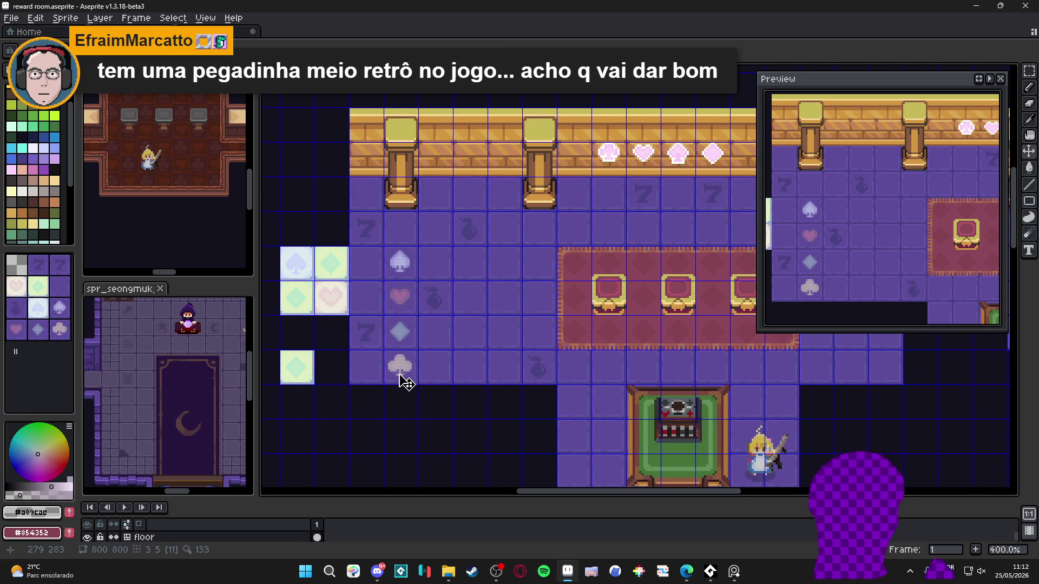
pyautogui.scroll(-1, 400, 372)
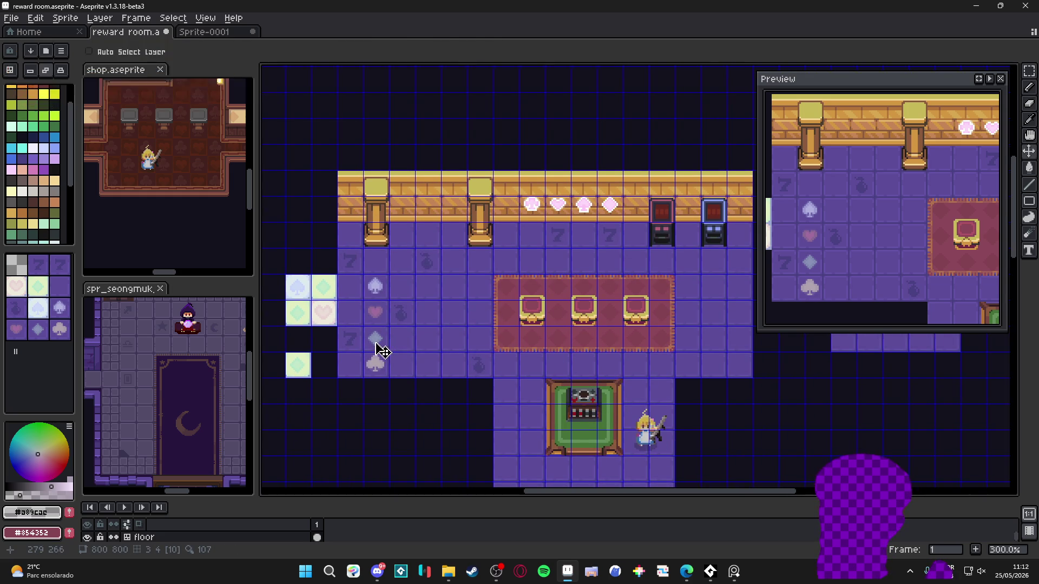
pyautogui.moveTo(378, 348); pyautogui.dragTo(364, 339)
pyautogui.press("ctrl+'")
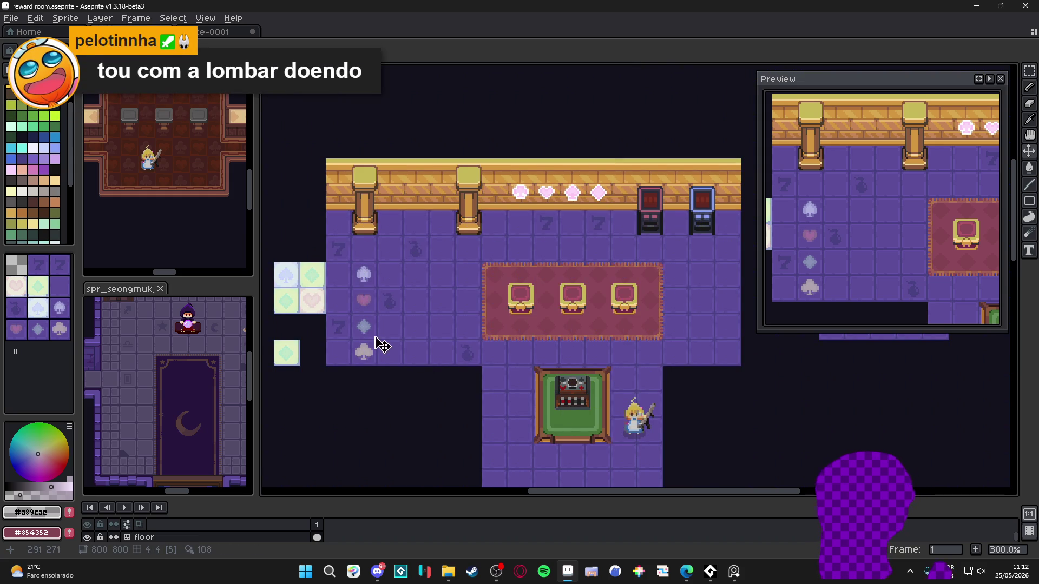
pyautogui.moveTo(308, 303); pyautogui.dragTo(336, 313)
pyautogui.press('m')
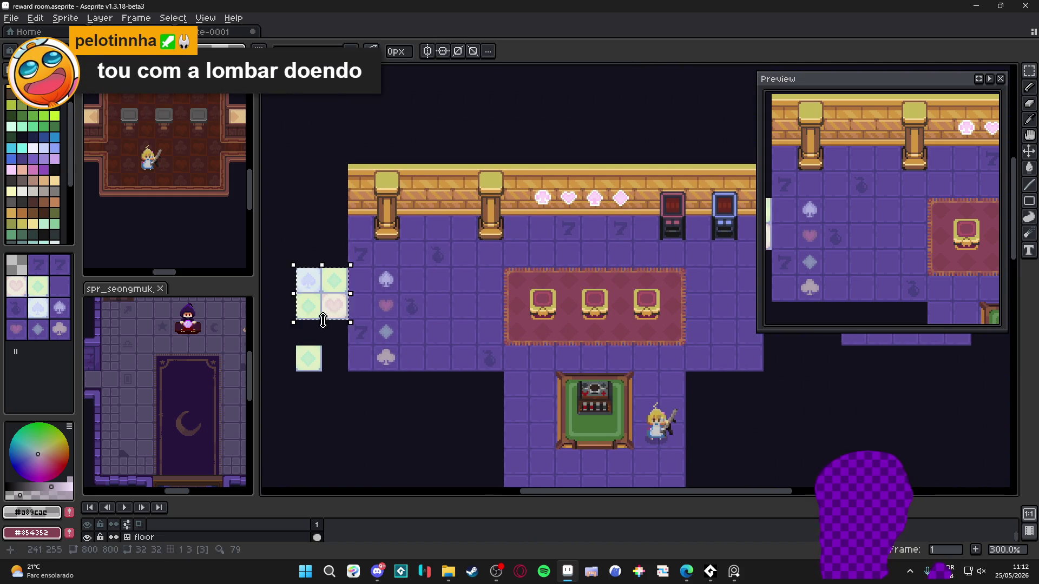
pyautogui.press('Delete')
pyautogui.press('Delete')
pyautogui.moveTo(301, 357)
pyautogui.mouseDown()
pyautogui.moveTo(315, 369)
pyautogui.moveTo(344, 354)
pyautogui.moveTo(335, 351)
pyautogui.moveTo(401, 360)
pyautogui.moveTo(346, 348)
pyautogui.mouseUp()
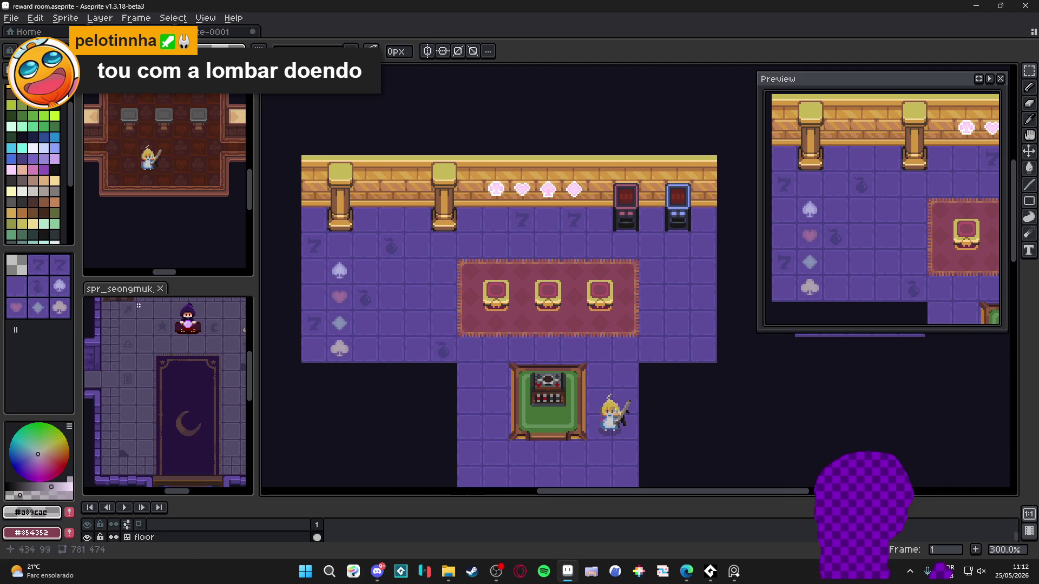
pyautogui.click(61, 309)
pyautogui.hscroll(10, 470, 349)
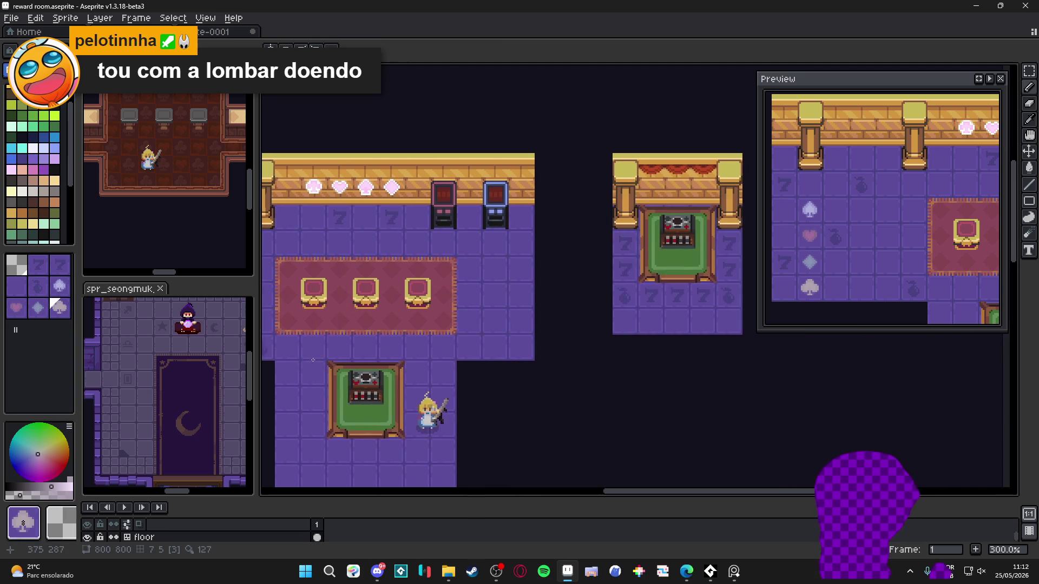
# - Paint club tiles along the alcove's bottom row and two hearts in its left column
pyautogui.scroll(1, 310, 359)
pyautogui.moveTo(513, 317); pyautogui.dragTo(591, 320)
pyautogui.click(16, 308)
pyautogui.click(513, 295)
pyautogui.click(512, 267)
# - Paint two diamonds in the alcove's right column and undo one stray club tile
pyautogui.click(59, 286)
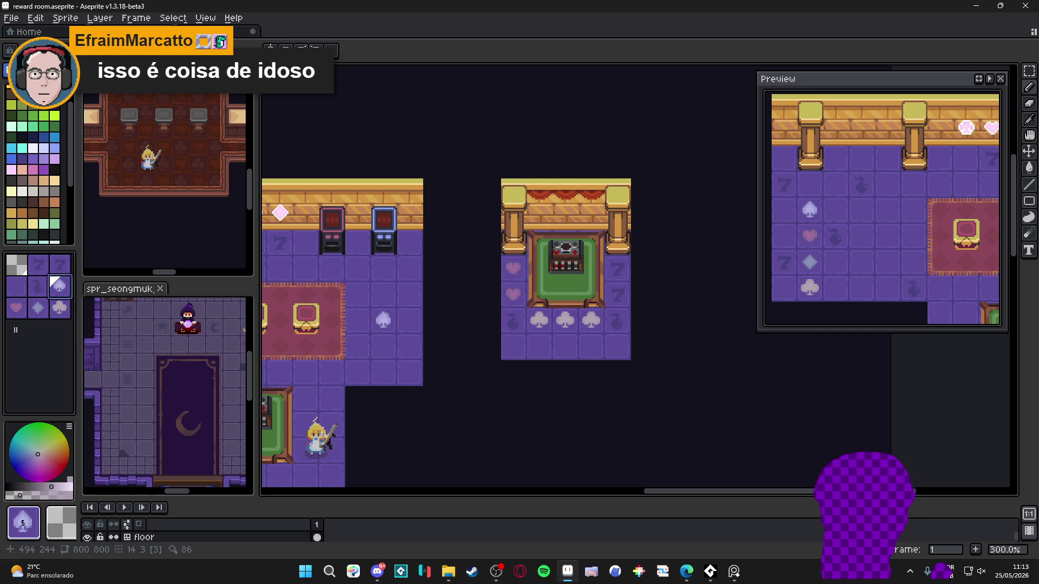
pyautogui.click(38, 307)
pyautogui.click(617, 294)
pyautogui.click(616, 269)
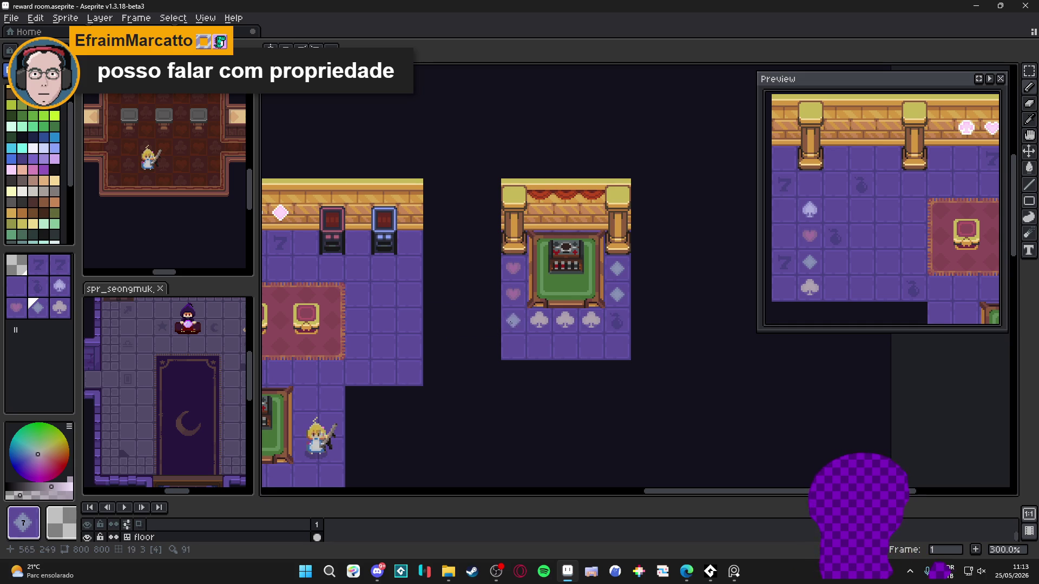
pyautogui.moveTo(436, 321); pyautogui.dragTo(460, 326)
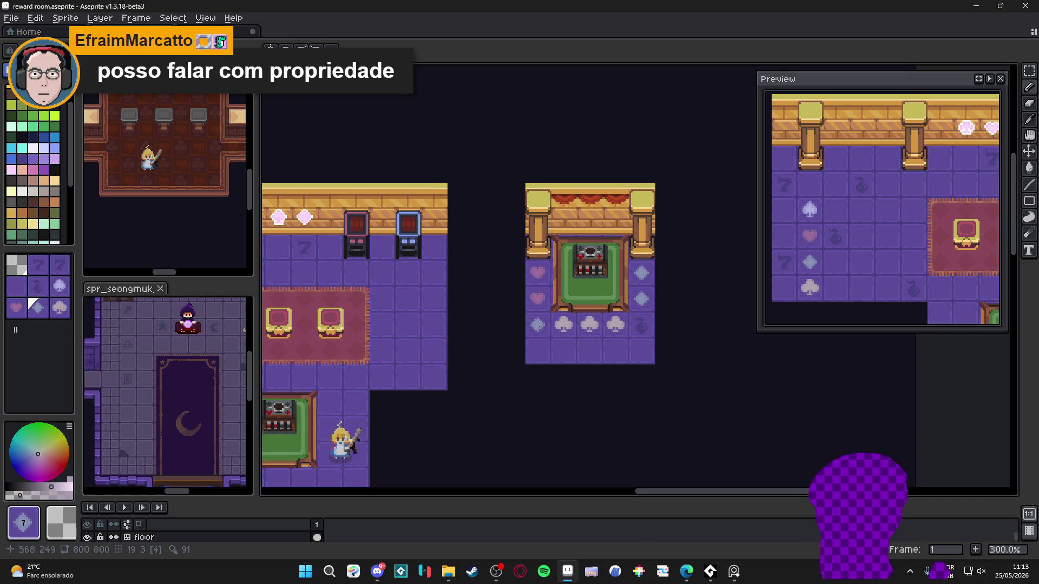
pyautogui.click(63, 299)
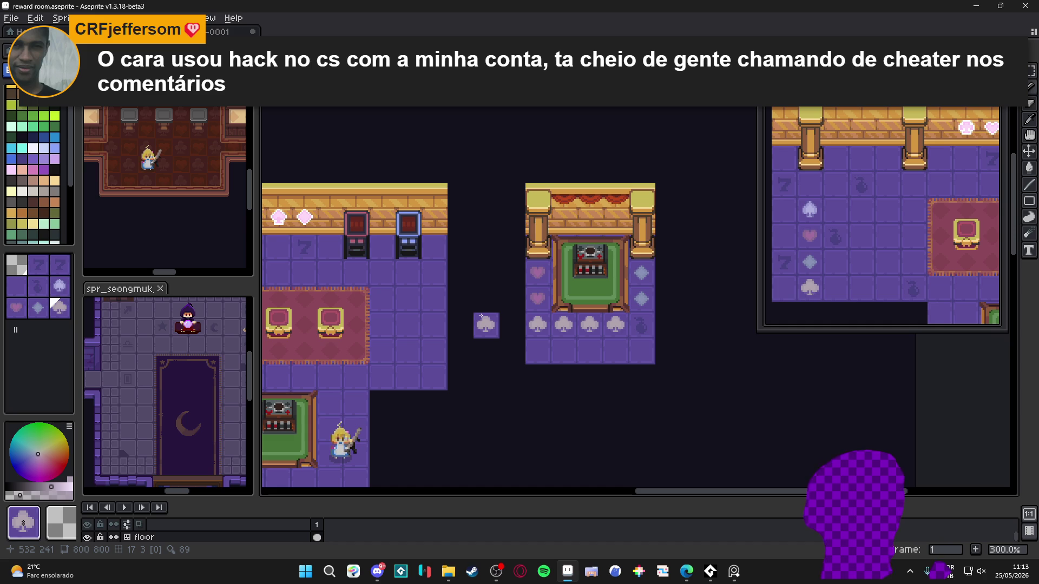
pyautogui.hotkey('ctrl', 'z')
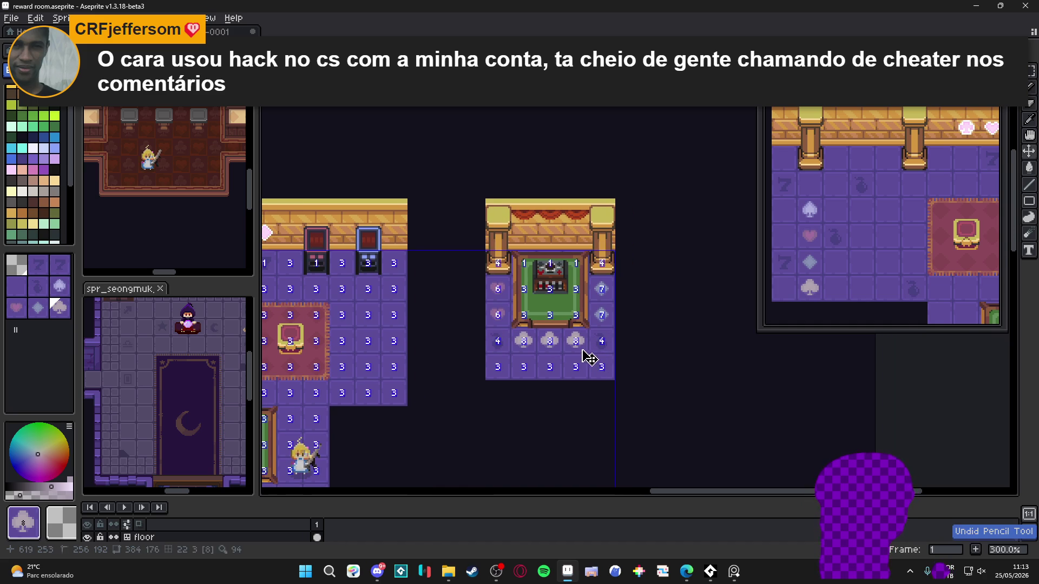
# - Turn the bomb tile and a right-column diamond into hearts, and the left-column heart into a diamond
pyautogui.scroll(1, 588, 347)
pyautogui.click(17, 309)
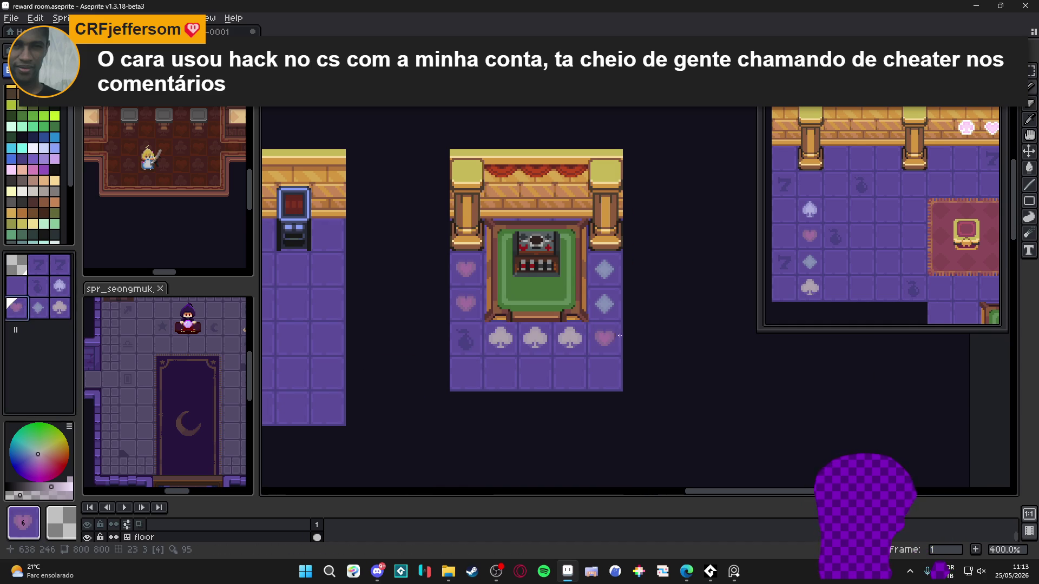
pyautogui.click(471, 338)
pyautogui.click(616, 275)
pyautogui.keyDown('alt'); pyautogui.click(609, 303); pyautogui.keyUp('alt')
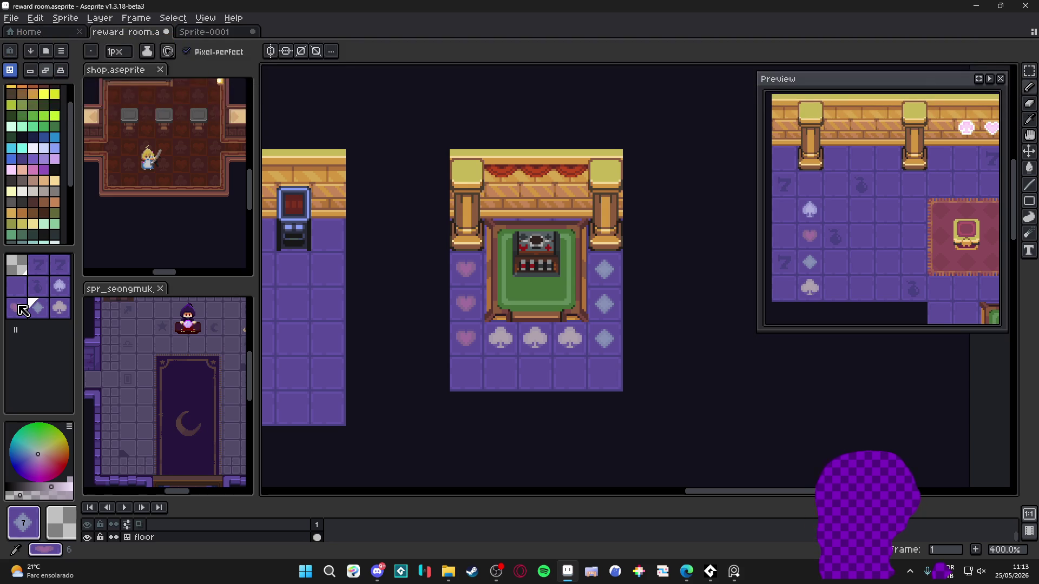
pyautogui.click(33, 311)
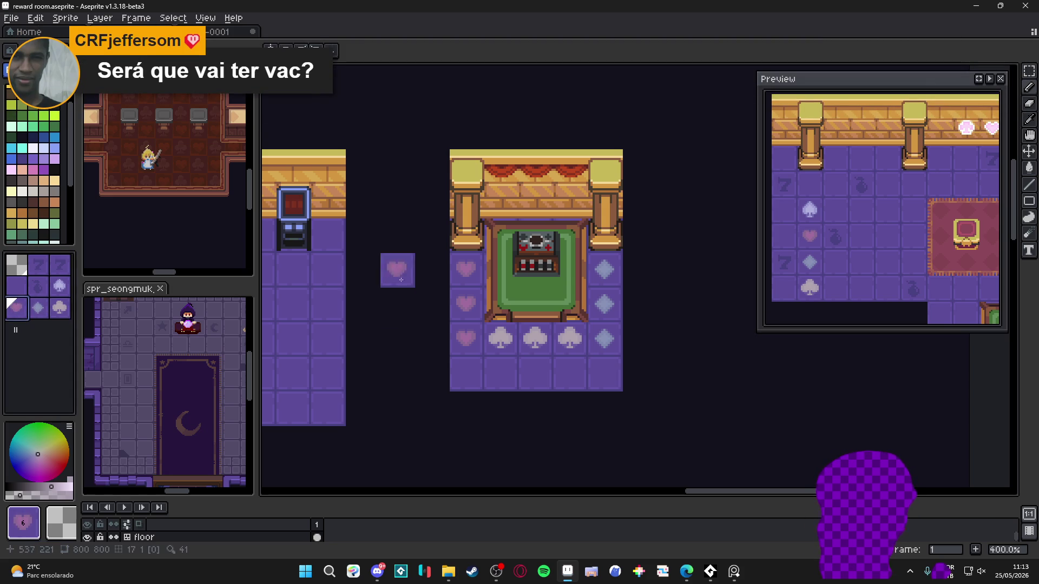
pyautogui.click(479, 307)
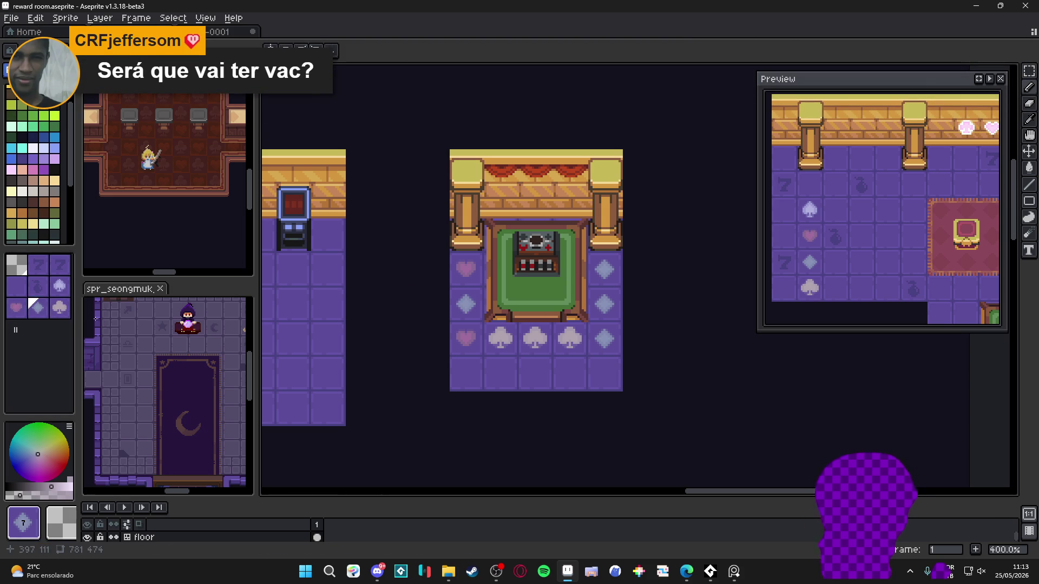
# - Make the lower-left heart a club, a bottom club and top-left heart spades, and a diamond a heart
pyautogui.click(60, 307)
pyautogui.click(466, 338)
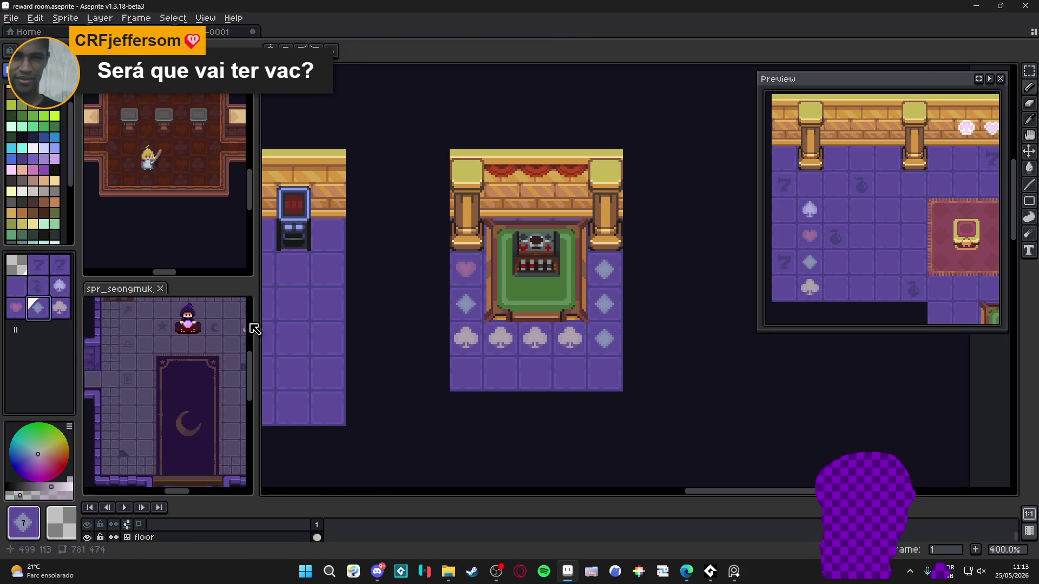
pyautogui.click(18, 313)
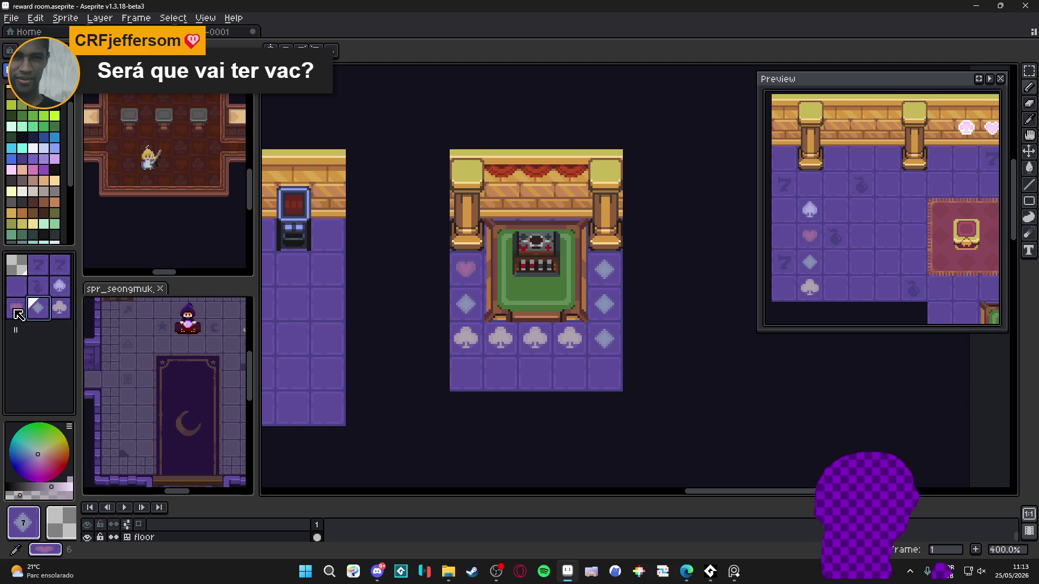
pyautogui.click(60, 286)
pyautogui.click(490, 349)
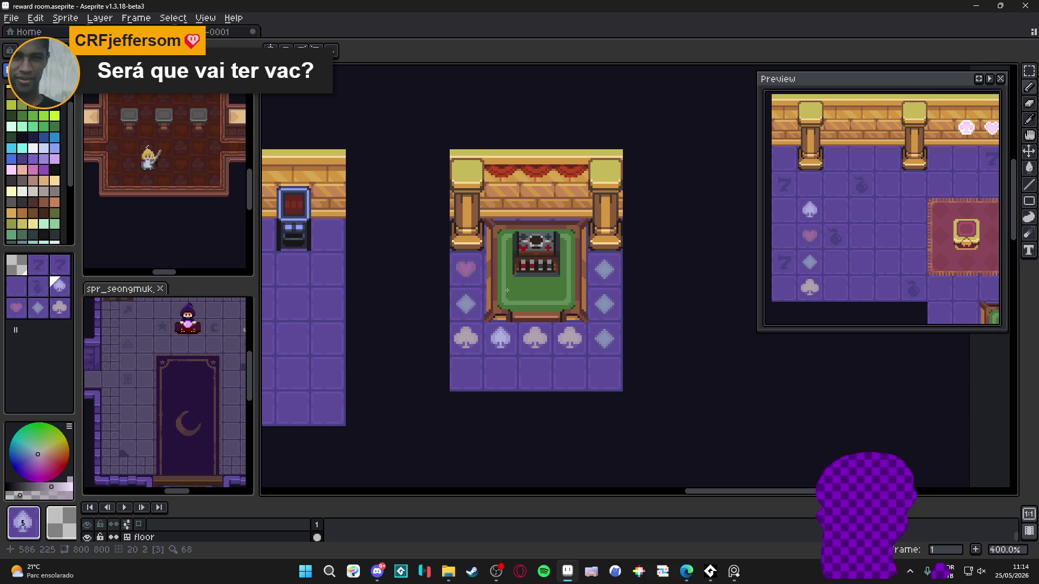
pyautogui.click(466, 269)
pyautogui.click(16, 307)
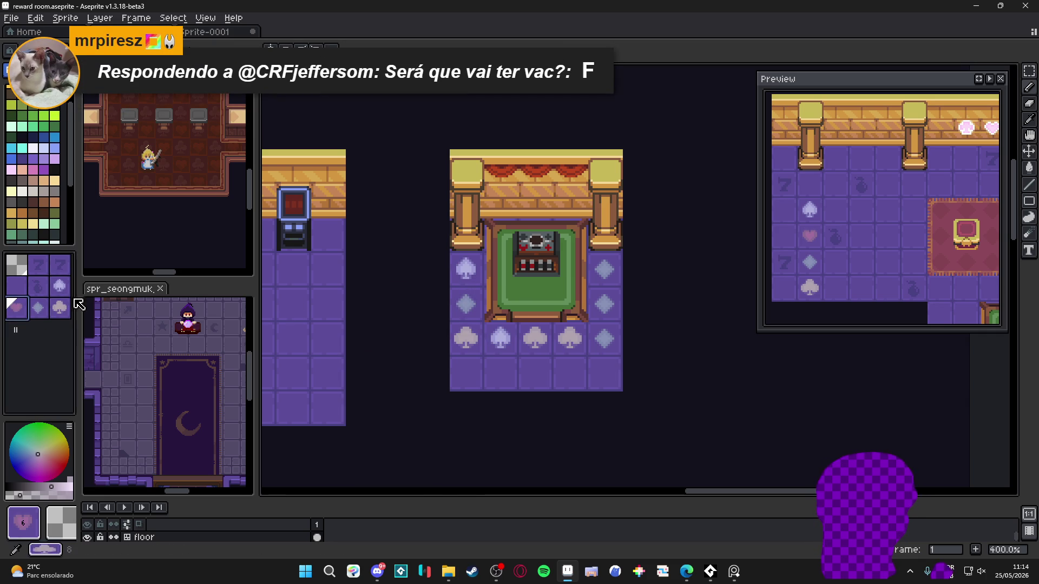
pyautogui.click(466, 304)
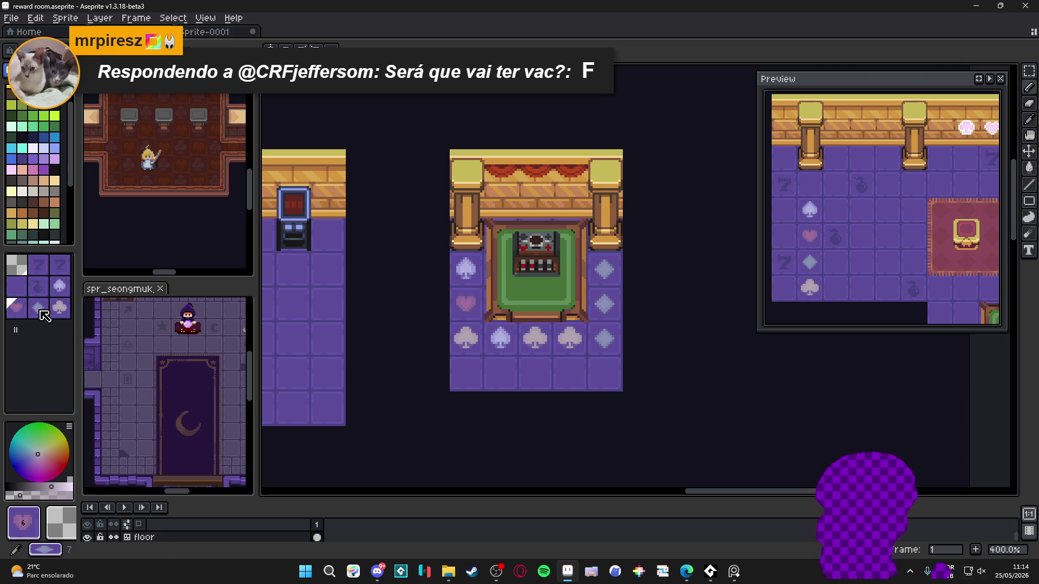
# - Change bottom-row tiles: the spade into a diamond, one club into a spade, another into a heart
pyautogui.click(59, 307)
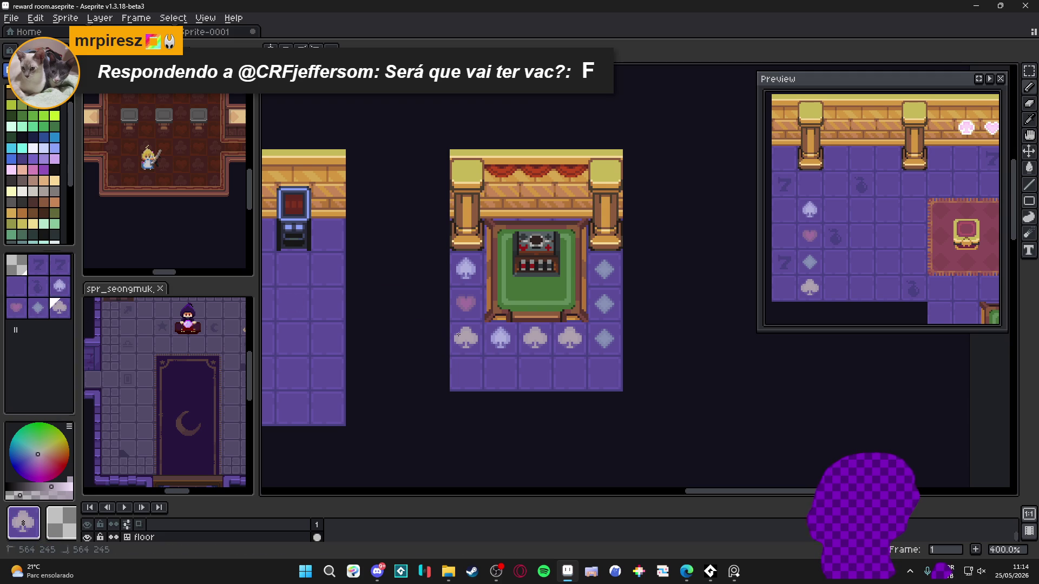
pyautogui.click(39, 313)
pyautogui.click(499, 330)
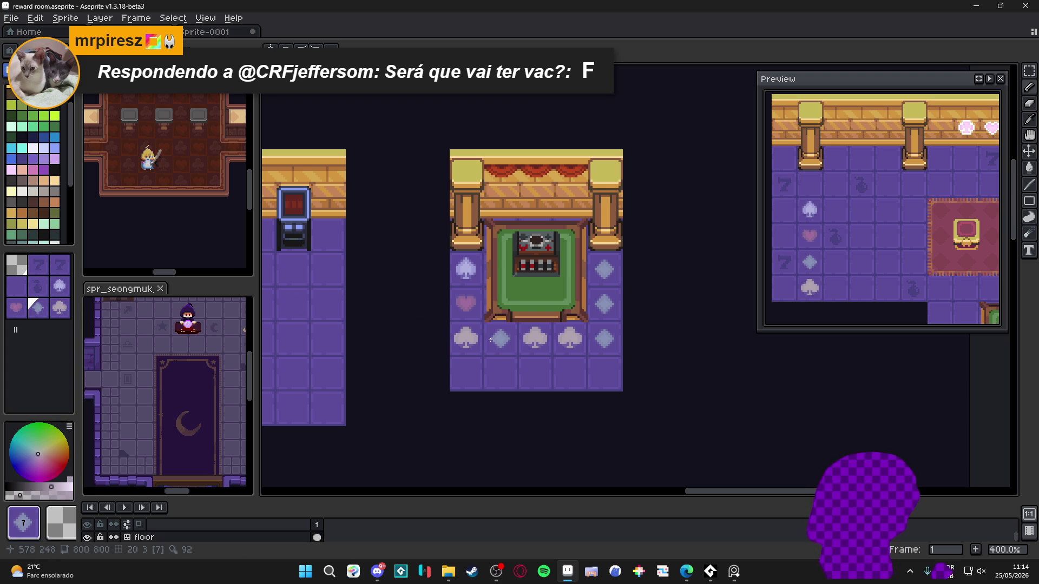
pyautogui.click(59, 286)
pyautogui.click(370, 335)
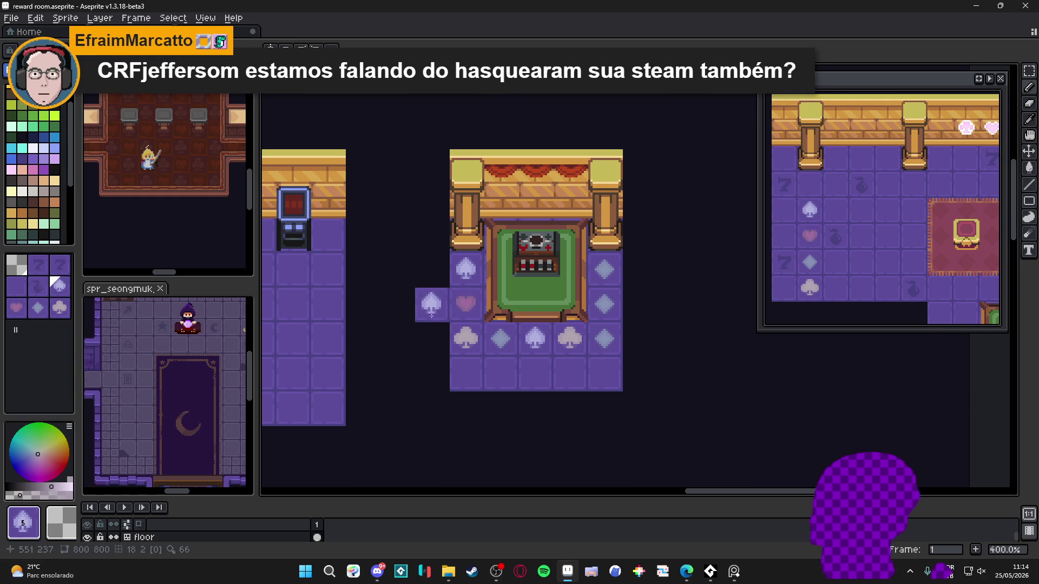
pyautogui.keyDown('alt'); pyautogui.click(465, 304); pyautogui.keyUp('alt')
pyautogui.click(569, 339)
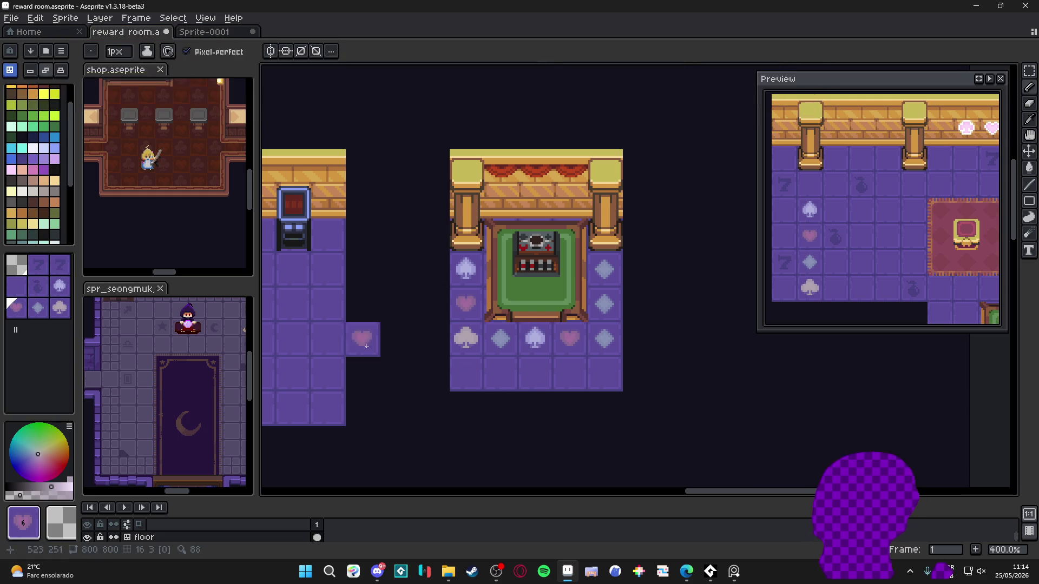
pyautogui.click(59, 308)
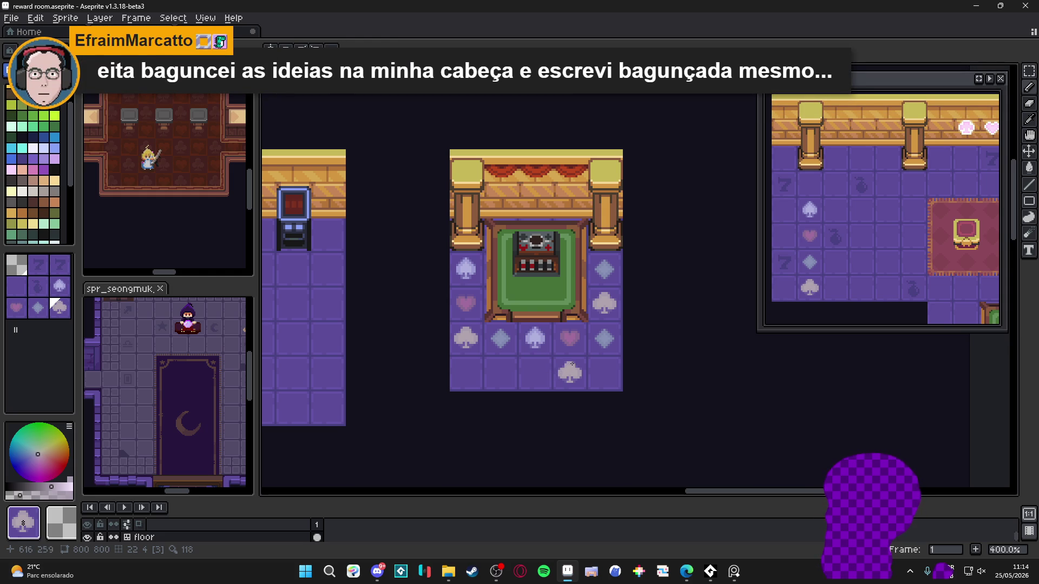
# - Paint a club bottom-right, turn a right-column club into a diamond and the top-right diamond into a spade
pyautogui.click(595, 344)
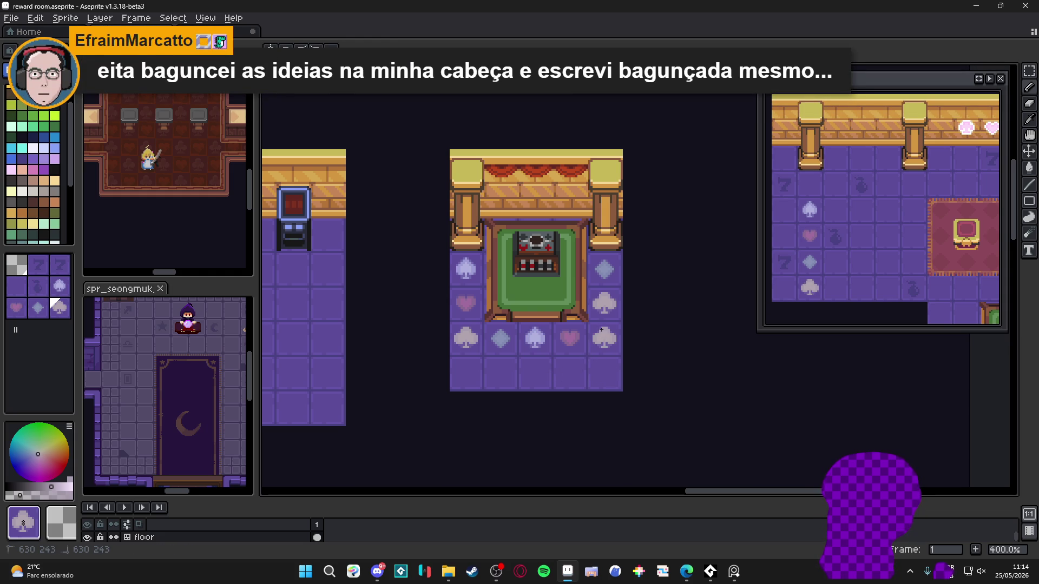
pyautogui.keyDown('alt'); pyautogui.click(512, 341); pyautogui.keyUp('alt')
pyautogui.click(616, 317)
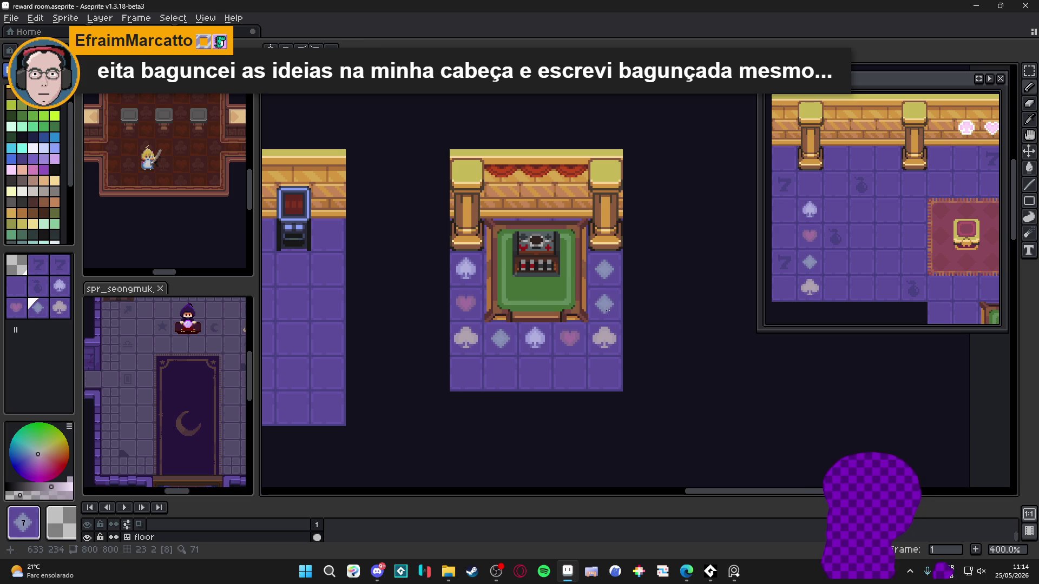
pyautogui.keyDown('alt'); pyautogui.click(535, 338); pyautogui.keyUp('alt')
pyautogui.click(603, 276)
pyautogui.scroll(-2, 466, 373)
pyautogui.scroll(1, 463, 382)
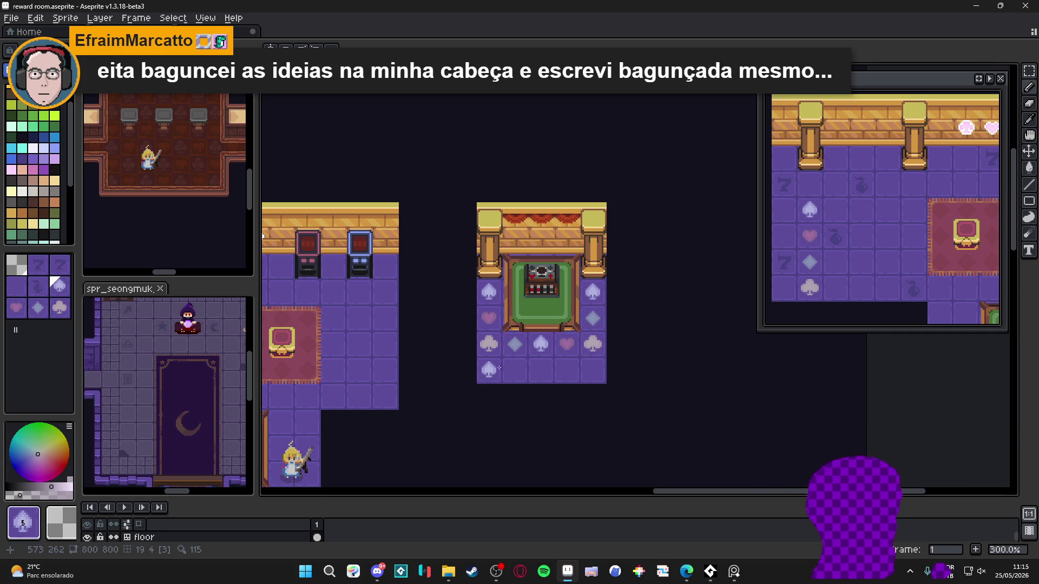
# - Frame the left room and save the reward room map
pyautogui.scroll(-1, 496, 369)
pyautogui.moveTo(453, 378); pyautogui.dragTo(533, 325)
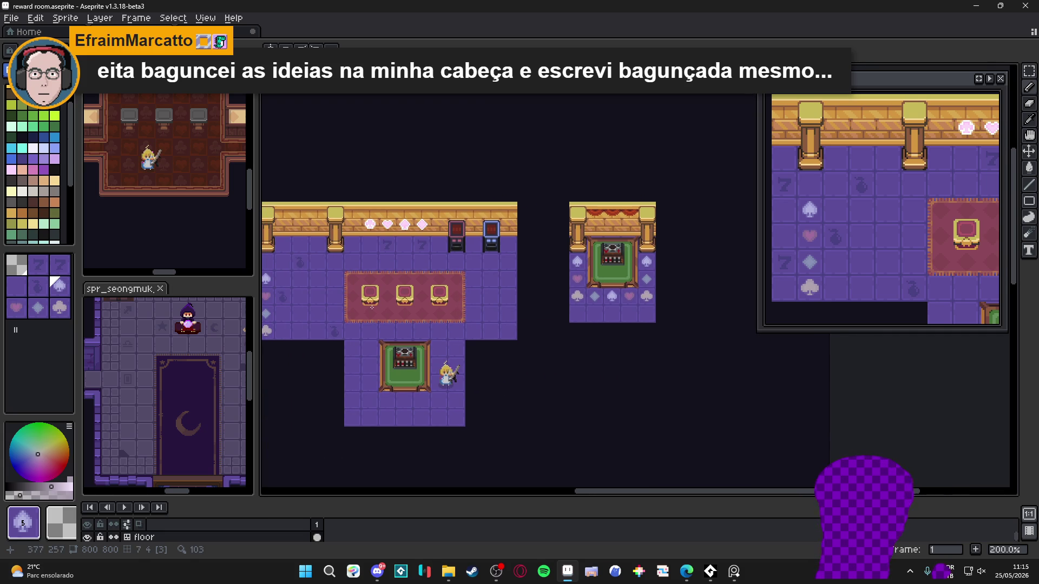
pyautogui.scroll(1, 372, 306)
pyautogui.scroll(-1, 403, 326)
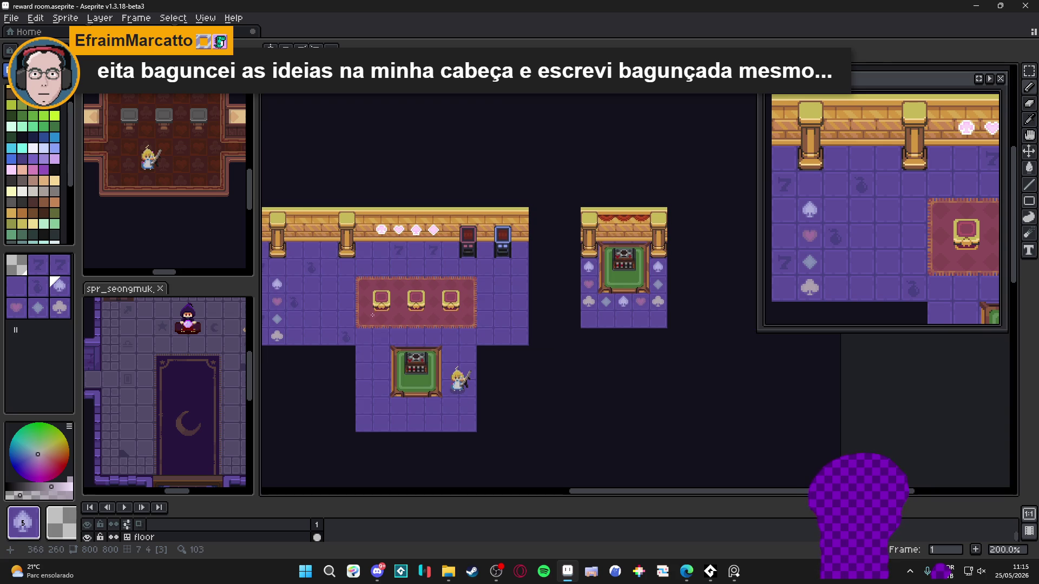
pyautogui.moveTo(386, 313); pyautogui.dragTo(427, 304)
pyautogui.scroll(1, 427, 303)
pyautogui.hotkey('ctrl', 's')
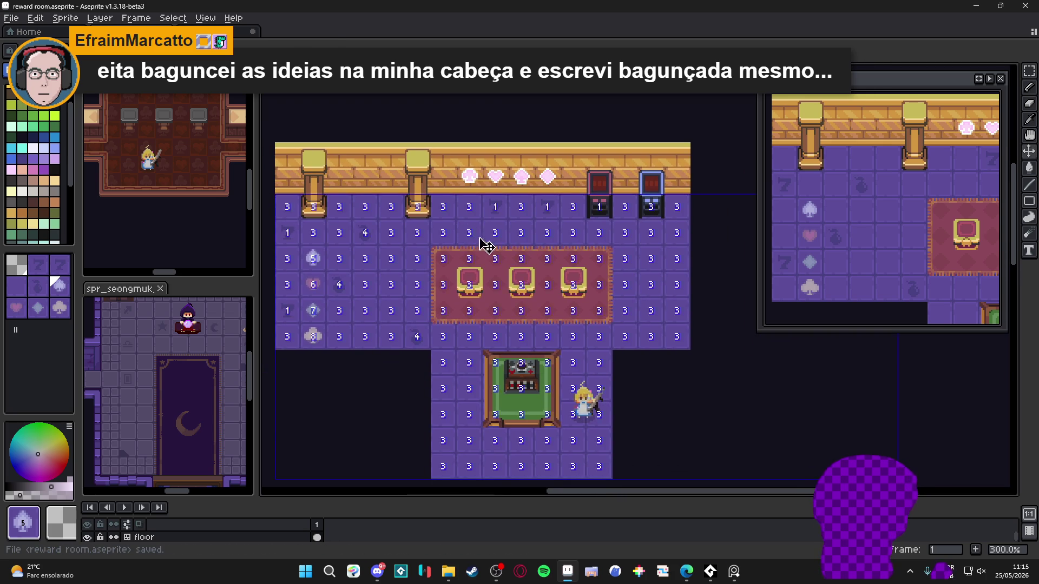
# - Pick the #854352 maroon and make spr_seongmuk_tileset the main document in the tab bar
pyautogui.click(53, 233)
pyautogui.scroll(-1, 383, 276)
pyautogui.moveTo(554, 270); pyautogui.dragTo(473, 261)
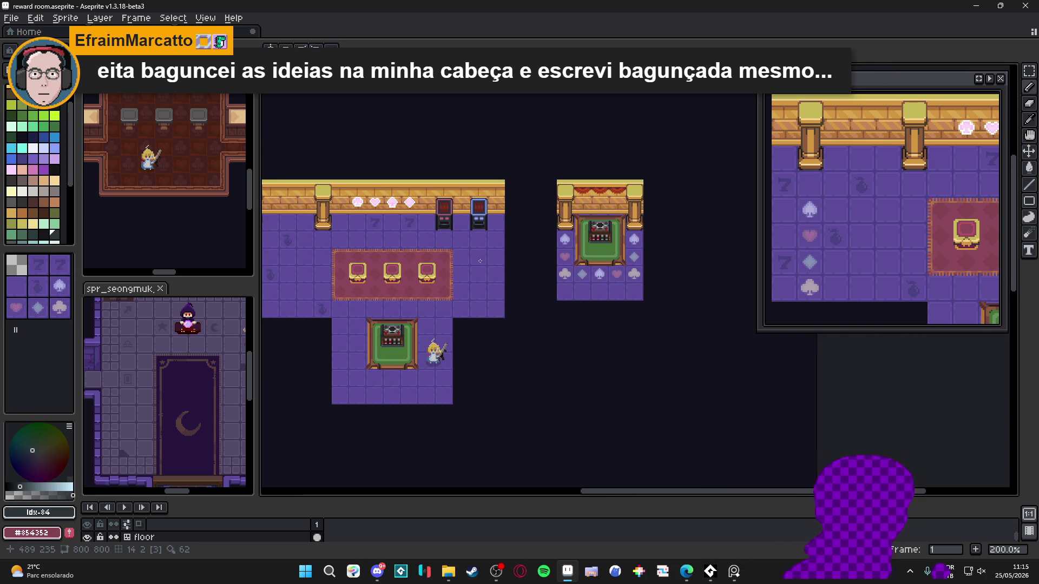
pyautogui.scroll(1, 557, 203)
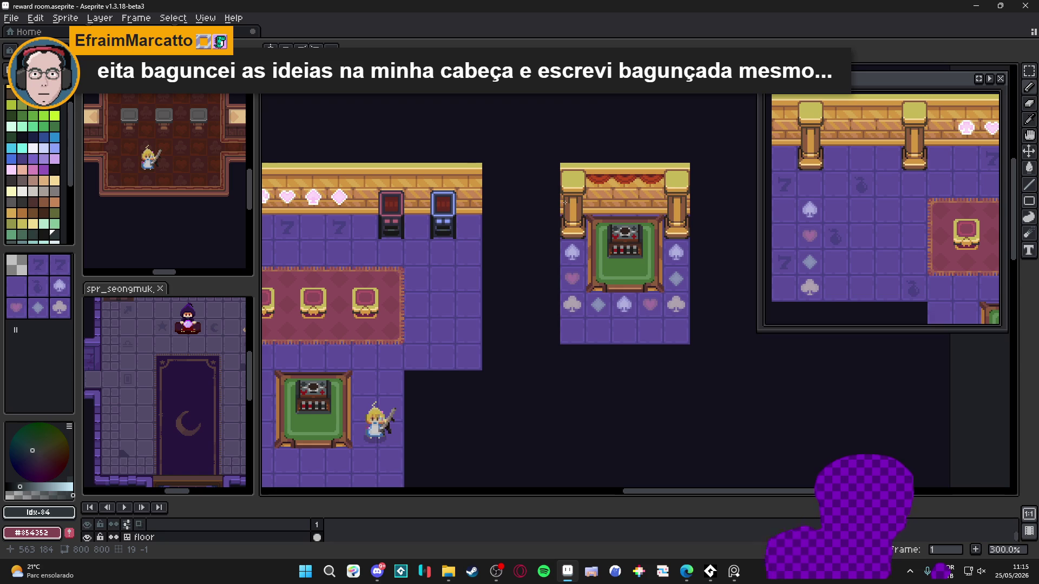
pyautogui.scroll(-1, 568, 202)
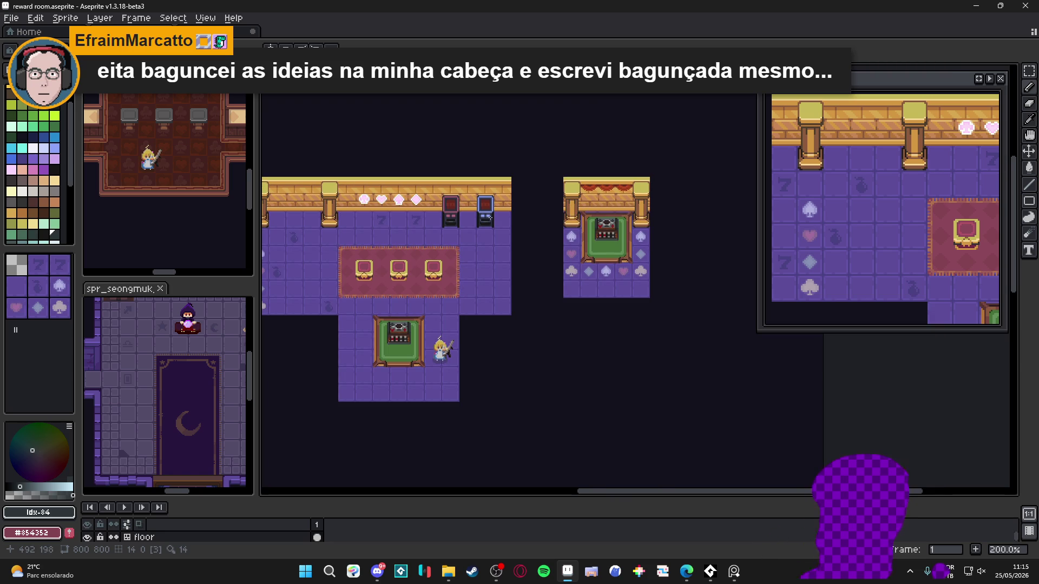
pyautogui.moveTo(423, 260); pyautogui.dragTo(449, 252)
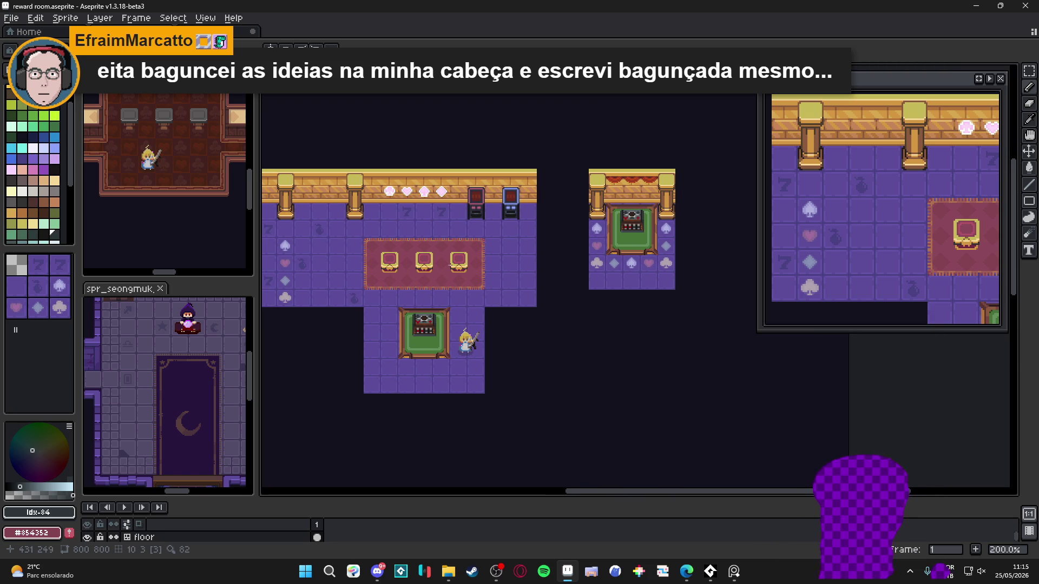
pyautogui.moveTo(399, 275)
pyautogui.mouseDown()
pyautogui.moveTo(464, 259)
pyautogui.moveTo(399, 287)
pyautogui.mouseUp()
pyautogui.moveTo(119, 288)
pyautogui.mouseDown()
pyautogui.moveTo(502, 182)
pyautogui.moveTo(228, 178)
pyautogui.mouseUp()
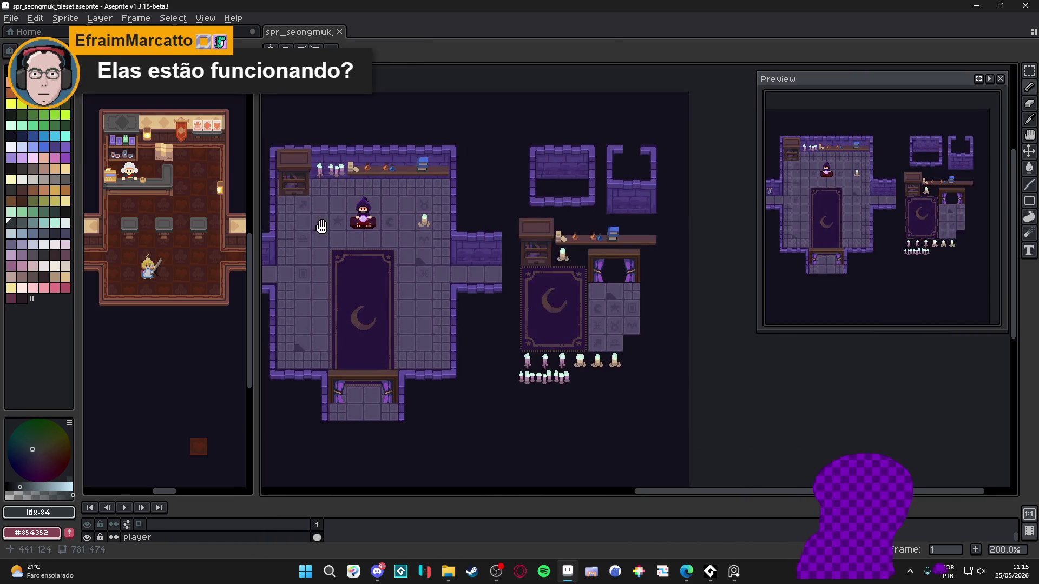
# - Look over the candle sprites below the rug in the seongmuk tileset
pyautogui.scroll(2, 674, 260)
pyautogui.moveTo(674, 260); pyautogui.dragTo(609, 261)
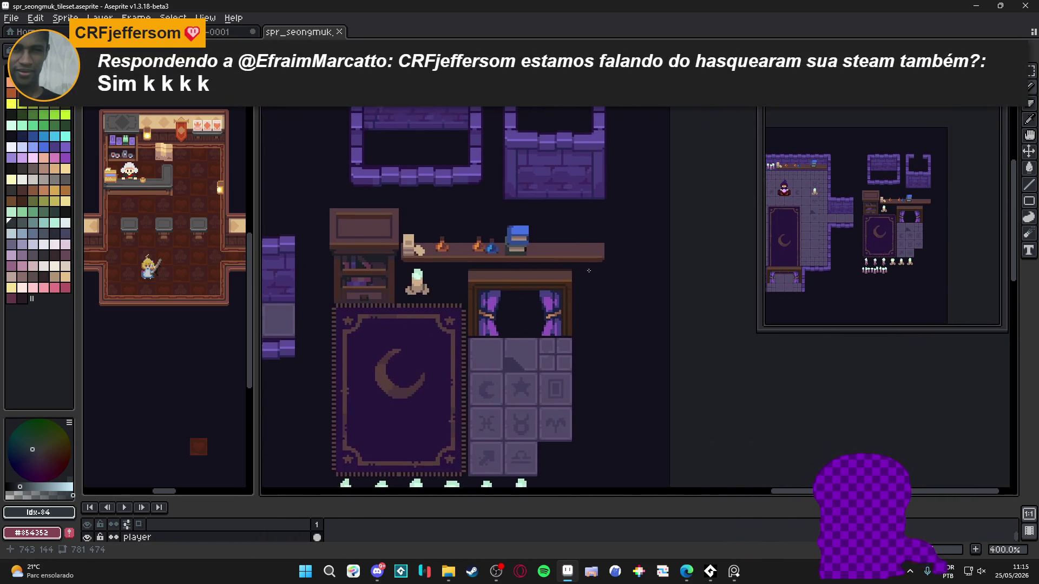
pyautogui.scroll(-1, 525, 202)
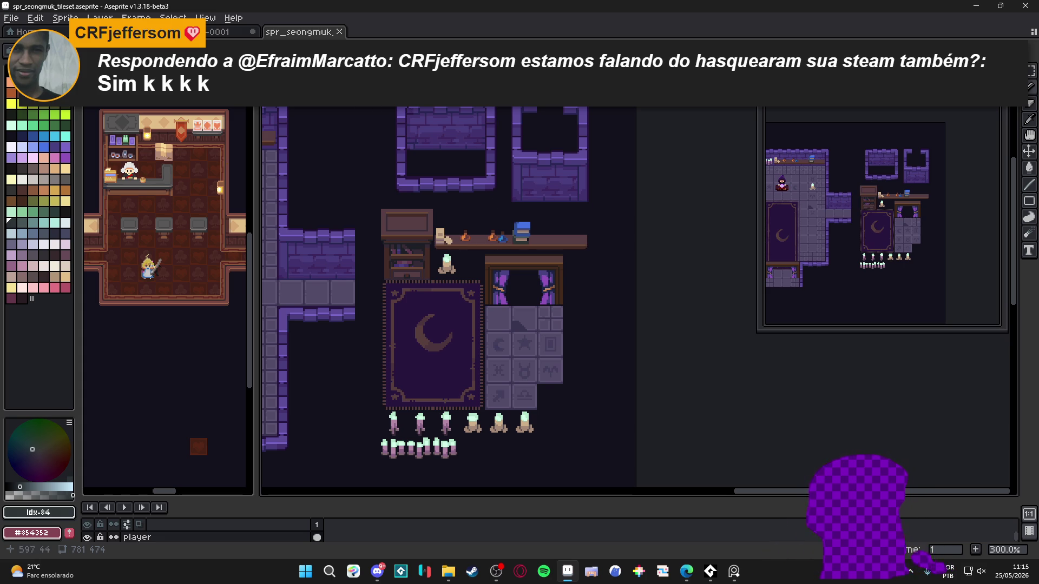
# - Switch back to reward room.aseprite and recentre the two table rooms in view
pyautogui.hotkey('ctrl', 'Tab')
pyautogui.hotkey('ctrl', 'Tab')
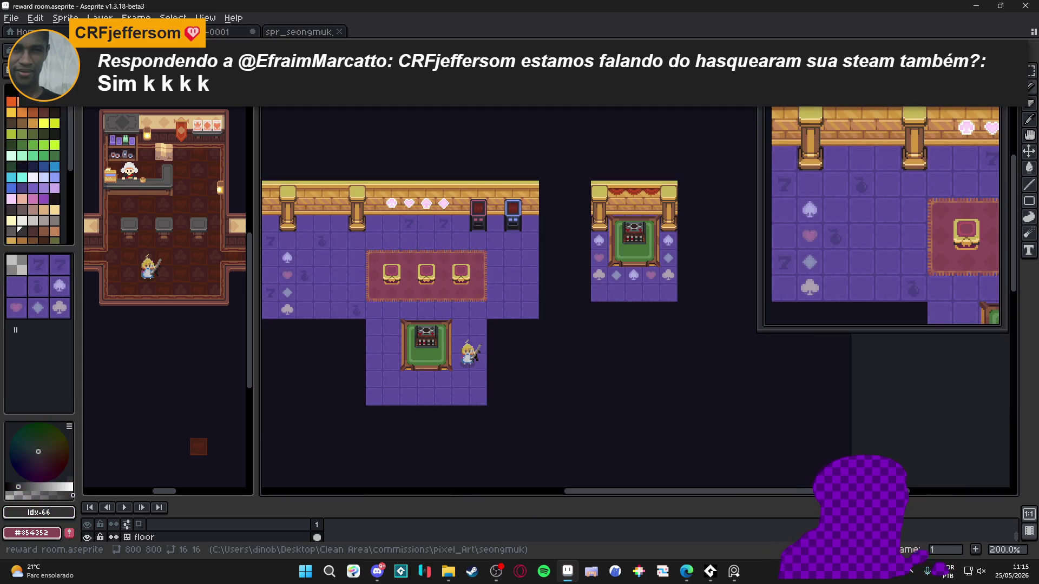
pyautogui.scroll(1, 550, 225)
pyautogui.hscroll(2, 487, 260)
pyautogui.scroll(1, 428, 294)
pyautogui.scroll(-1, 428, 294)
pyautogui.scroll(-1, 428, 294)
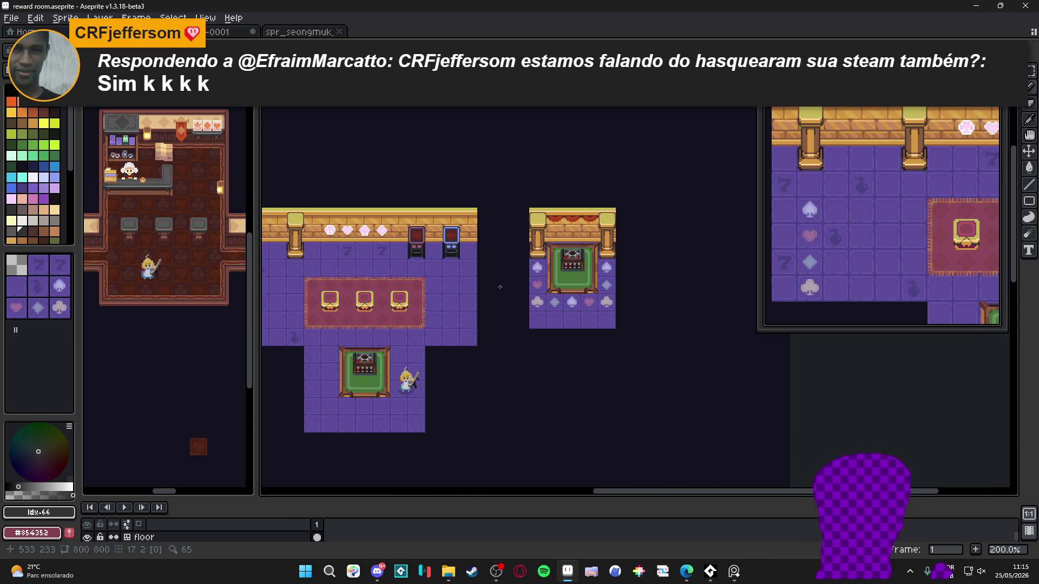
pyautogui.scroll(1, 535, 288)
pyautogui.scroll(-1, 575, 279)
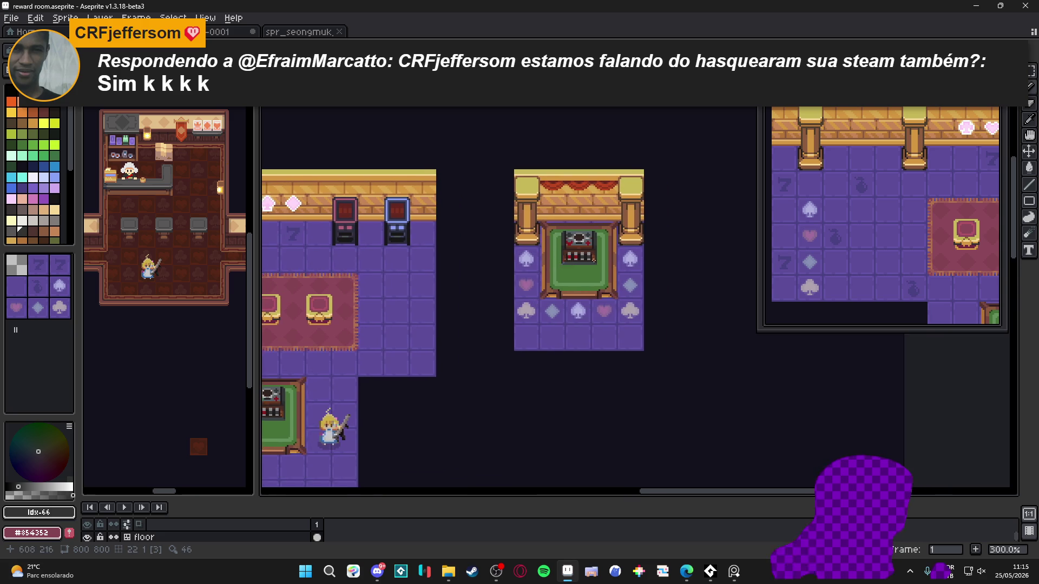
pyautogui.moveTo(371, 316); pyautogui.dragTo(385, 282)
pyautogui.scroll(1, 385, 283)
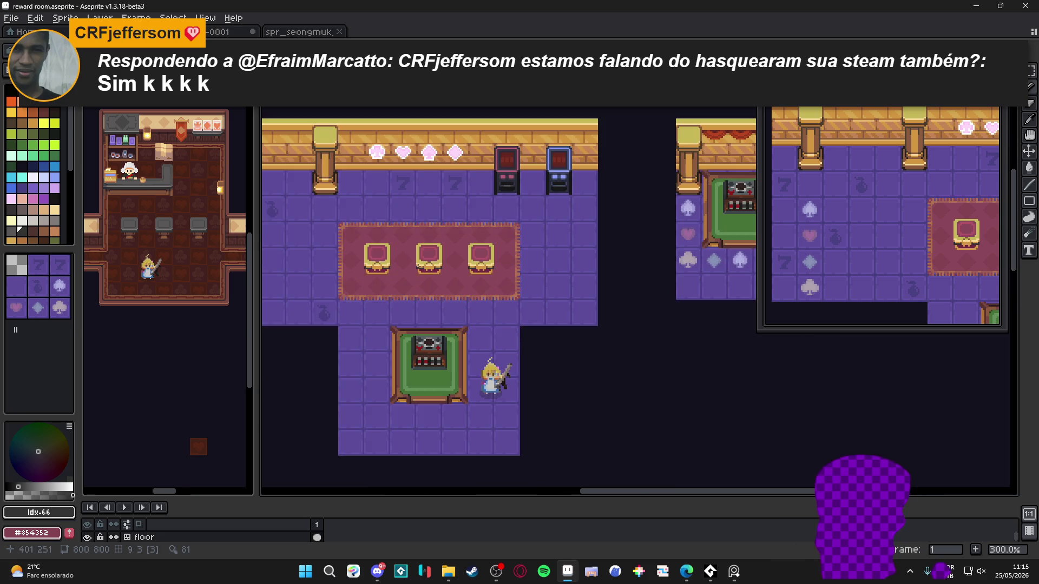
pyautogui.scroll(-1, 422, 281)
pyautogui.scroll(1, 674, 234)
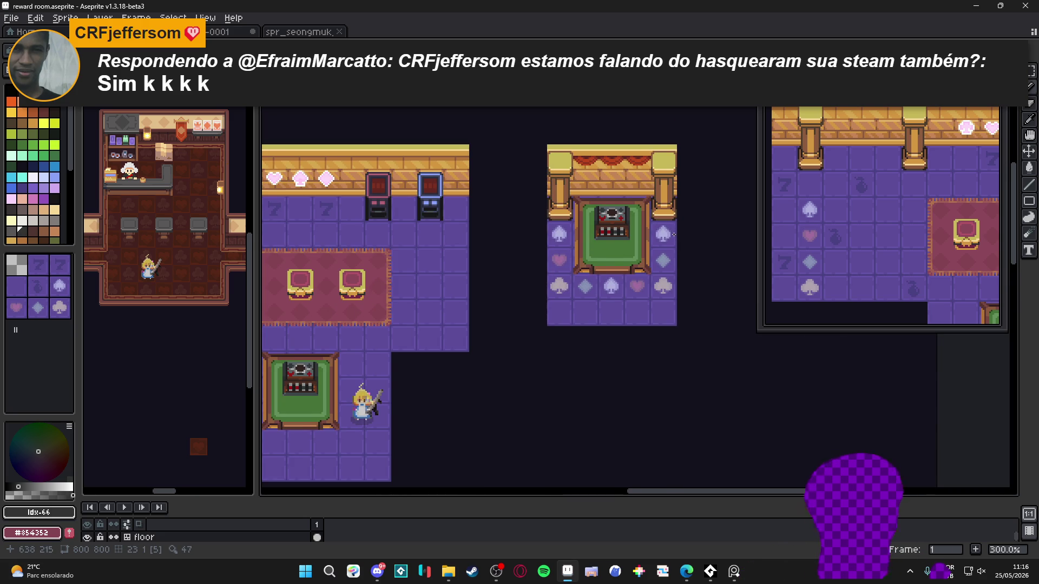
# - Pan between the second and first table rooms to inspect their mixed suit floor tiles
pyautogui.moveTo(373, 308); pyautogui.dragTo(545, 288)
pyautogui.scroll(-1, 546, 288)
pyautogui.scroll(1, 450, 287)
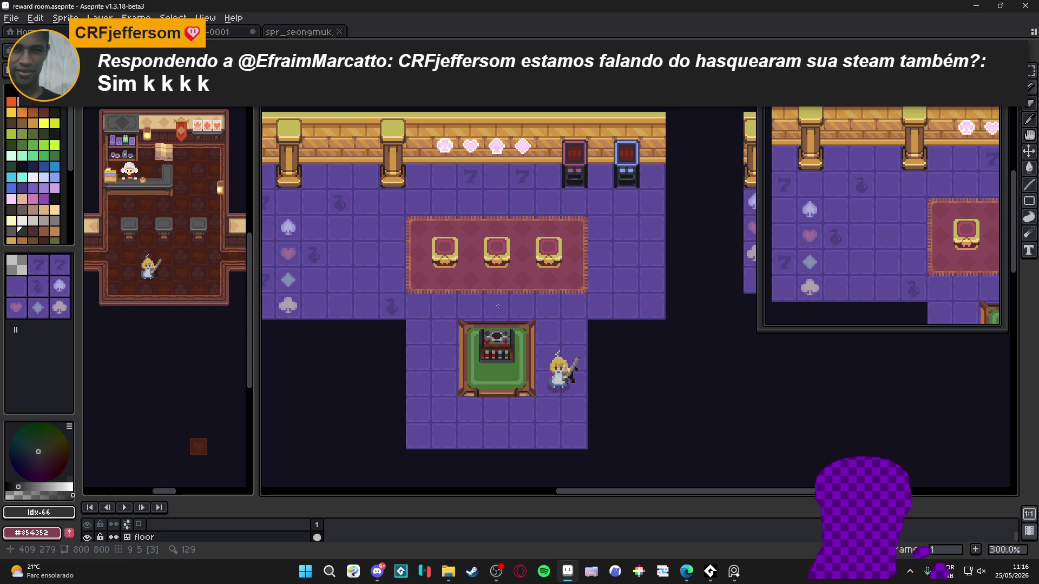
pyautogui.scroll(-1, 513, 265)
pyautogui.scroll(1, 512, 266)
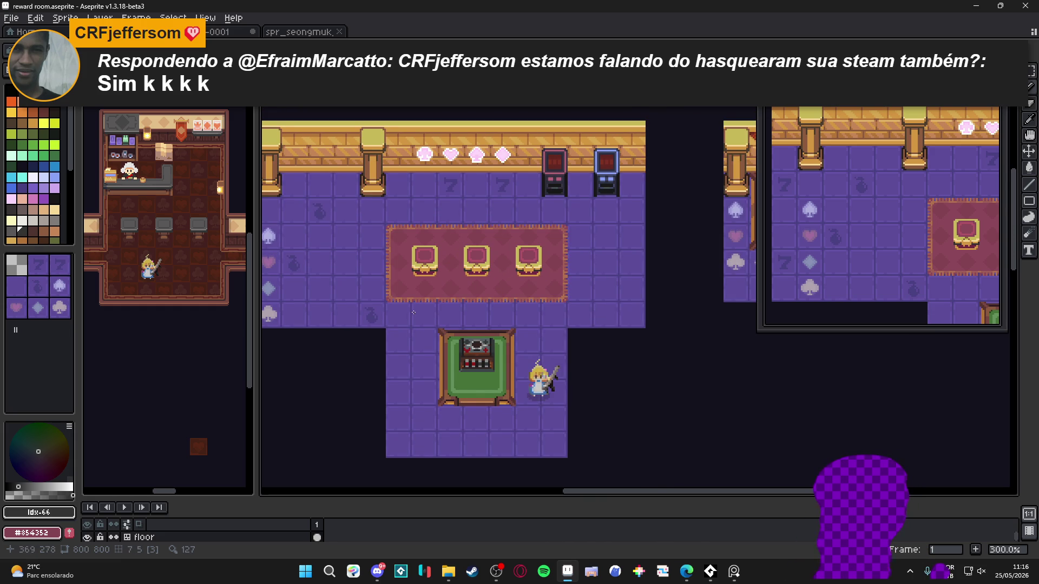
pyautogui.moveTo(416, 311); pyautogui.dragTo(471, 298)
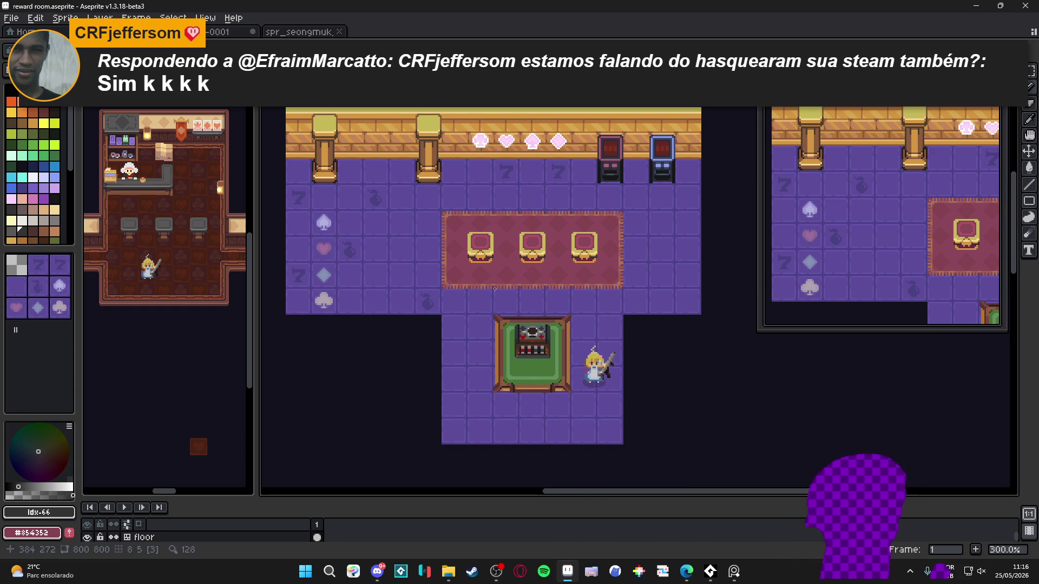
pyautogui.hscroll(3, 521, 288)
pyautogui.hscroll(1, 521, 289)
pyautogui.moveTo(335, 301); pyautogui.dragTo(450, 318)
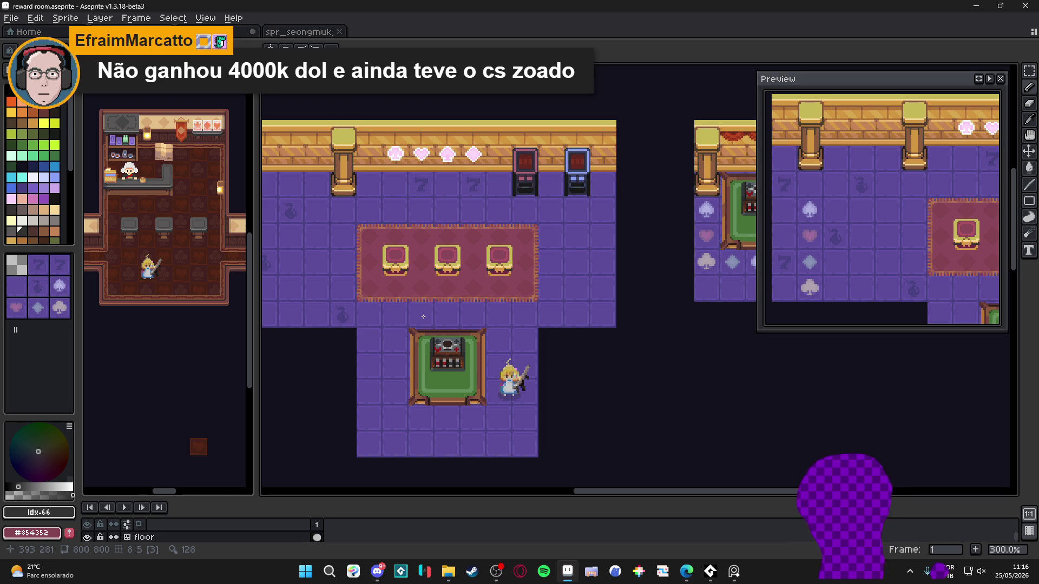
pyautogui.moveTo(423, 316)
pyautogui.mouseDown()
pyautogui.moveTo(341, 332)
pyautogui.moveTo(425, 339)
pyautogui.moveTo(338, 331)
pyautogui.moveTo(580, 321)
pyautogui.moveTo(429, 312)
pyautogui.moveTo(473, 306)
pyautogui.moveTo(412, 338)
pyautogui.mouseUp()
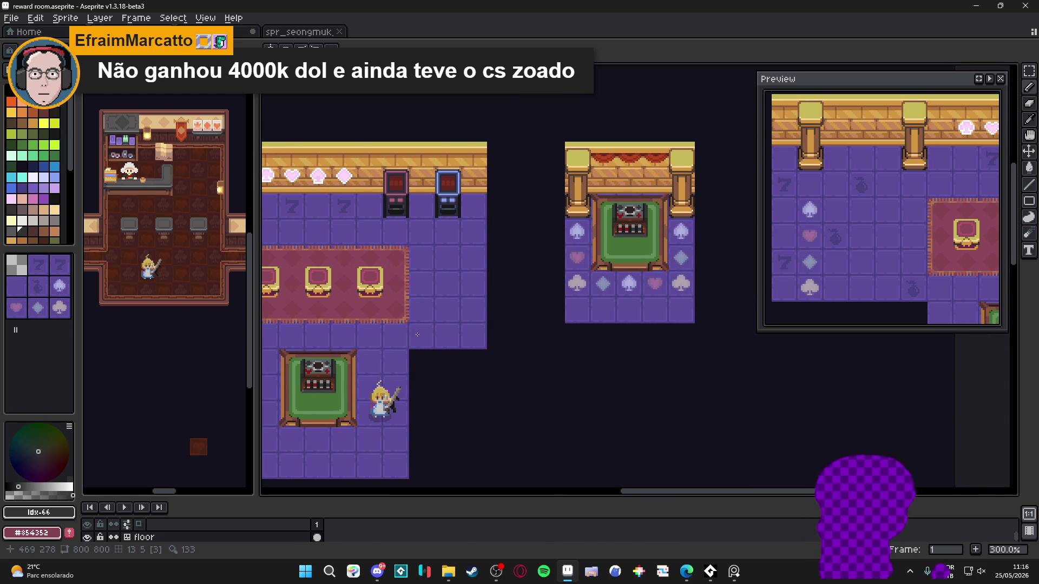
pyautogui.scroll(-1, 418, 335)
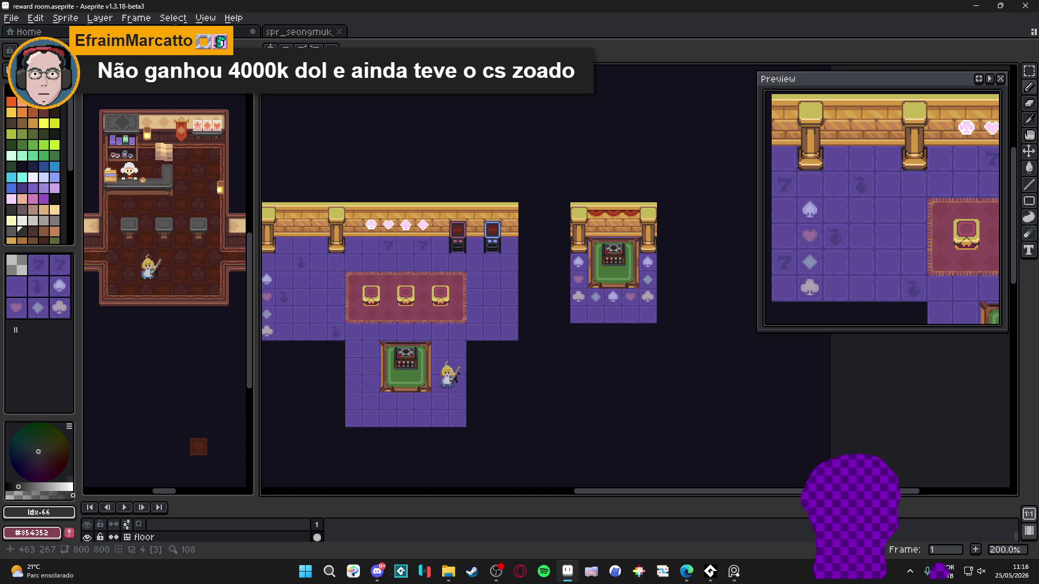
pyautogui.moveTo(465, 319); pyautogui.dragTo(503, 320)
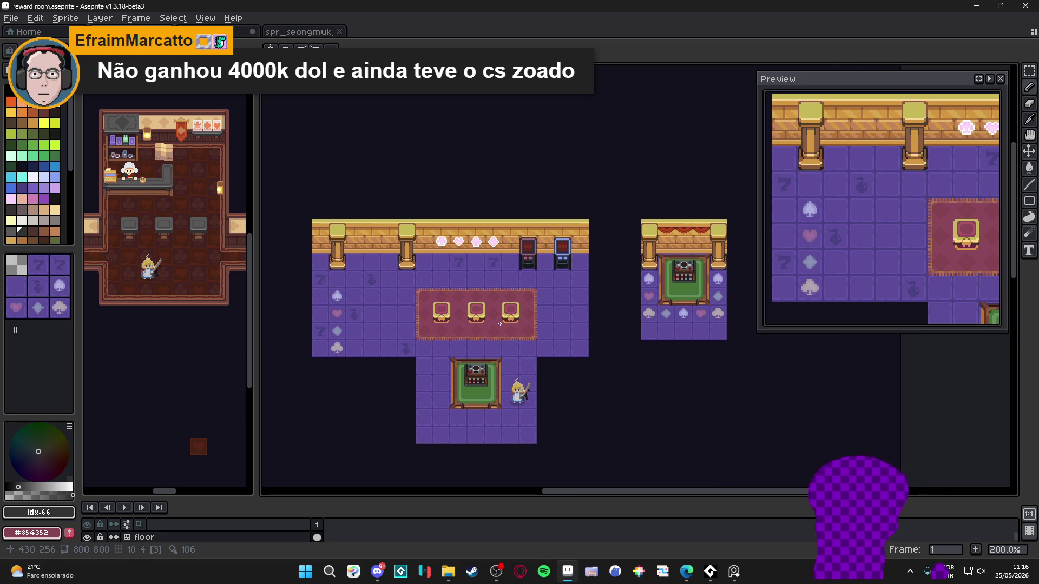
pyautogui.hotkey('alt', 'Tab')
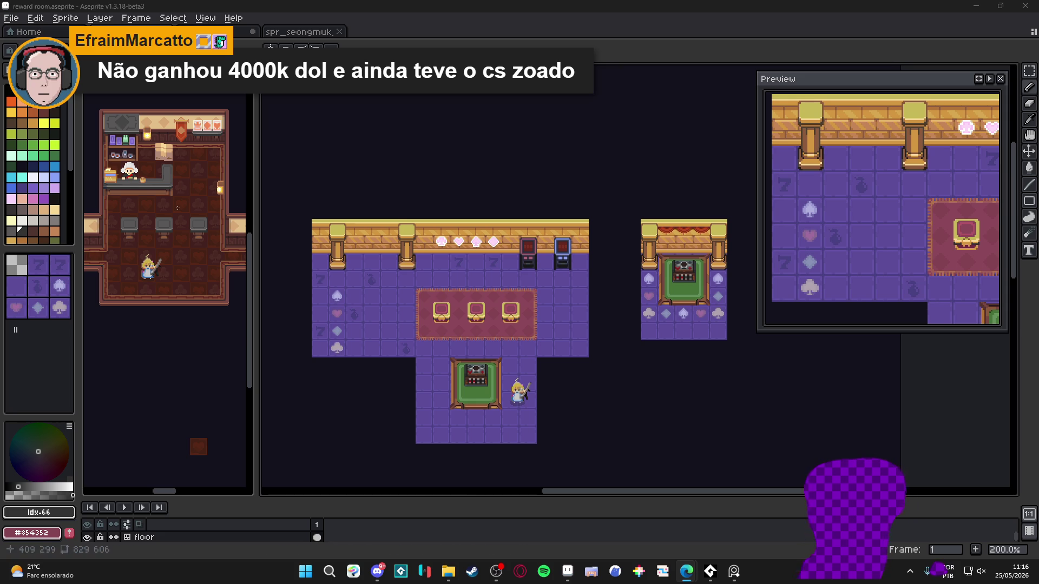
pyautogui.scroll(1, 129, 177)
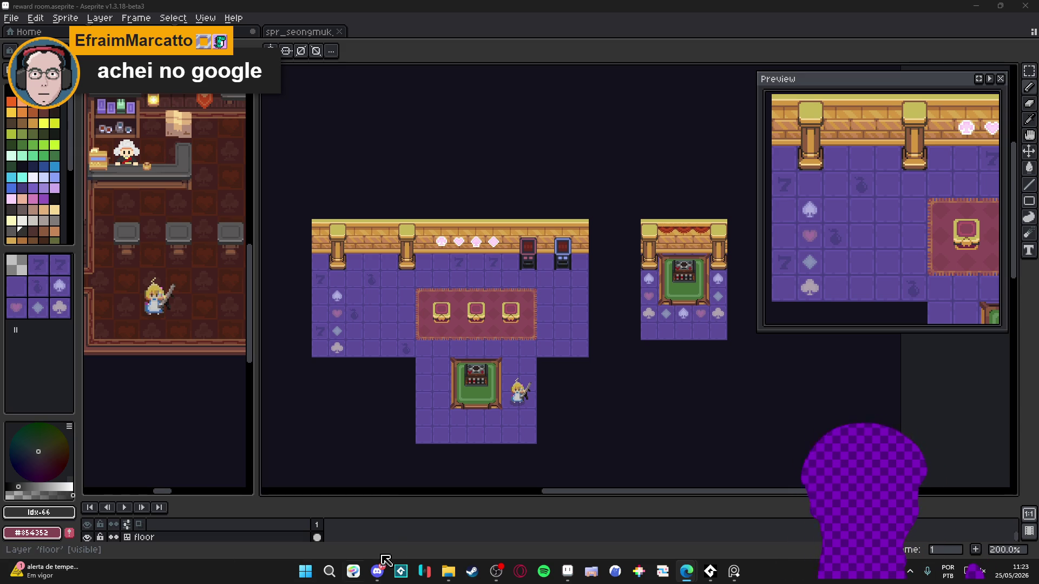
# - Raise the timeline splitter so every layer from player down to Layer 1 is listed
pyautogui.moveTo(422, 496); pyautogui.dragTo(443, 364)
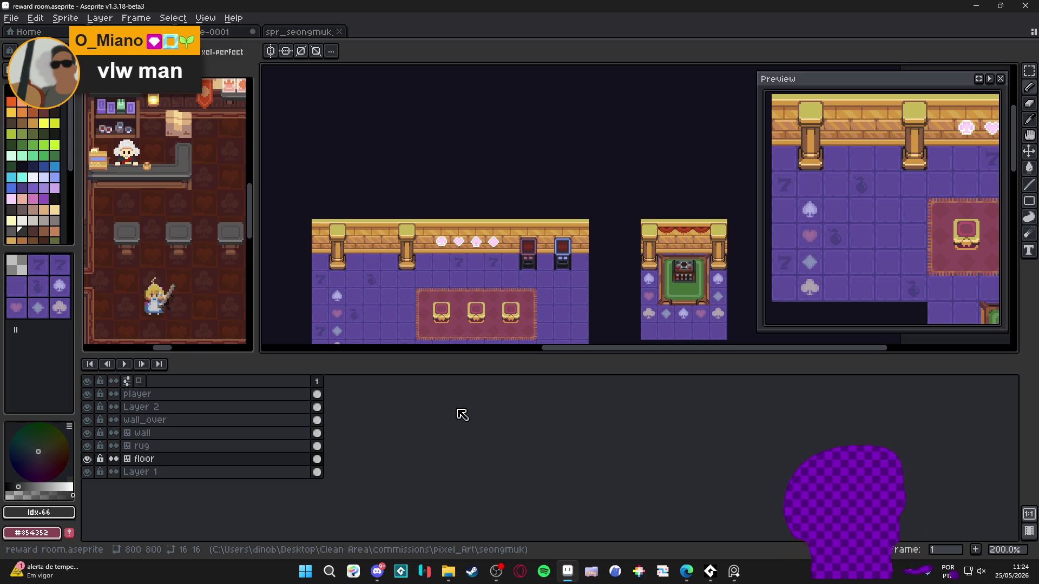
pyautogui.moveTo(478, 341)
pyautogui.mouseDown()
pyautogui.moveTo(513, 233)
pyautogui.moveTo(425, 238)
pyautogui.mouseUp()
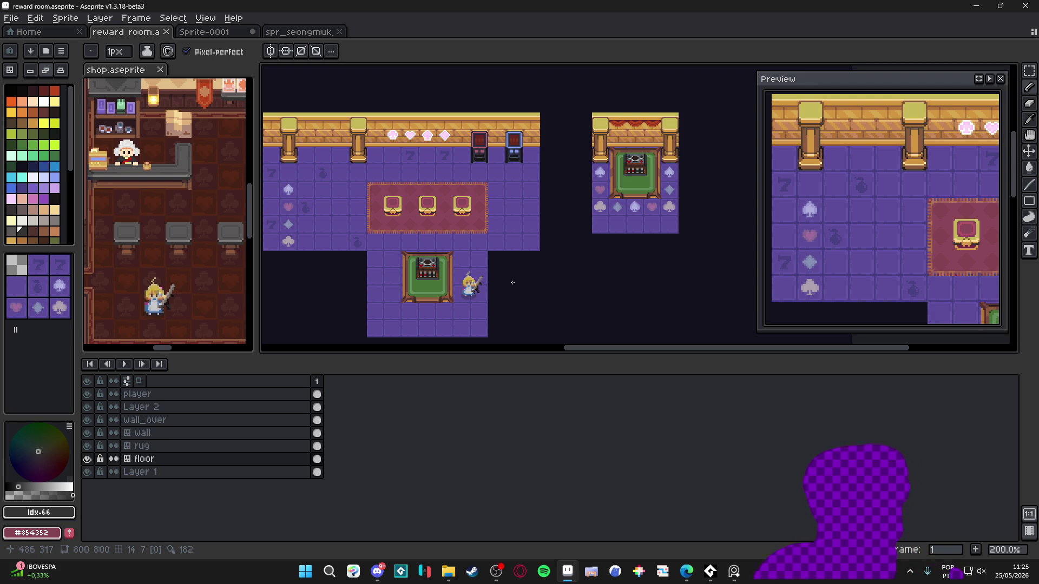
# - Check the Instagram post in Edge, then close the browser to return to the map
pyautogui.hotkey('alt', 'Tab')
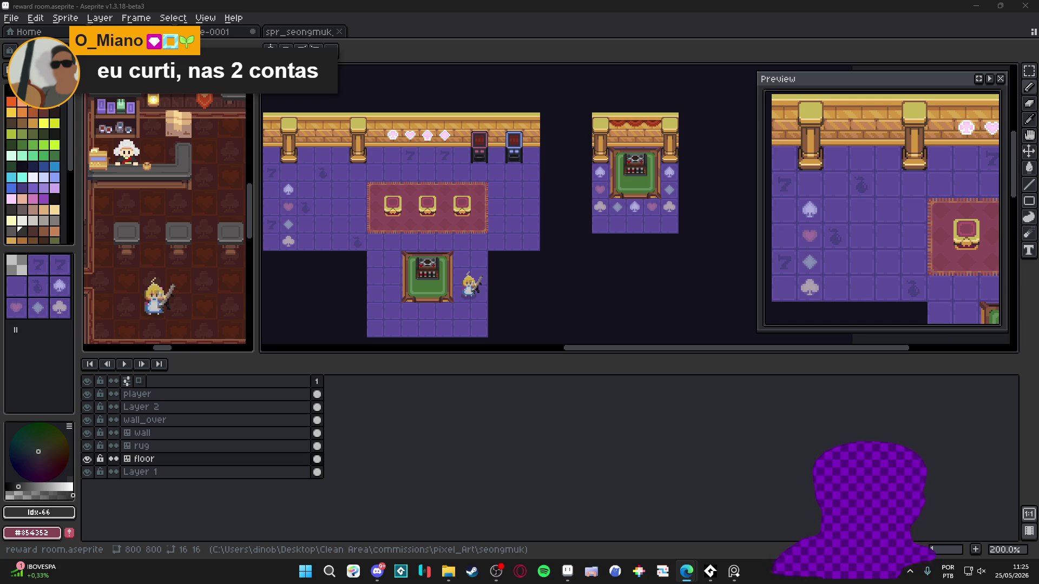
pyautogui.hotkey('alt', 'Tab')
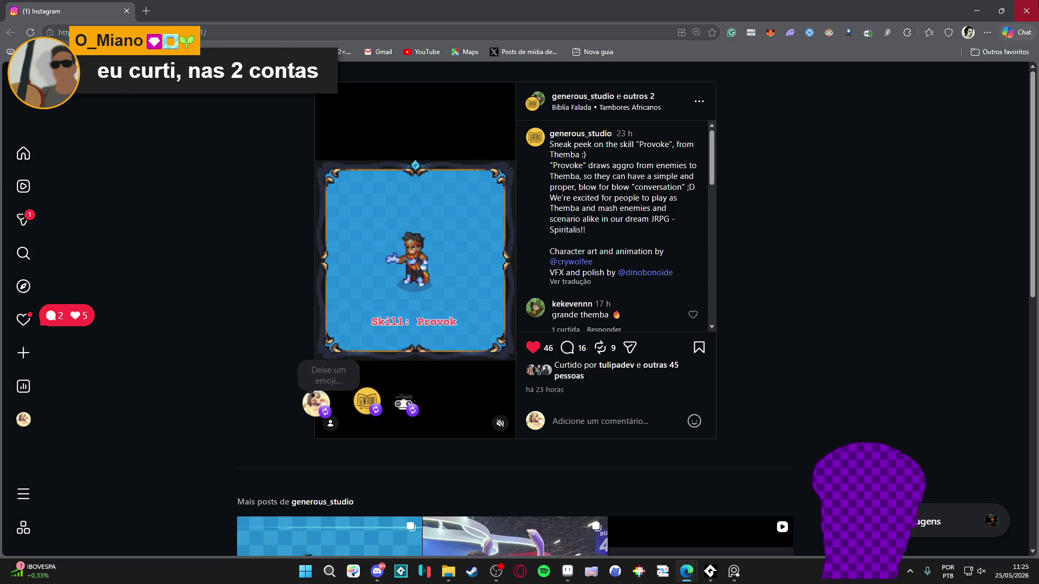
pyautogui.click(1026, 11)
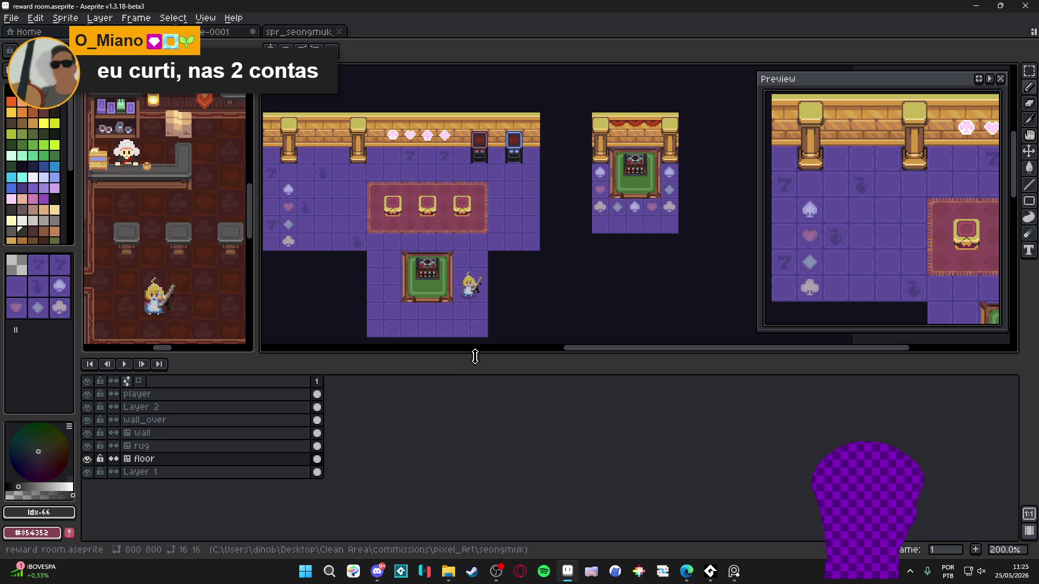
# - Shrink the timeline and close the preview window to enlarge the canvas
pyautogui.moveTo(475, 355); pyautogui.dragTo(484, 427)
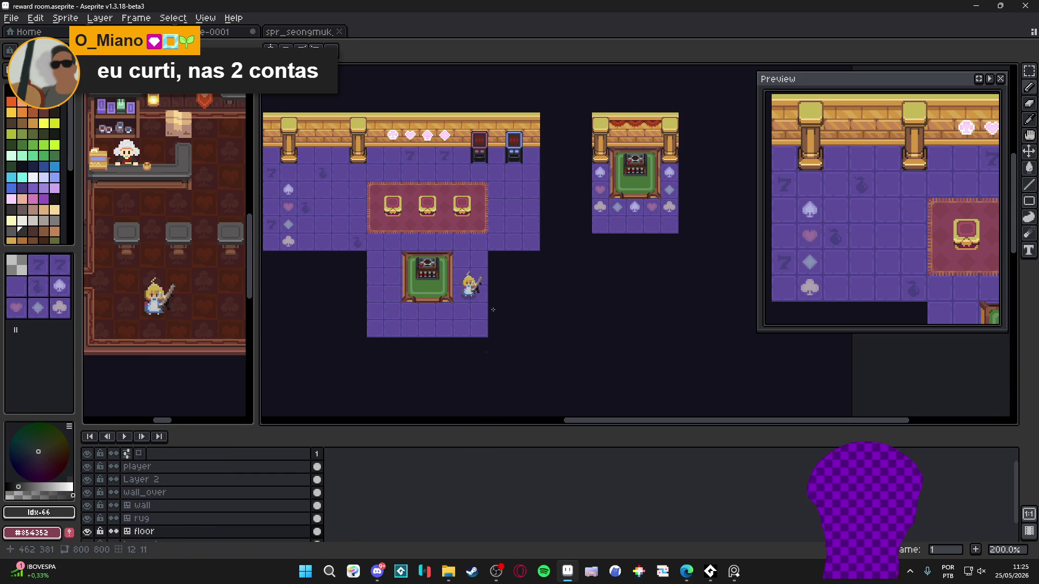
pyautogui.click(1000, 79)
pyautogui.scroll(1, 565, 238)
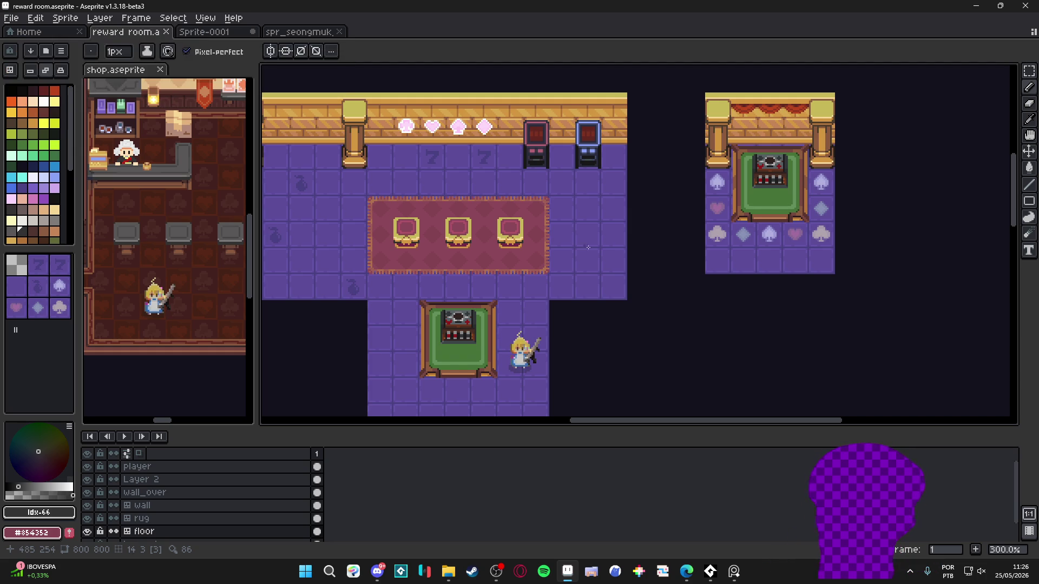
# - In tile selection mode, select the heart floor tile left of the card table
pyautogui.press('Tab')
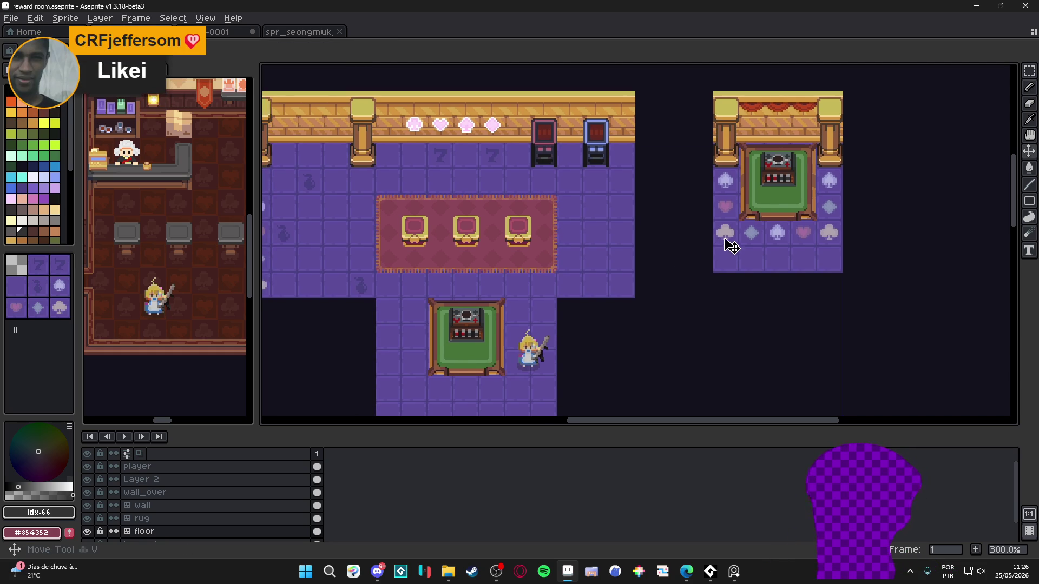
pyautogui.press('Tab')
pyautogui.moveTo(719, 224); pyautogui.dragTo(733, 242)
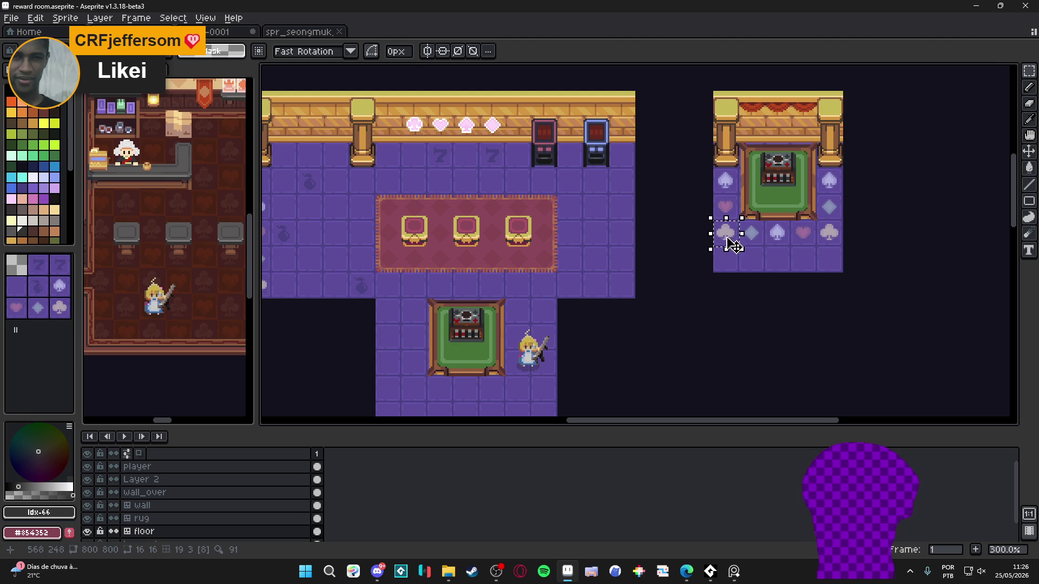
pyautogui.hscroll(1, 651, 262)
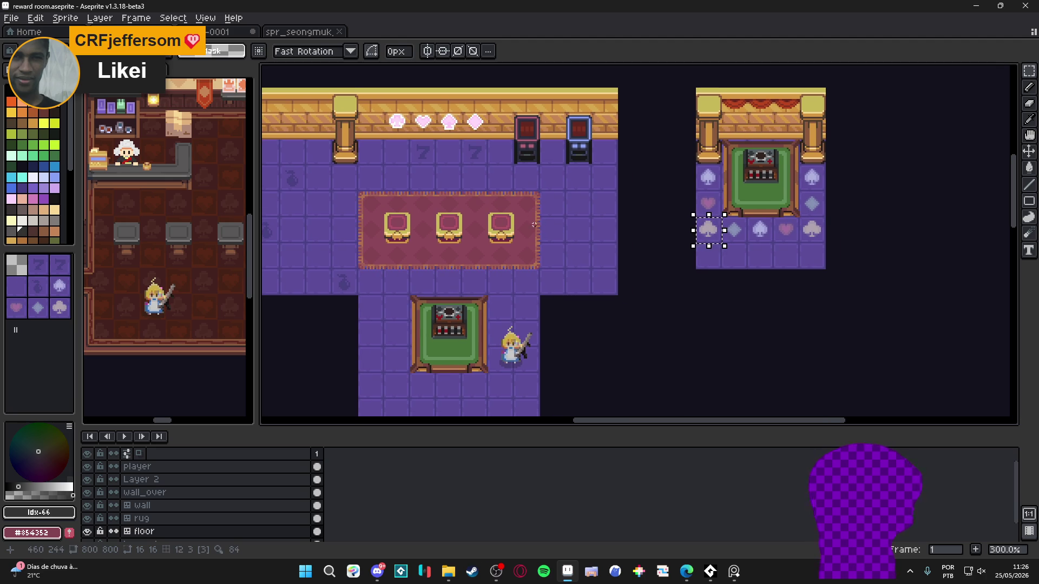
pyautogui.hscroll(4, 622, 259)
pyautogui.scroll(1, 622, 259)
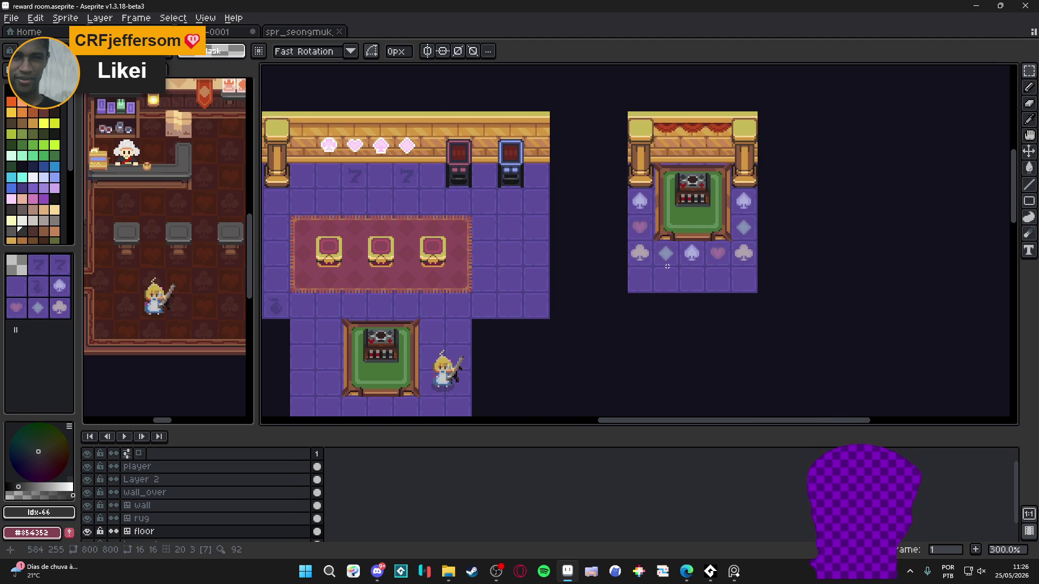
pyautogui.hscroll(1, 655, 266)
pyautogui.scroll(1, 639, 271)
pyautogui.hscroll(1, 612, 275)
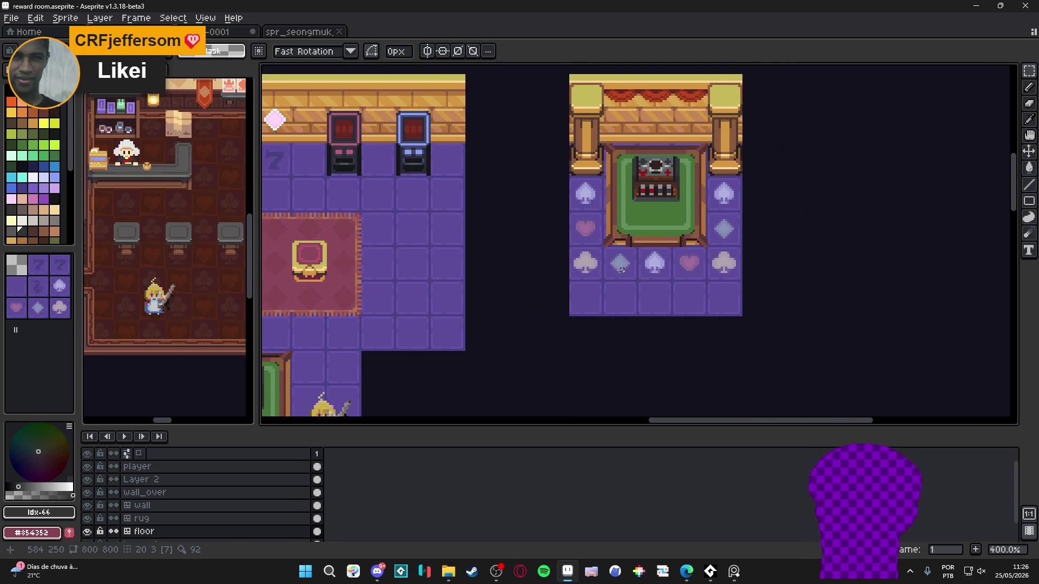
pyautogui.click(594, 240)
pyautogui.scroll(5, 594, 240)
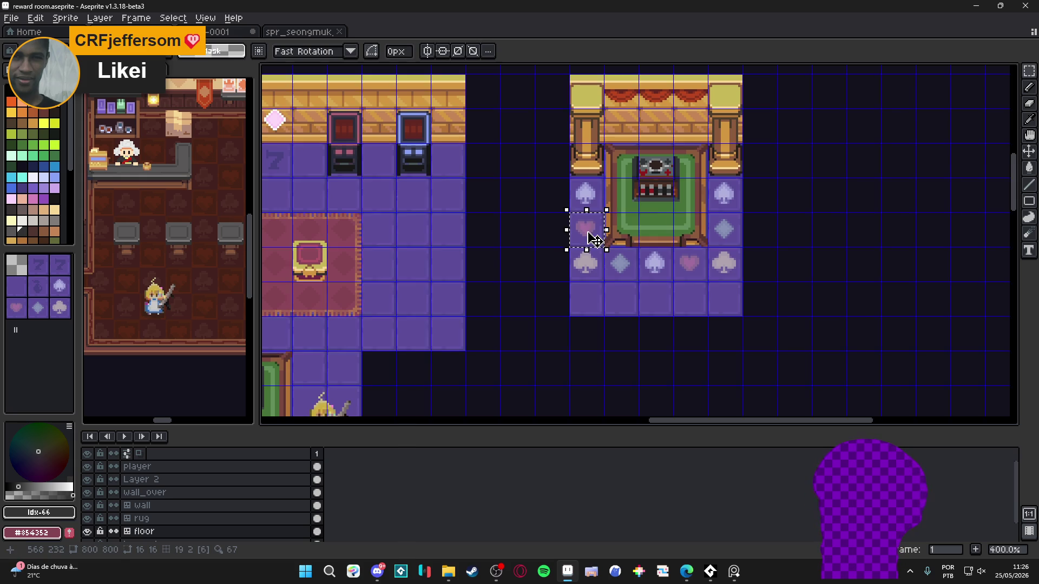
pyautogui.scroll(1, 594, 240)
# - Switch to the Magic Wand and add a second animation frame
pyautogui.press('w')
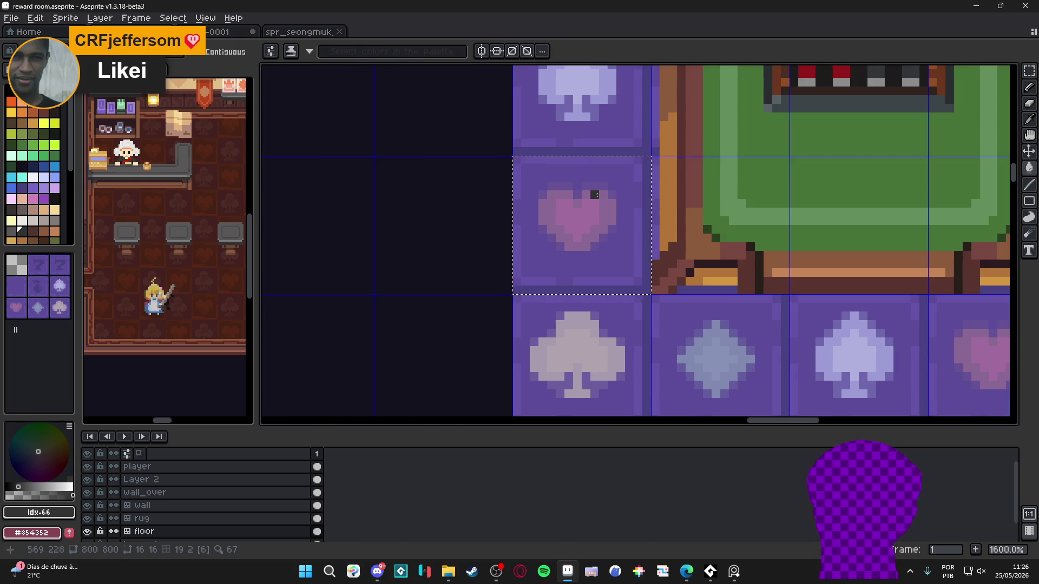
pyautogui.scroll(-1, 596, 216)
pyautogui.hscroll(3, 596, 195)
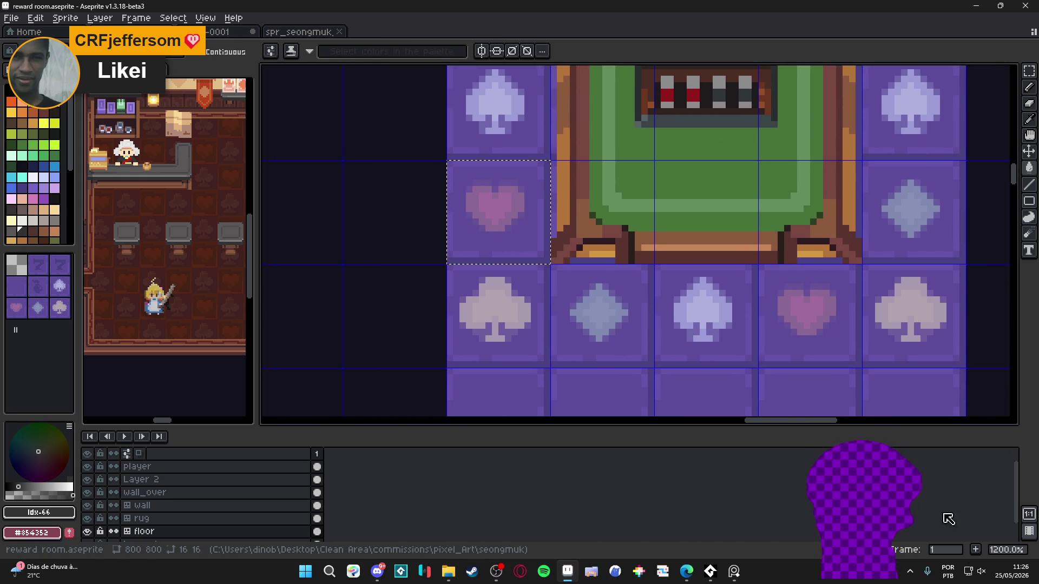
pyautogui.click(980, 550)
# - Pick the heart's pink as drawing colour, clear the tile selection, and switch to Rectangular Marquee
pyautogui.hscroll(2, 527, 271)
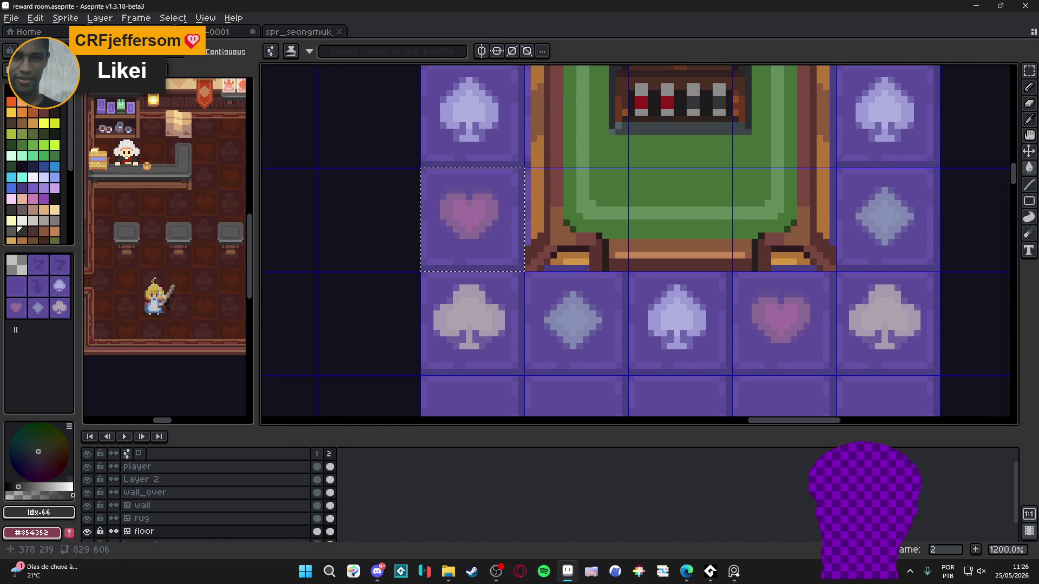
pyautogui.scroll(4, 481, 216)
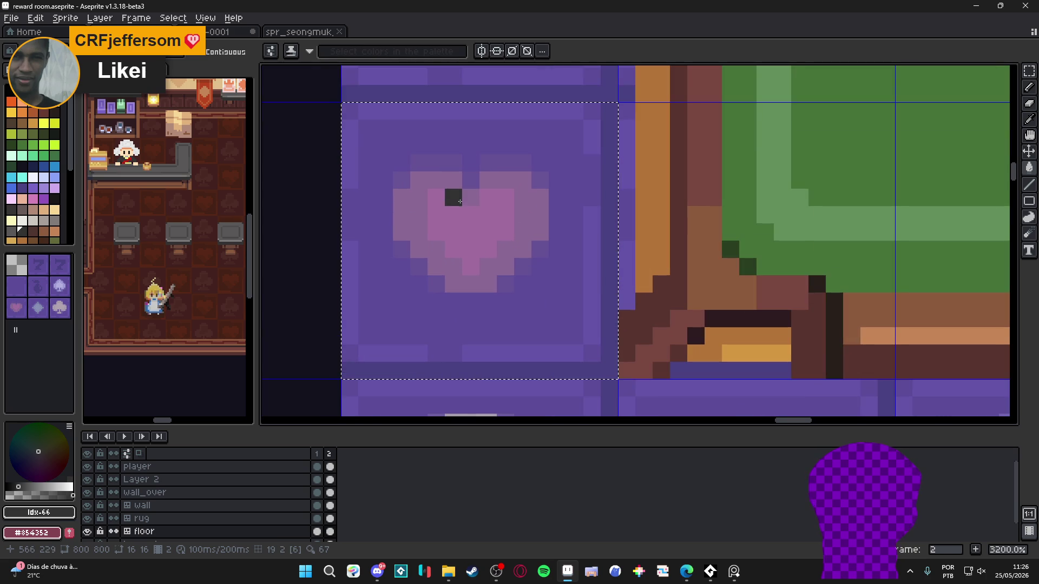
pyautogui.keyDown('alt'); pyautogui.click(418, 176); pyautogui.keyUp('alt')
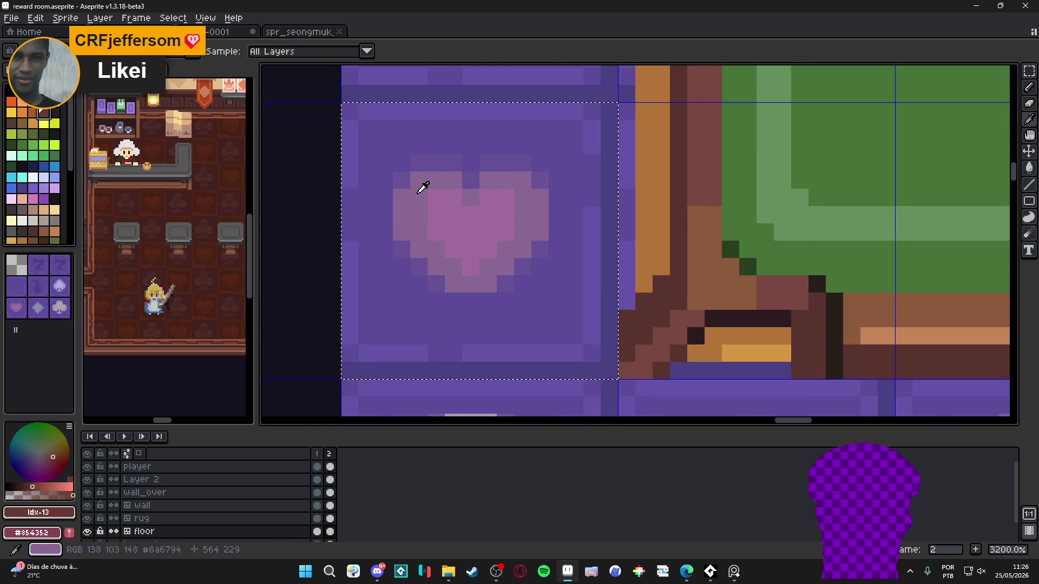
pyautogui.scroll(-2, 429, 203)
pyautogui.scroll(1, 428, 212)
pyautogui.hotkey('ctrl', 'd')
pyautogui.press('m')
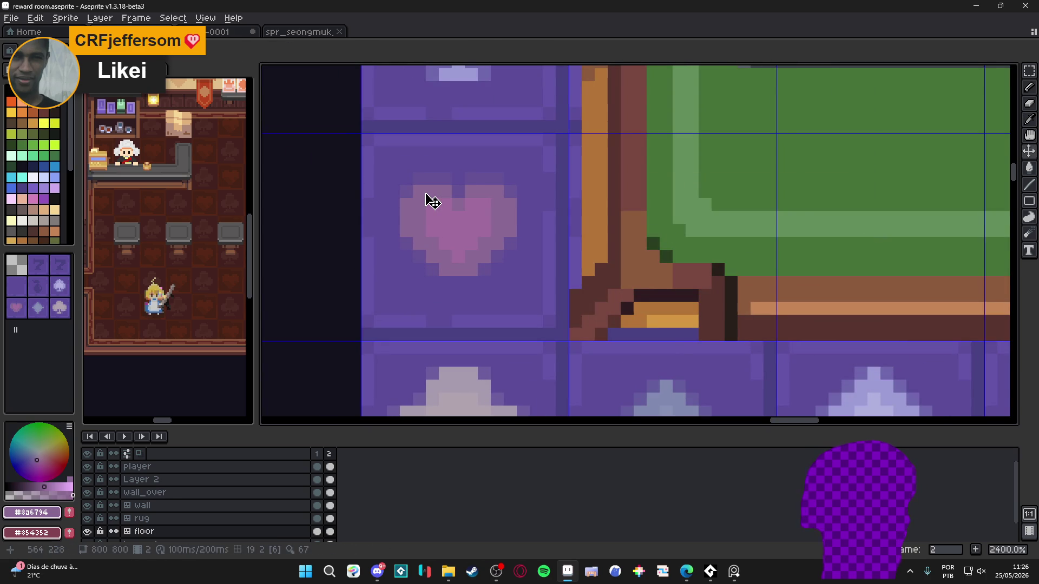
pyautogui.scroll(1, 424, 199)
# - Select the first heart icon piece by piece, from its upper-left pixels to its bottom row
pyautogui.moveTo(417, 191)
pyautogui.mouseDown()
pyautogui.moveTo(468, 241)
pyautogui.moveTo(432, 249)
pyautogui.moveTo(432, 259)
pyautogui.moveTo(452, 262)
pyautogui.moveTo(437, 268)
pyautogui.mouseUp()
pyautogui.scroll(1, 403, 221)
pyautogui.scroll(1, 469, 302)
pyautogui.moveTo(449, 308)
pyautogui.mouseDown()
pyautogui.moveTo(603, 192)
pyautogui.moveTo(603, 124)
pyautogui.moveTo(603, 162)
pyautogui.mouseUp()
pyautogui.moveTo(552, 135); pyautogui.dragTo(626, 215)
pyautogui.moveTo(577, 157); pyautogui.dragTo(660, 246)
pyautogui.moveTo(574, 358); pyautogui.dragTo(470, 329)
pyautogui.scroll(-4, 514, 313)
pyautogui.scroll(-2, 524, 313)
pyautogui.scroll(1, 523, 313)
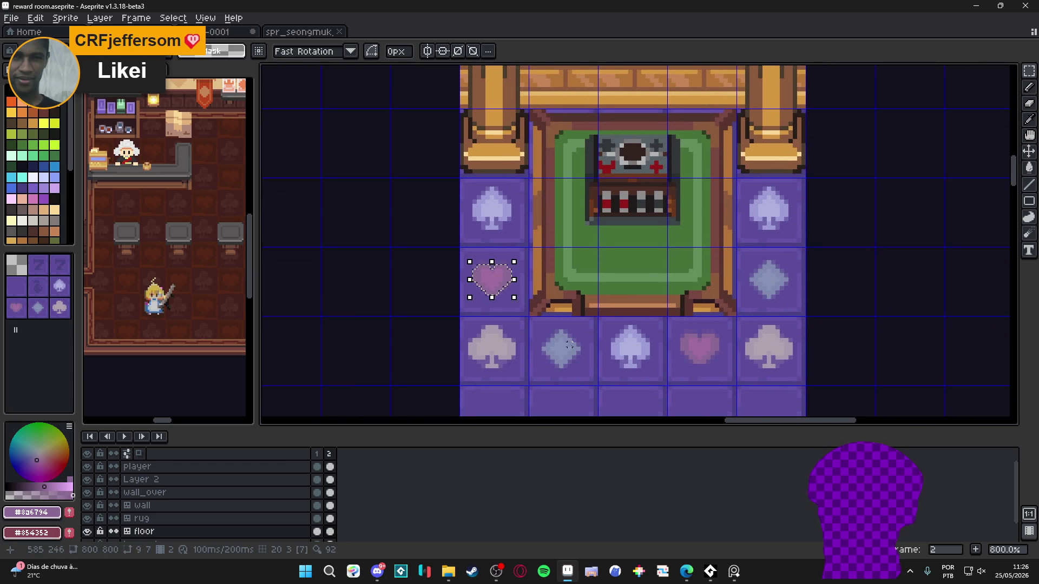
pyautogui.scroll(3, 547, 320)
pyautogui.scroll(-1, 547, 320)
# - Add the adjacent diamond icon to the selection, including its widest row
pyautogui.moveTo(548, 289)
pyautogui.mouseDown()
pyautogui.moveTo(548, 400)
pyautogui.moveTo(529, 301)
pyautogui.moveTo(573, 238)
pyautogui.mouseUp()
pyautogui.scroll(3, 576, 314)
pyautogui.scroll(-3, 576, 314)
pyautogui.moveTo(511, 299); pyautogui.dragTo(480, 355)
pyautogui.moveTo(598, 269)
pyautogui.mouseDown()
pyautogui.moveTo(490, 322)
pyautogui.moveTo(448, 325)
pyautogui.mouseUp()
pyautogui.moveTo(610, 303); pyautogui.dragTo(411, 303)
pyautogui.scroll(-3, 433, 309)
pyautogui.hscroll(2, 475, 269)
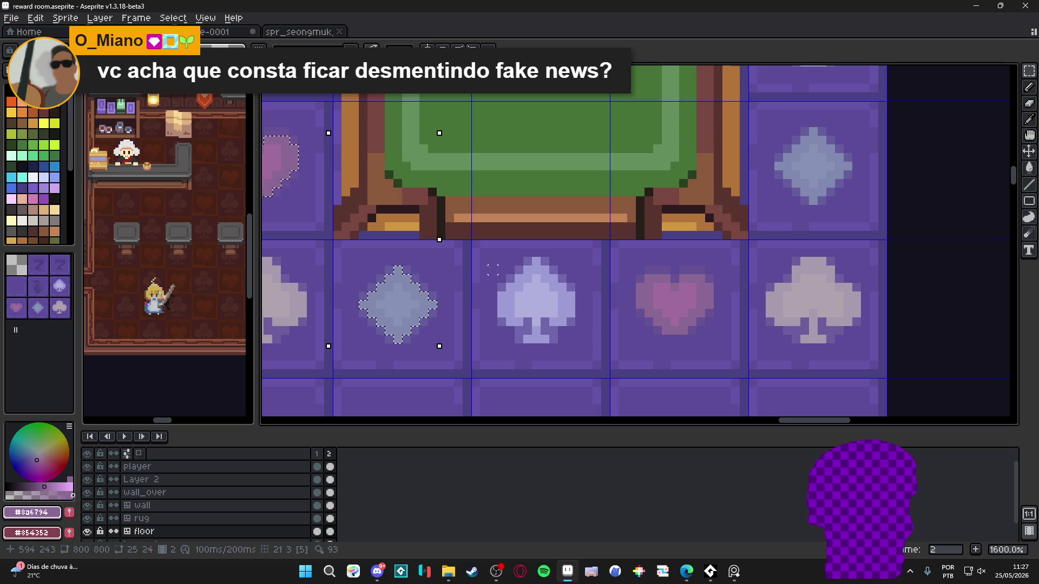
pyautogui.scroll(-1, 490, 268)
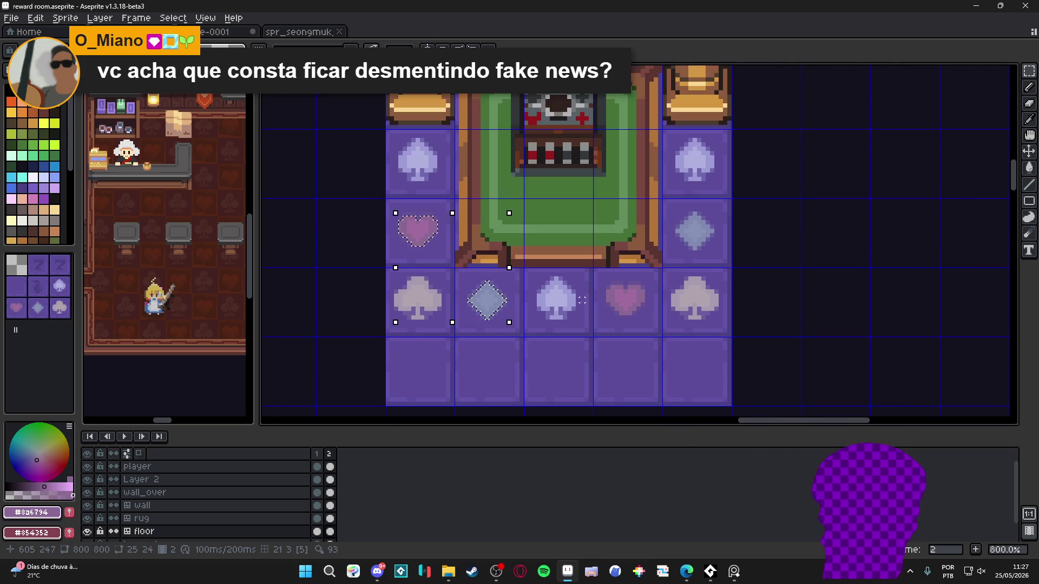
pyautogui.scroll(2, 611, 300)
# - Add the bottom-row heart icon to the selection
pyautogui.moveTo(601, 270); pyautogui.dragTo(636, 339)
pyautogui.moveTo(671, 270); pyautogui.dragTo(713, 346)
pyautogui.moveTo(728, 282)
pyautogui.mouseDown()
pyautogui.moveTo(576, 330)
pyautogui.moveTo(622, 357)
pyautogui.moveTo(697, 366)
pyautogui.moveTo(647, 367)
pyautogui.mouseUp()
pyautogui.scroll(-5, 672, 343)
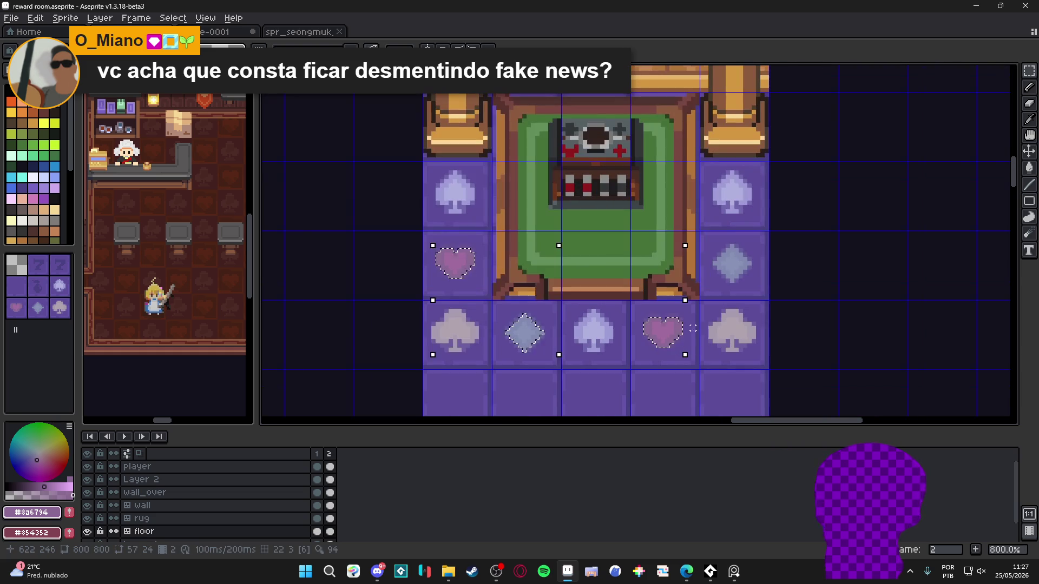
pyautogui.moveTo(676, 295); pyautogui.dragTo(644, 308)
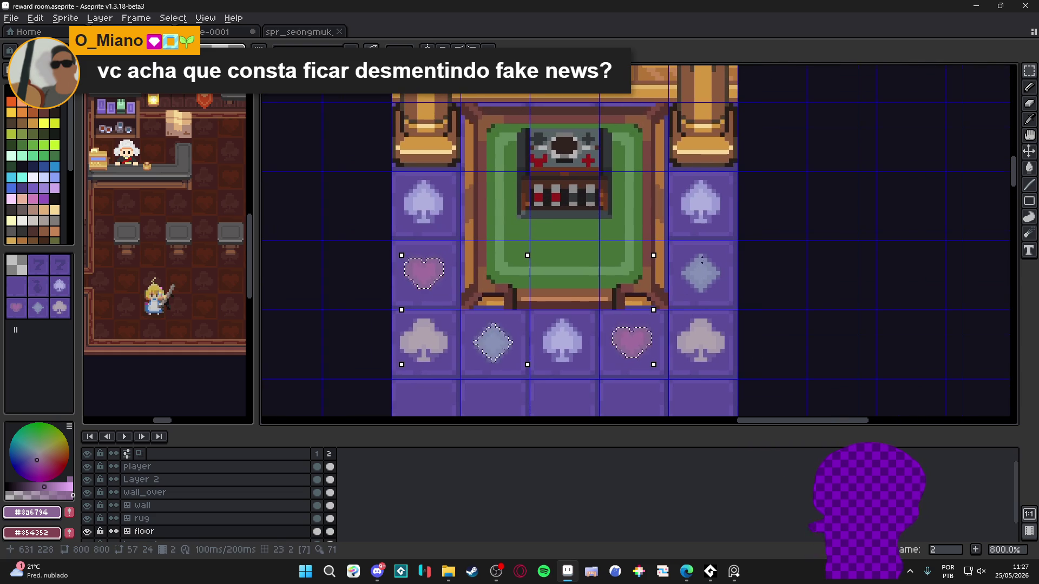
pyautogui.scroll(4, 700, 268)
# - Add the right-side diamond icon to the selection and view the whole table room
pyautogui.moveTo(693, 250); pyautogui.dragTo(693, 354)
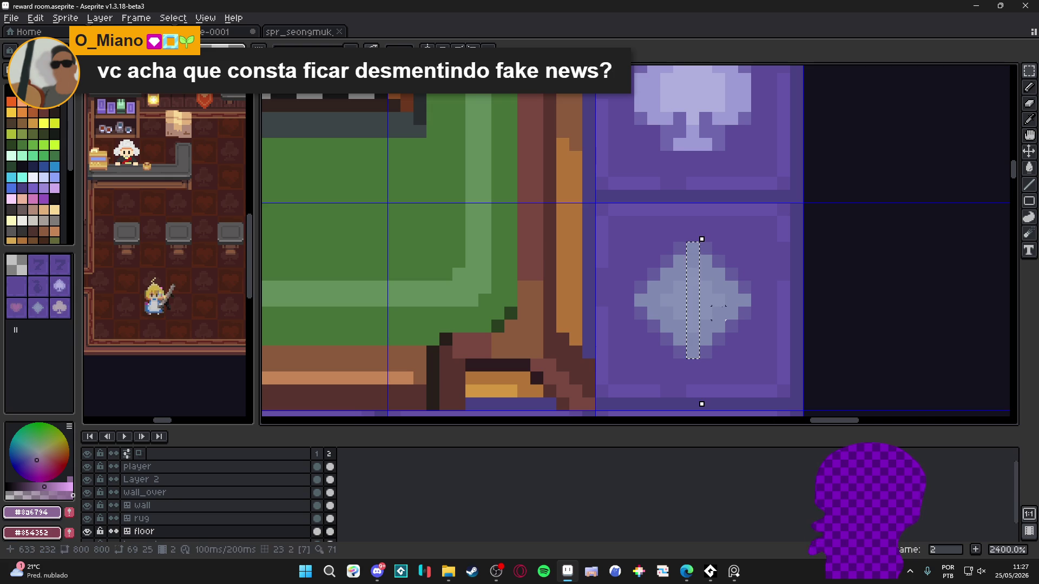
pyautogui.moveTo(744, 300)
pyautogui.mouseDown()
pyautogui.moveTo(641, 300)
pyautogui.moveTo(692, 299)
pyautogui.moveTo(732, 314)
pyautogui.mouseUp()
pyautogui.moveTo(680, 261)
pyautogui.mouseDown()
pyautogui.moveTo(693, 262)
pyautogui.moveTo(680, 262)
pyautogui.moveTo(693, 262)
pyautogui.moveTo(707, 342)
pyautogui.moveTo(717, 327)
pyautogui.mouseUp()
pyautogui.scroll(-5, 676, 335)
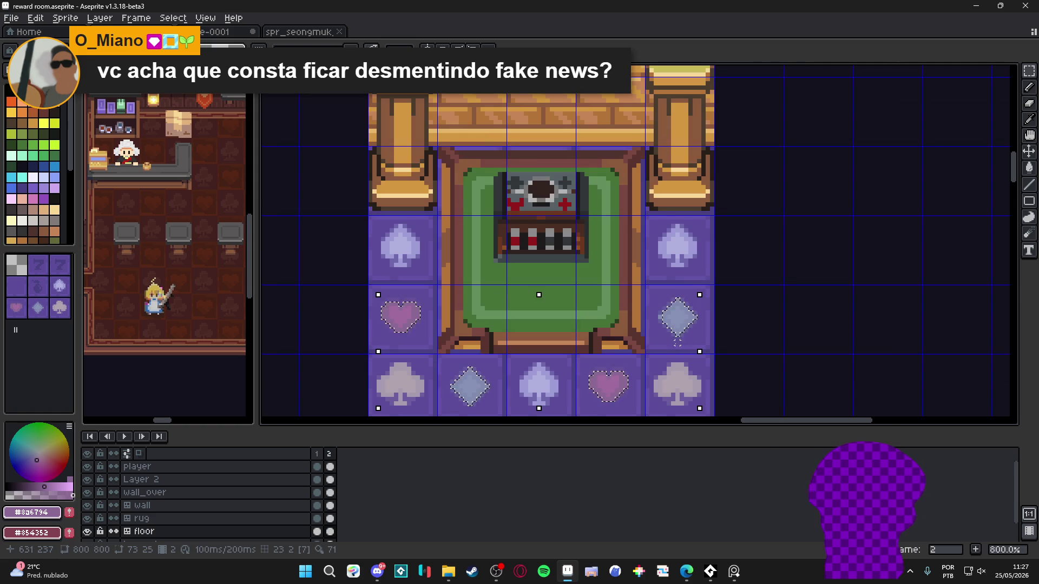
pyautogui.scroll(3, 660, 314)
pyautogui.scroll(-4, 673, 331)
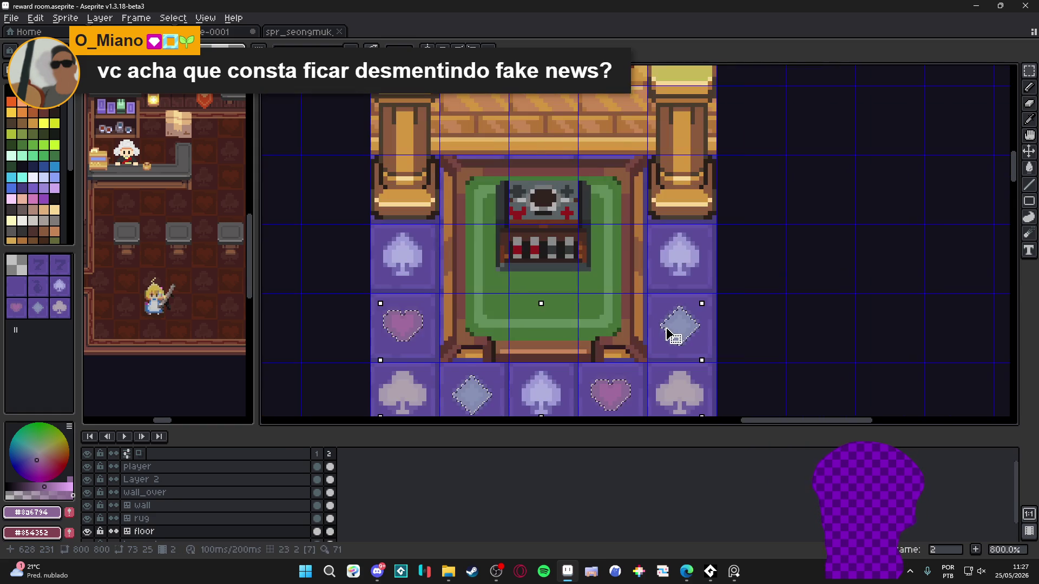
pyautogui.moveTo(673, 336); pyautogui.dragTo(666, 252)
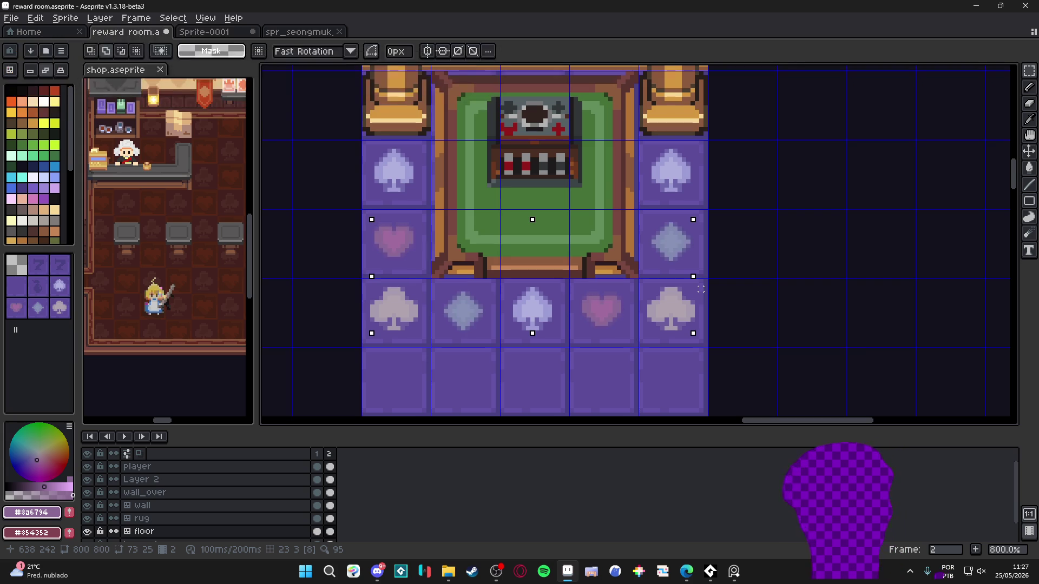
# - Darken the selected heart and diamond icons with Hue/Saturation at V -52 and zoom to check
pyautogui.hotkey('ctrl', 'u')
pyautogui.moveTo(746, 269); pyautogui.dragTo(721, 273)
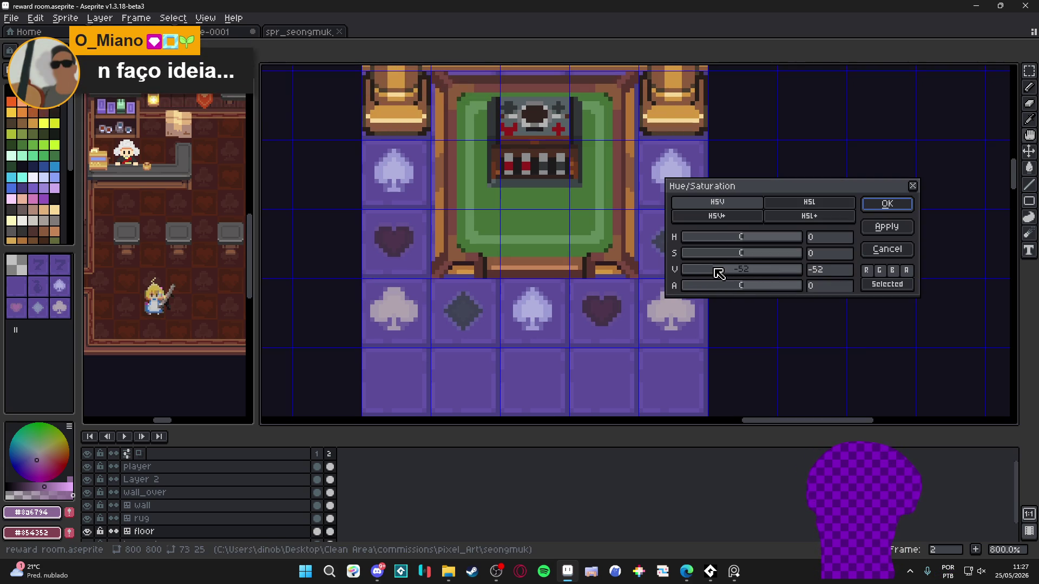
pyautogui.click(904, 206)
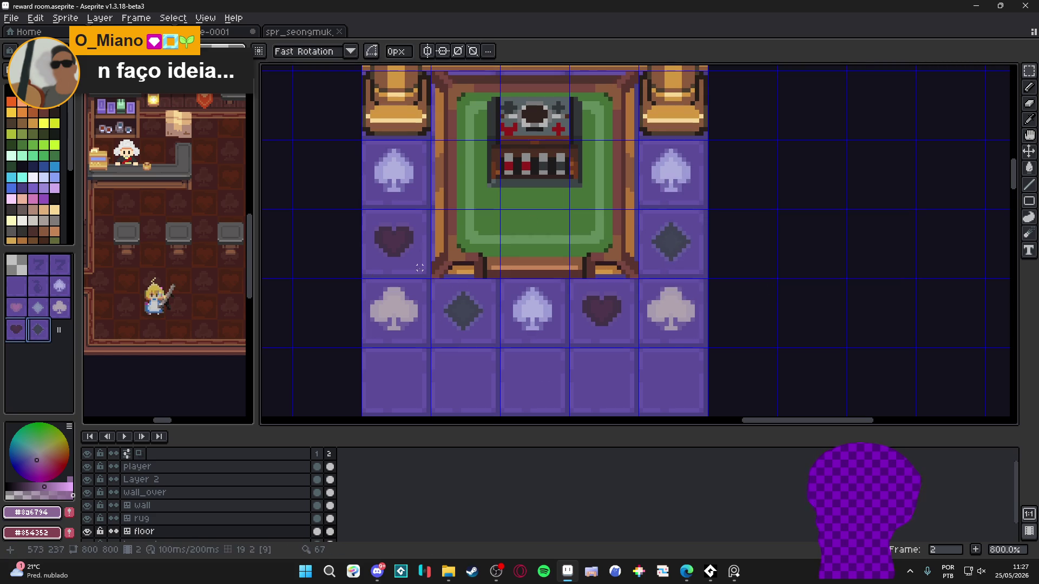
pyautogui.scroll(5, 424, 273)
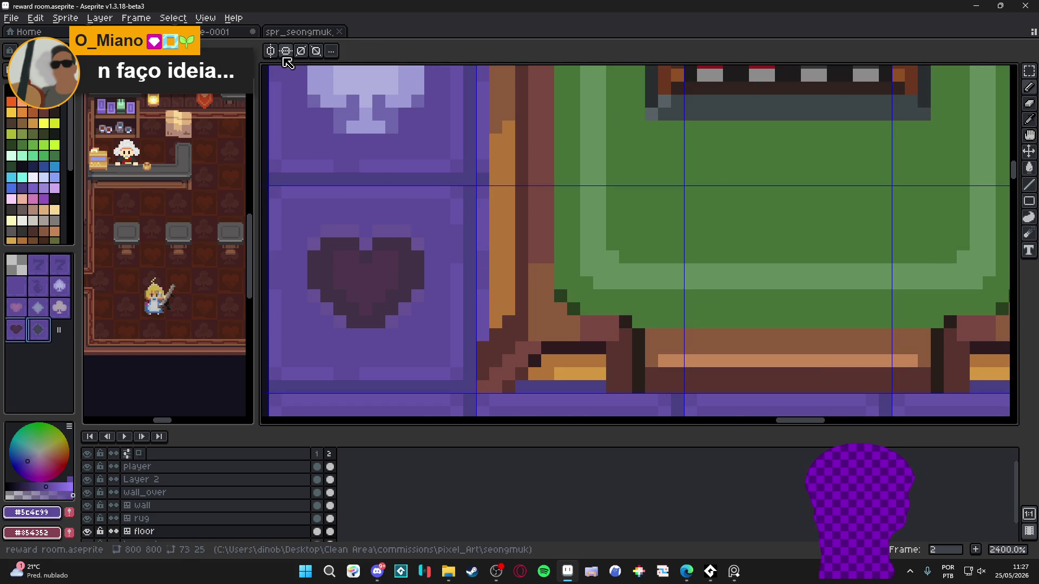
pyautogui.scroll(-5, 293, 64)
pyautogui.scroll(1, 294, 95)
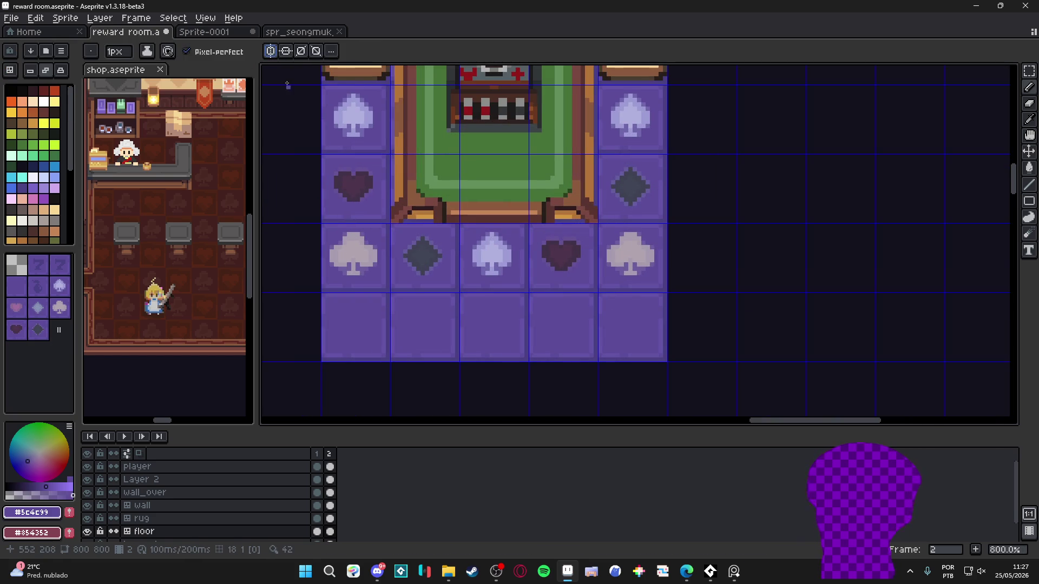
pyautogui.scroll(-5, 401, 185)
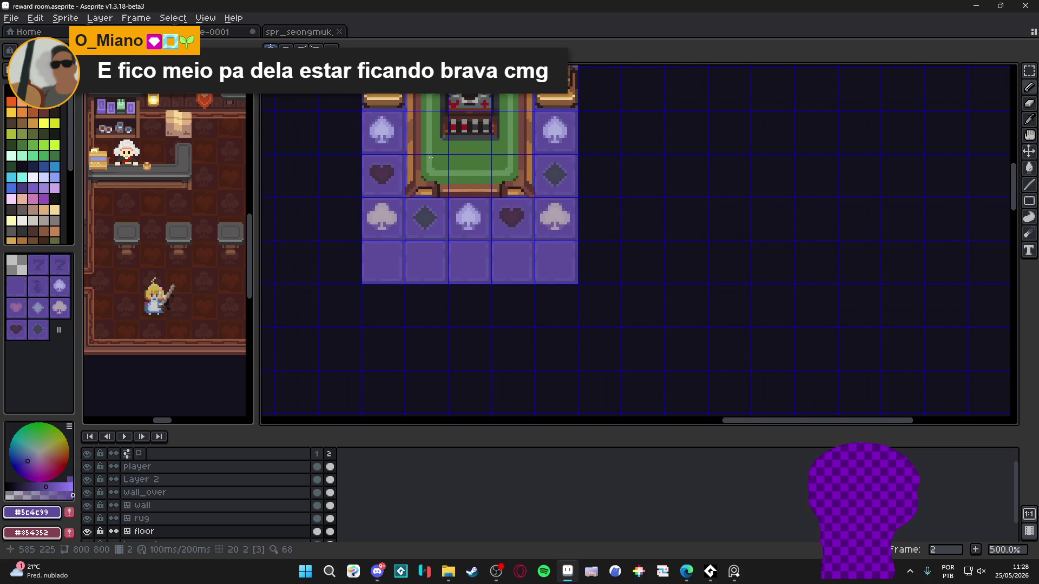
pyautogui.scroll(-2, 402, 185)
pyautogui.scroll(3, 383, 132)
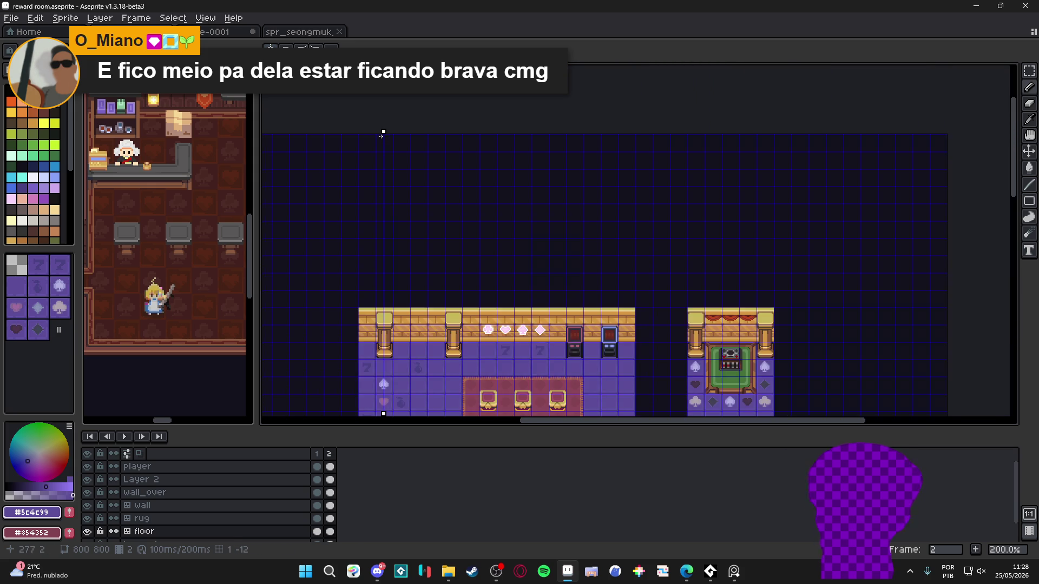
pyautogui.scroll(4, 612, 261)
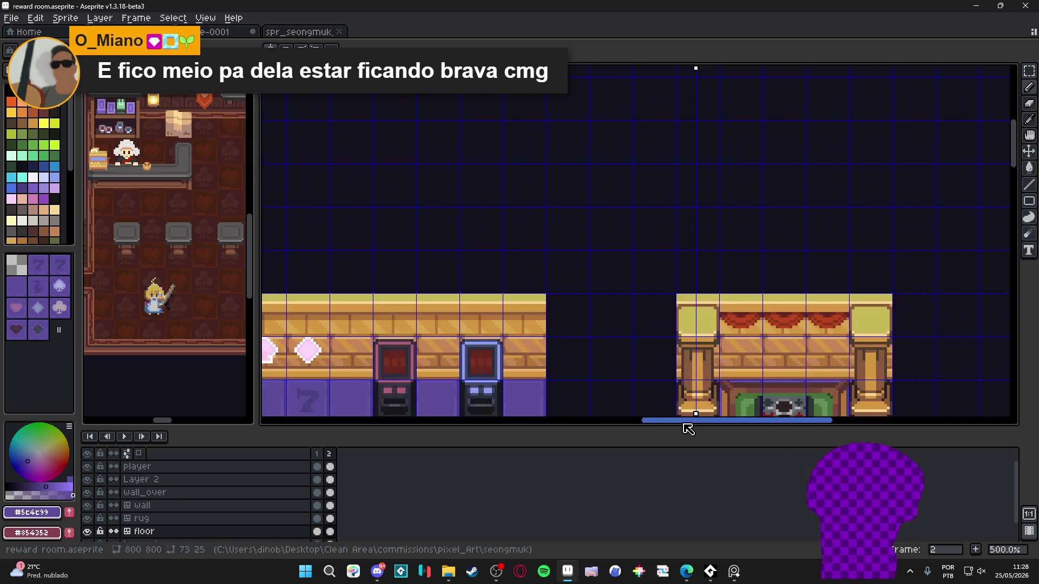
pyautogui.scroll(4, 613, 261)
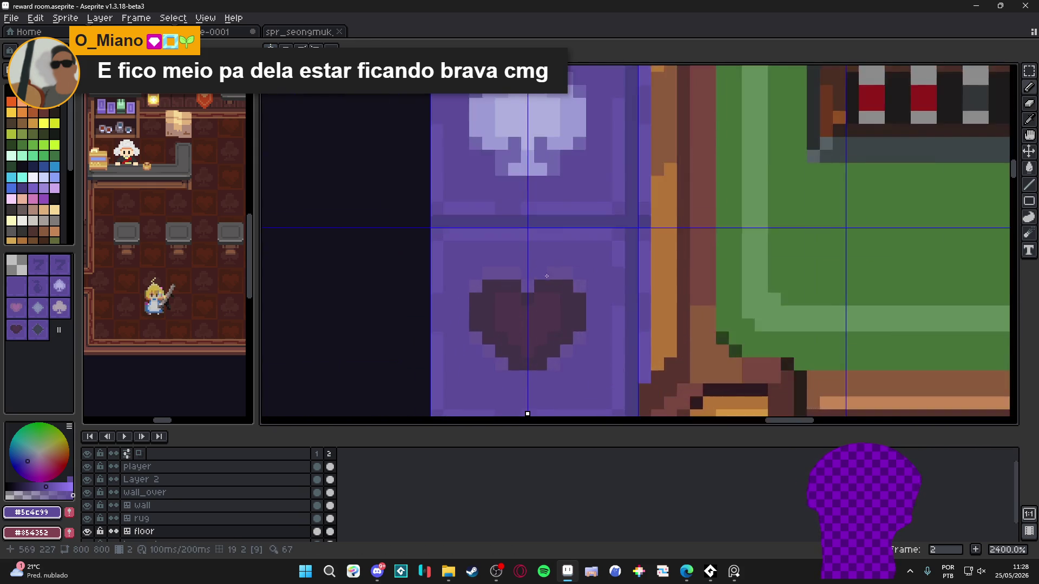
pyautogui.scroll(-3, 552, 259)
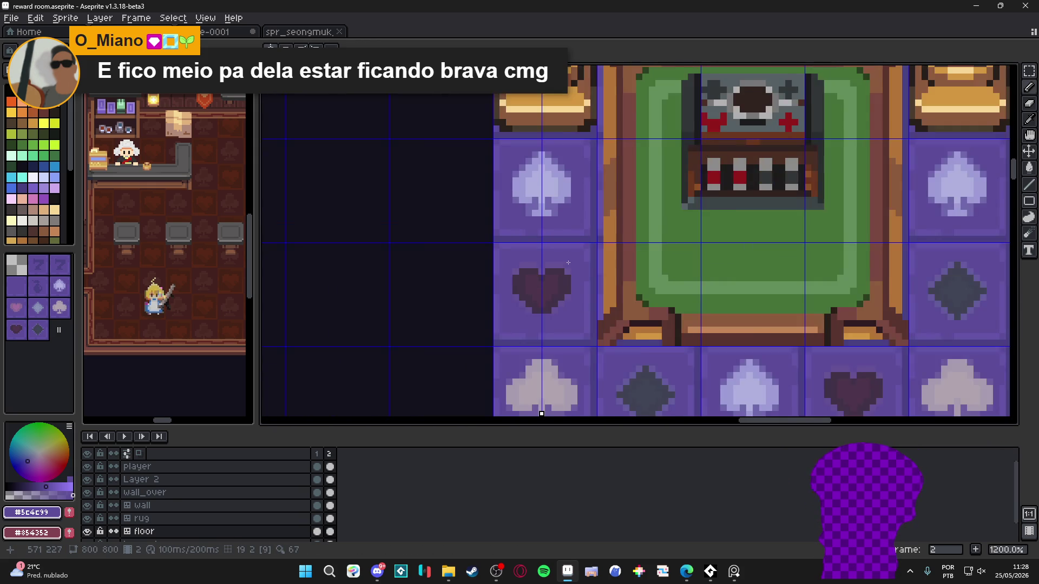
# - Pick a darker palette colour and repaint the heart floor icon with it
pyautogui.scroll(1, 573, 276)
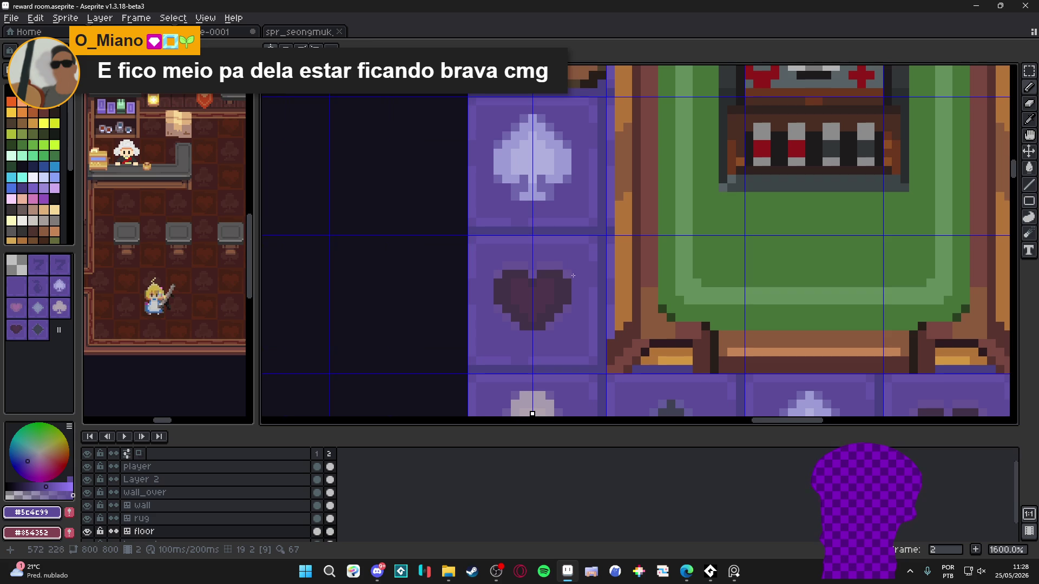
pyautogui.click(556, 322)
pyautogui.hotkey('ctrl', 'z')
pyautogui.click(22, 188)
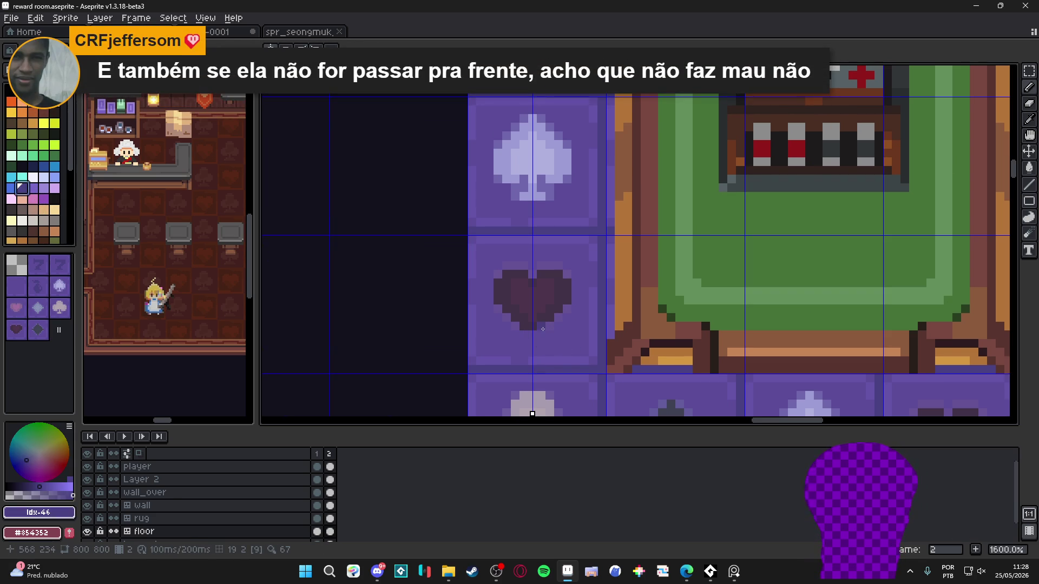
pyautogui.click(548, 326)
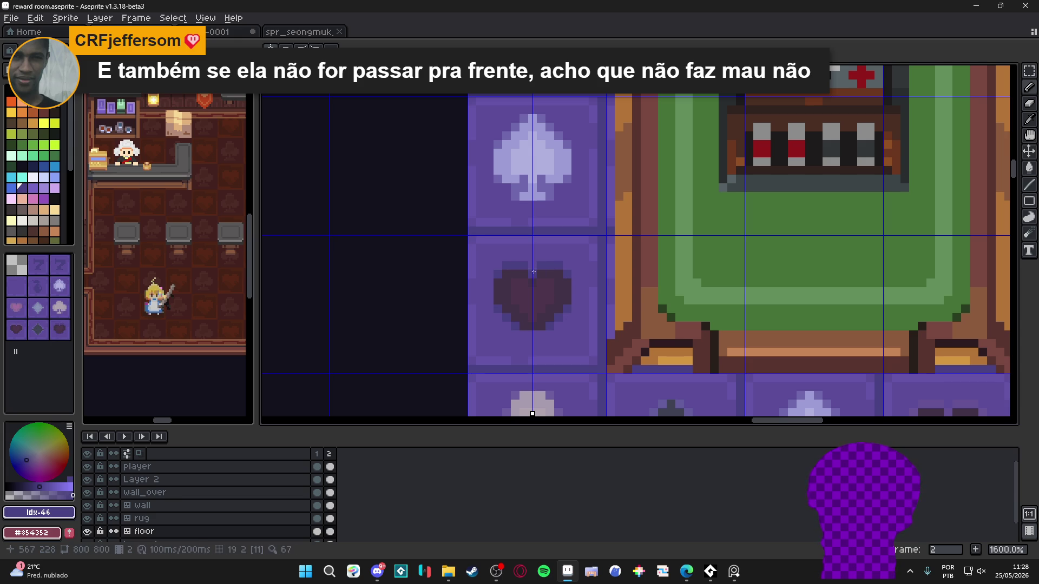
# - Centre the card table and move the symmetry axis to the table's centre
pyautogui.scroll(-3, 552, 263)
pyautogui.moveTo(616, 298); pyautogui.dragTo(561, 287)
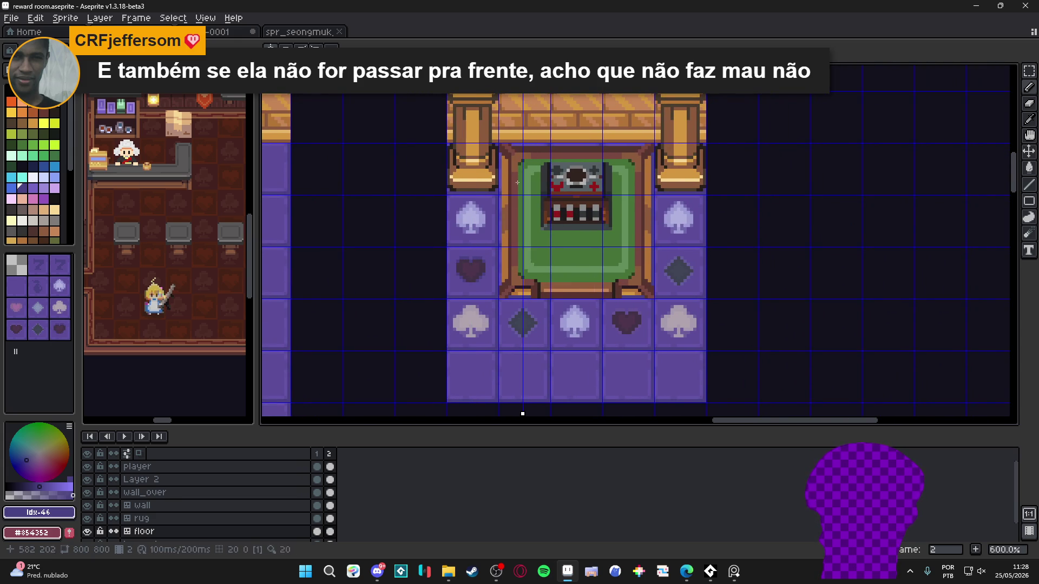
pyautogui.scroll(2, 528, 322)
pyautogui.scroll(1, 527, 323)
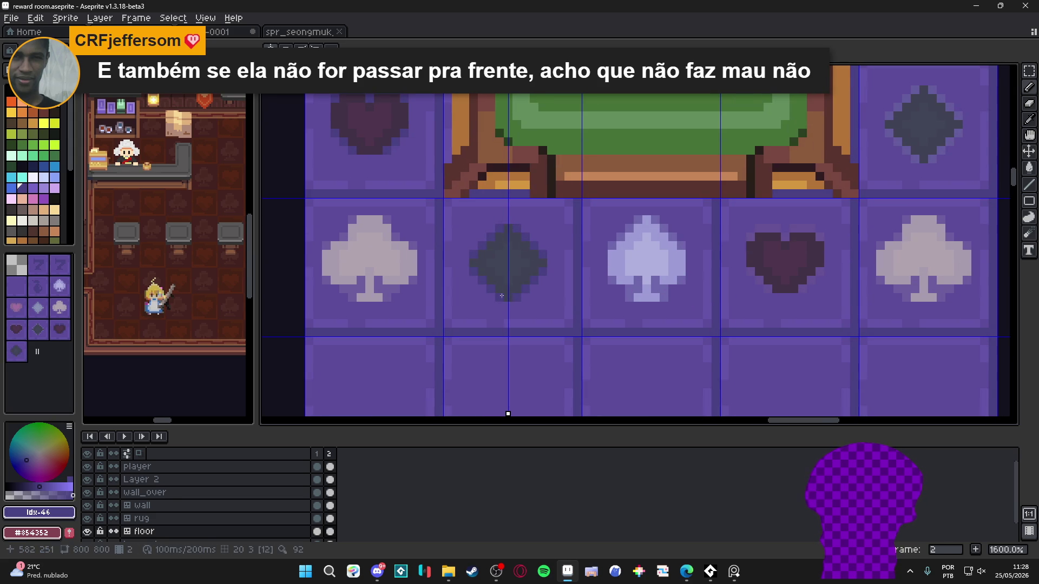
pyautogui.scroll(-3, 599, 240)
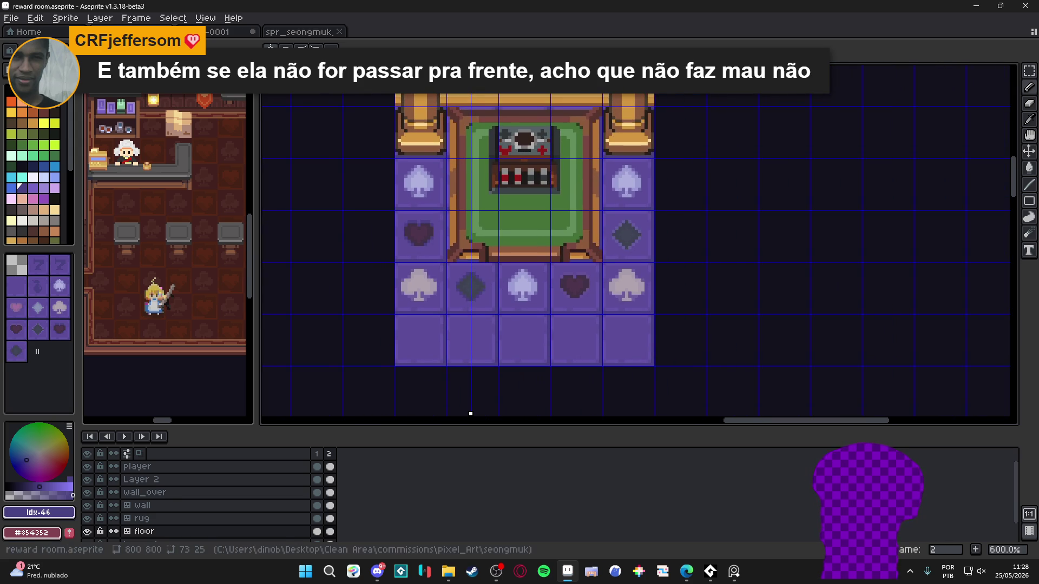
pyautogui.moveTo(471, 145); pyautogui.dragTo(581, 155)
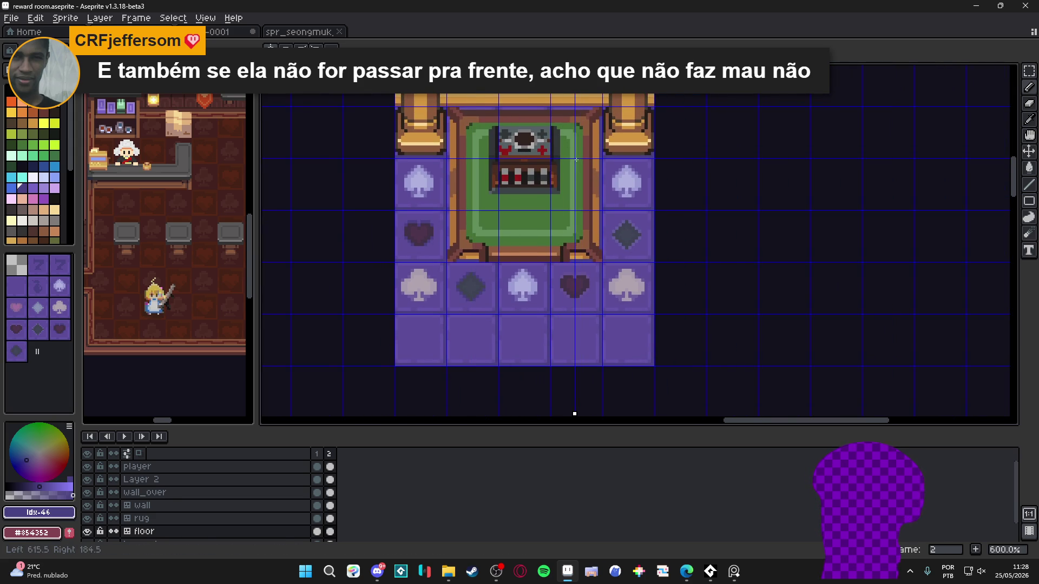
# - Repaint the lower heart and right diamond tiles dark and open a live room preview
pyautogui.scroll(4, 579, 286)
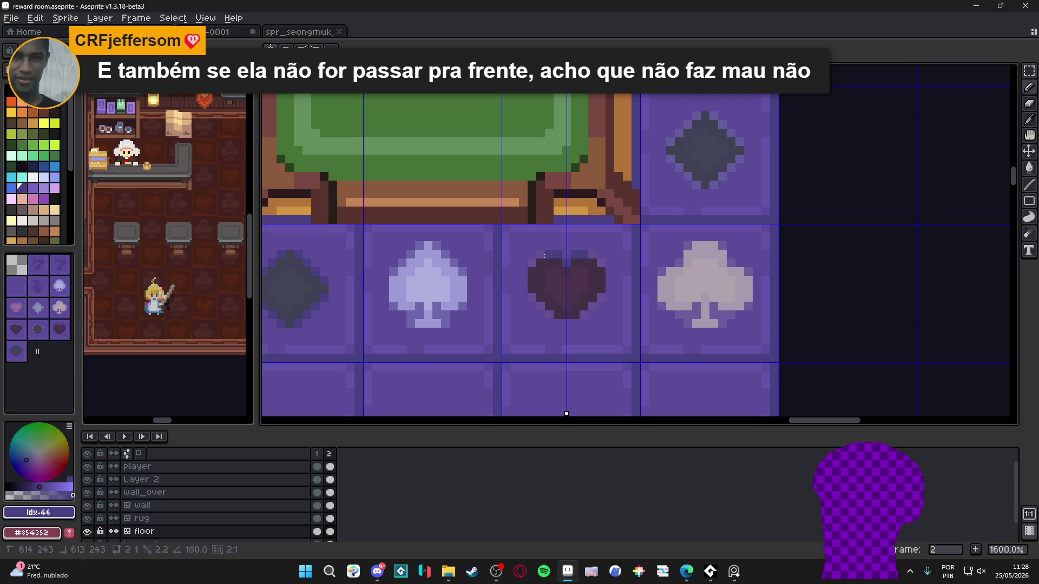
pyautogui.click(551, 314)
pyautogui.scroll(-3, 598, 306)
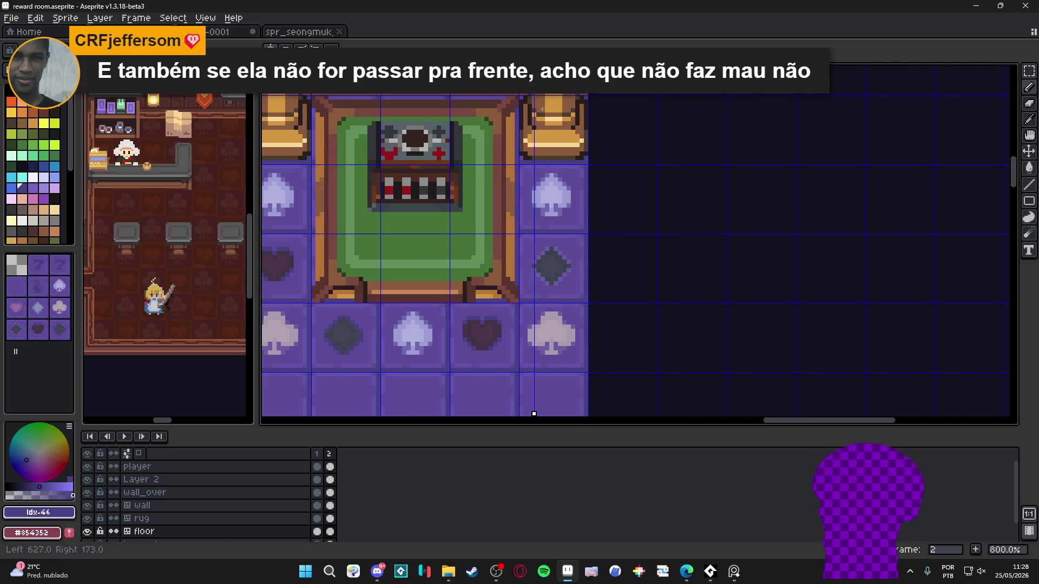
pyautogui.scroll(3, 548, 249)
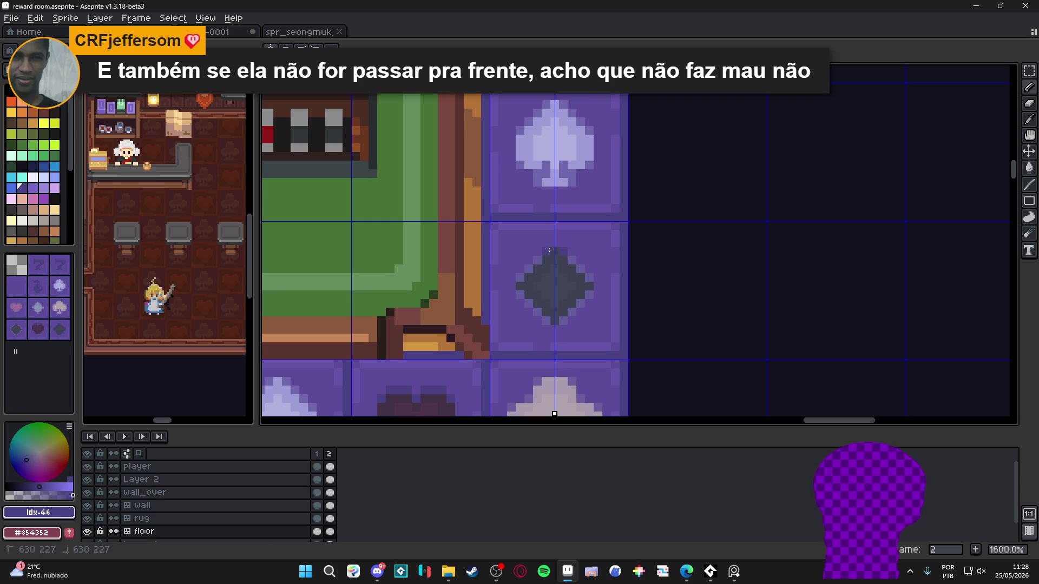
pyautogui.click(546, 321)
pyautogui.scroll(-5, 546, 321)
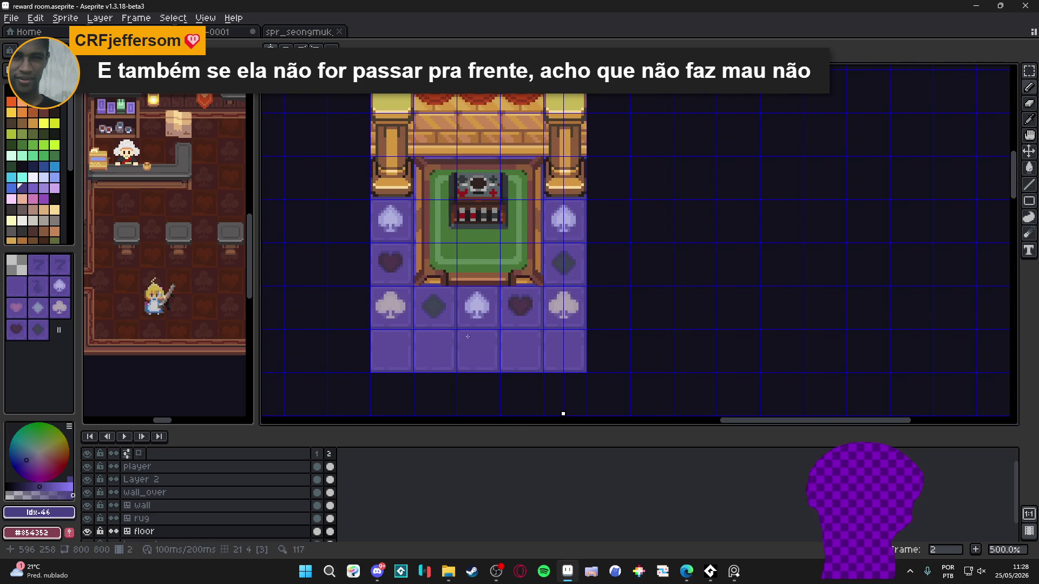
pyautogui.press('F7')
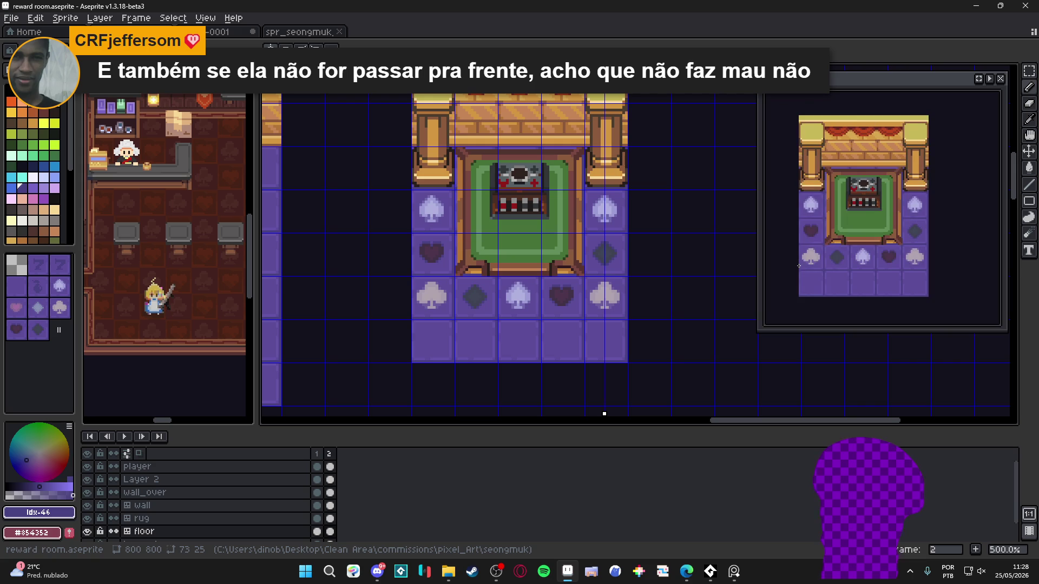
# - Recentre the room in the preview, add frame 3, and delete the accidental extra frame 4
pyautogui.scroll(1, 896, 236)
pyautogui.moveTo(810, 257); pyautogui.dragTo(829, 241)
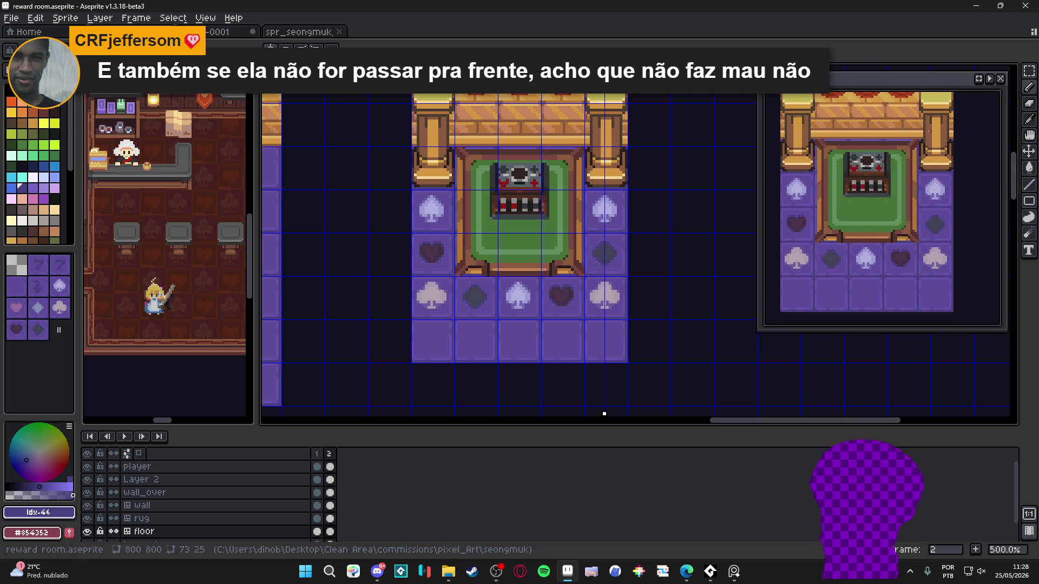
pyautogui.click(974, 548)
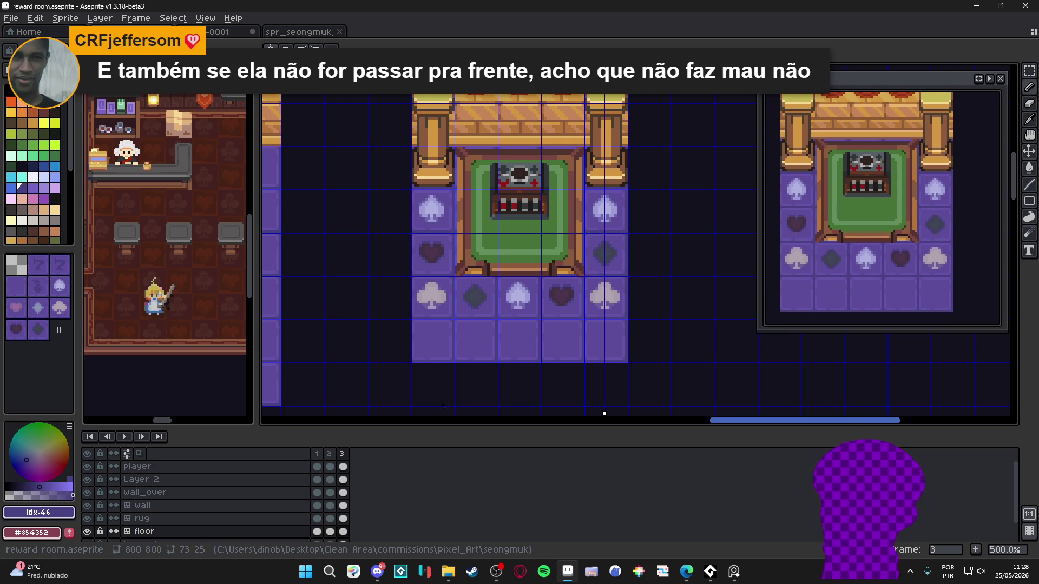
pyautogui.click(317, 454)
pyautogui.hotkey('alt', 'n')
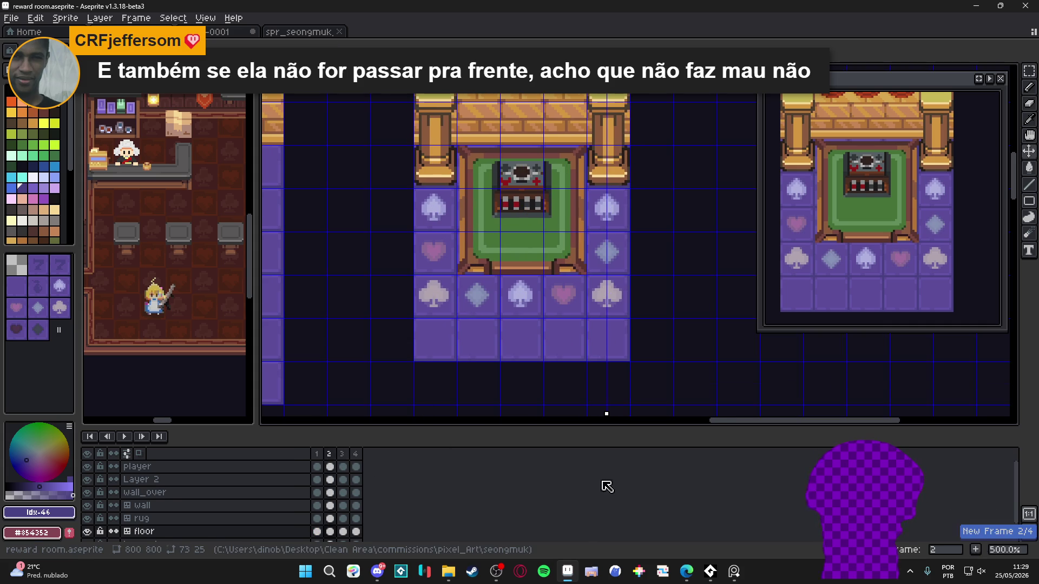
pyautogui.click(356, 454)
pyautogui.hotkey('alt', 'c')
pyautogui.click(331, 455)
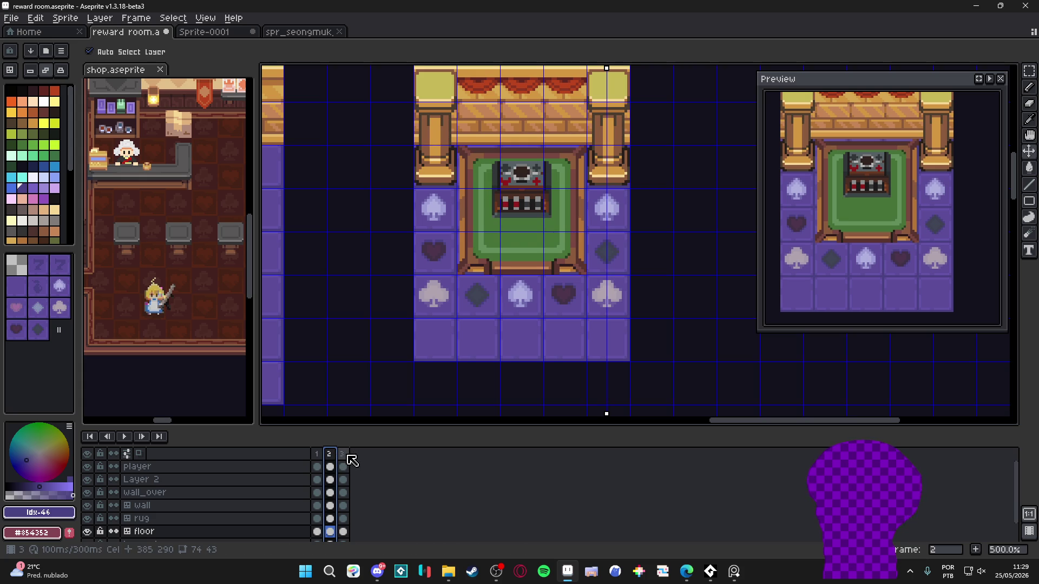
# - Flip between frame 2's dark suit icons and frame 3's light icons to compare them
pyautogui.click(343, 454)
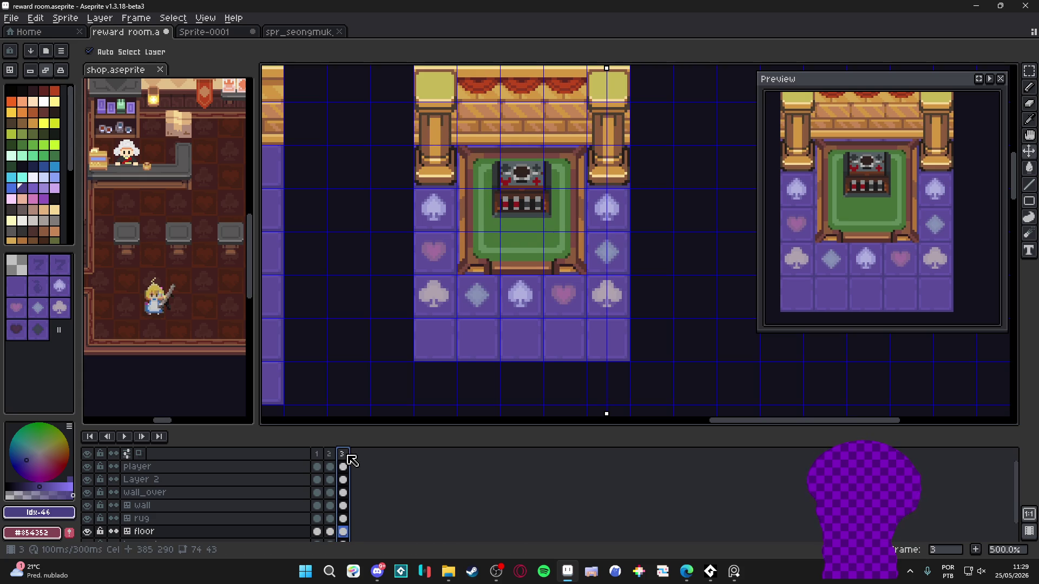
pyautogui.click(331, 458)
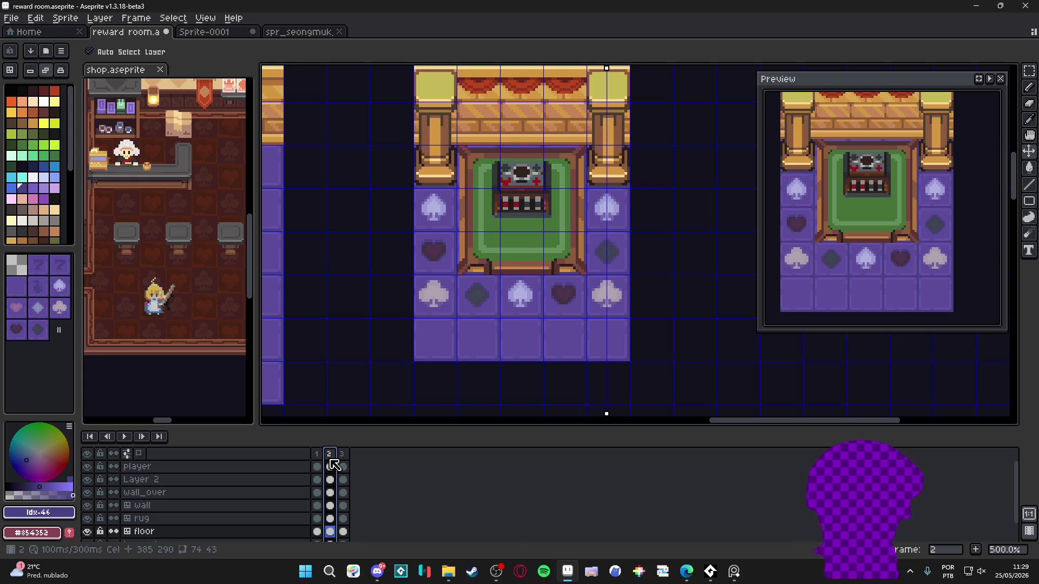
pyautogui.click(346, 465)
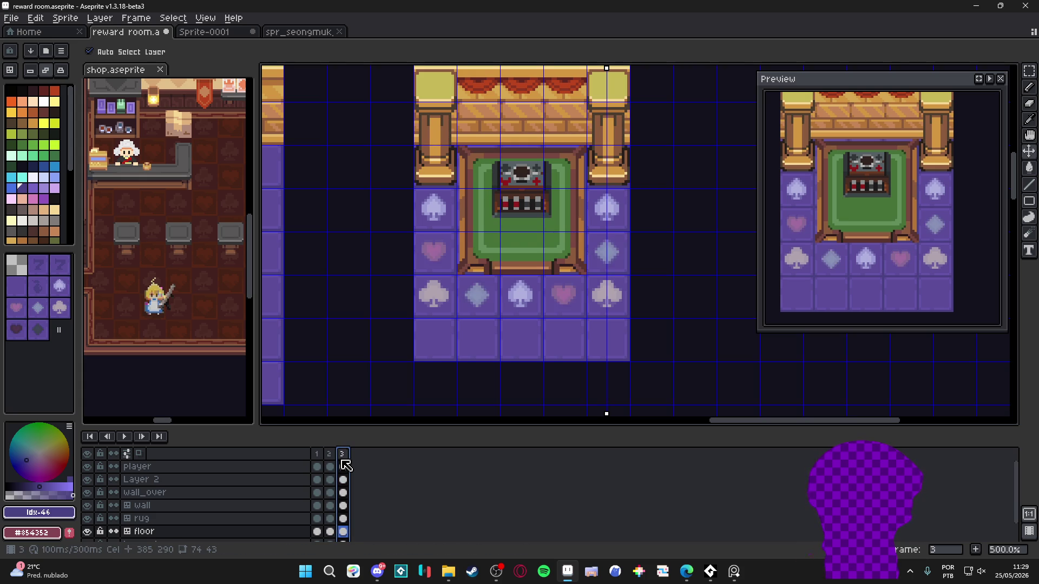
pyautogui.scroll(4, 419, 198)
pyautogui.scroll(-3, 420, 190)
pyautogui.scroll(1, 413, 180)
pyautogui.scroll(3, 410, 163)
pyautogui.scroll(-3, 418, 155)
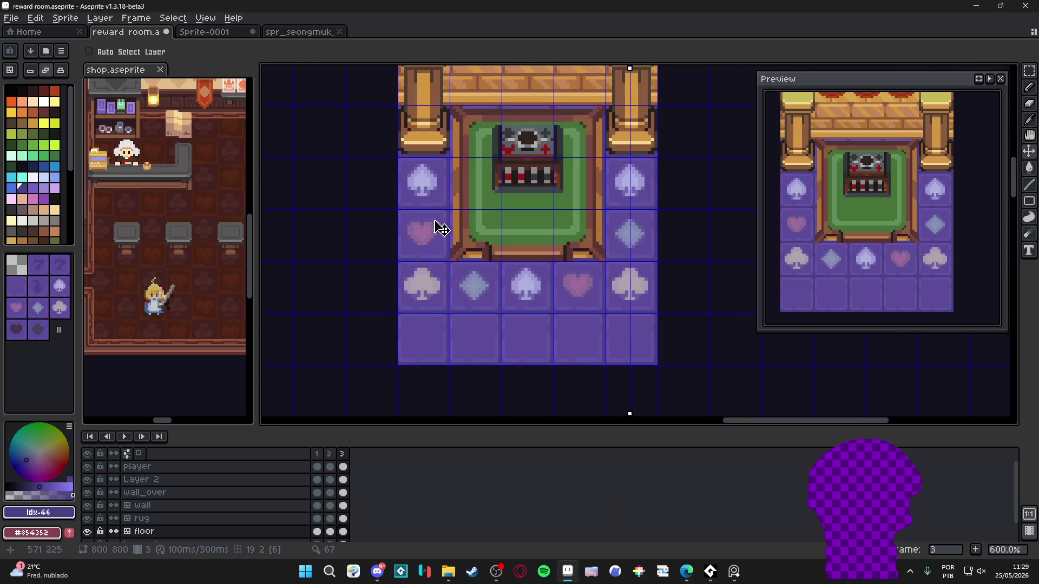
# - Compare frames 2 and 3 again, then move the symmetry axis onto the left spade column
pyautogui.click(329, 454)
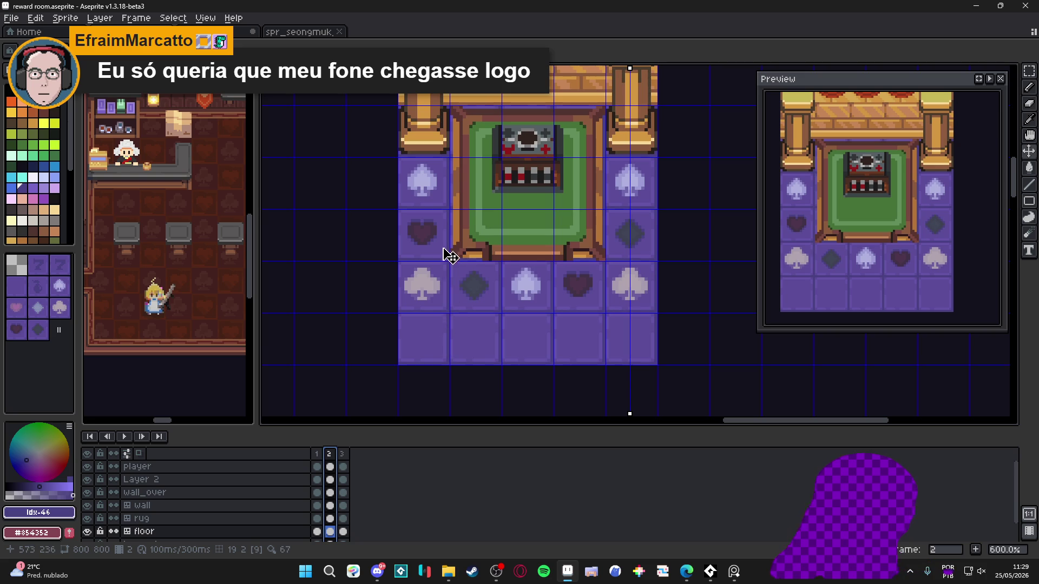
pyautogui.click(346, 456)
pyautogui.press('Left')
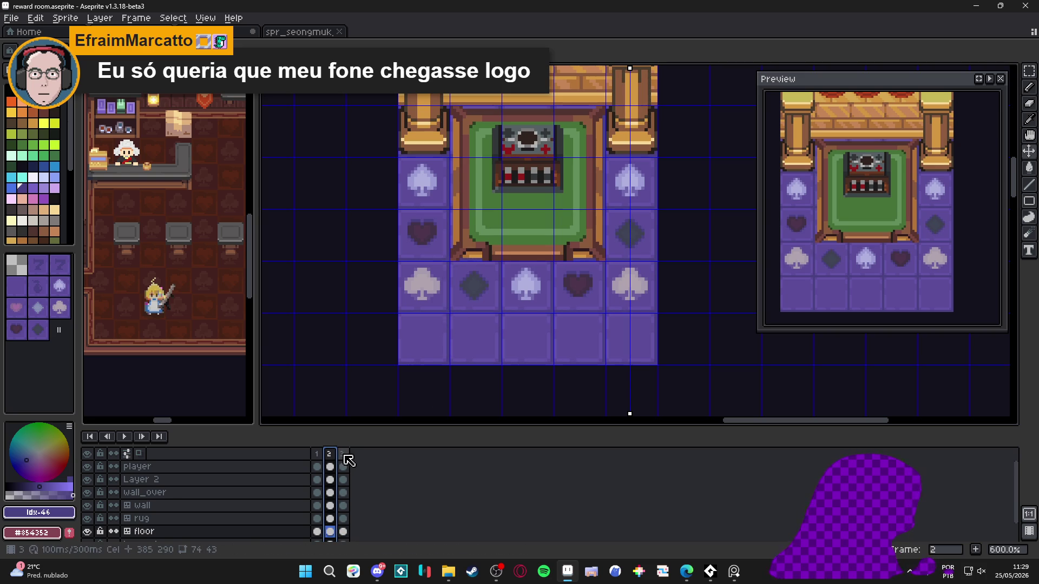
pyautogui.click(346, 455)
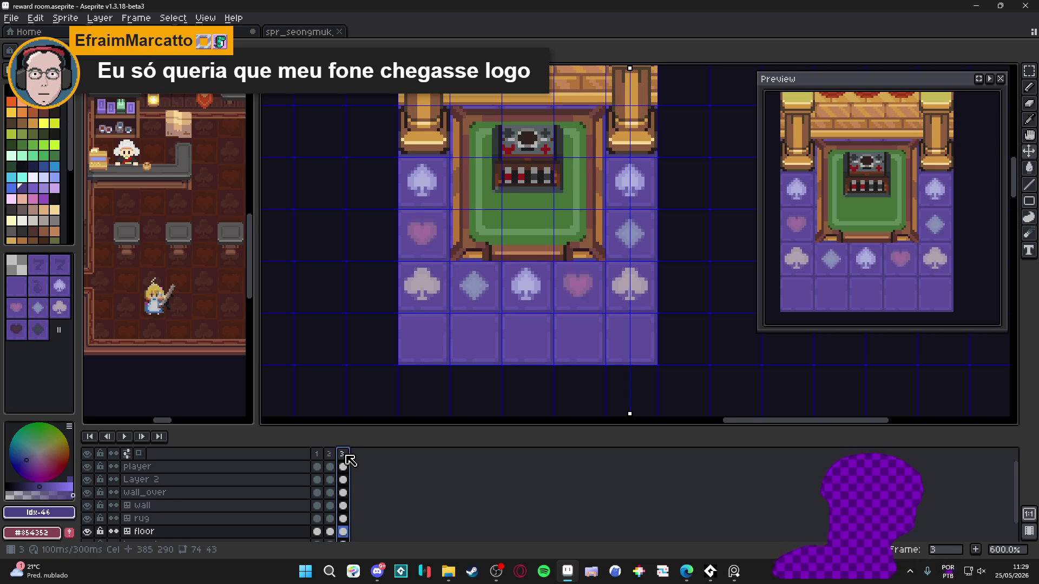
pyautogui.click(331, 454)
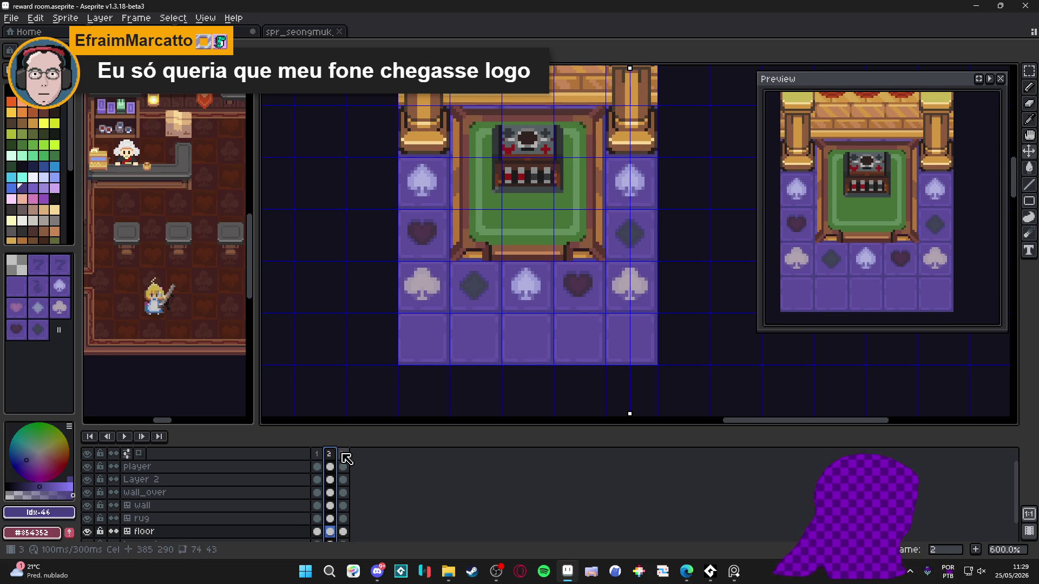
pyautogui.click(346, 458)
pyautogui.press('Left')
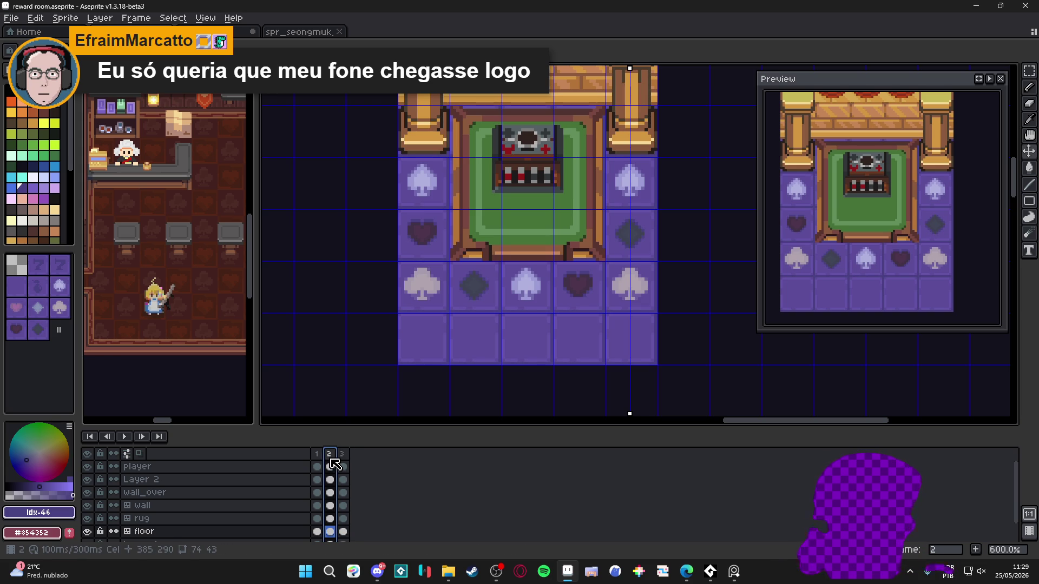
pyautogui.click(346, 454)
pyautogui.moveTo(630, 69); pyautogui.dragTo(429, 145)
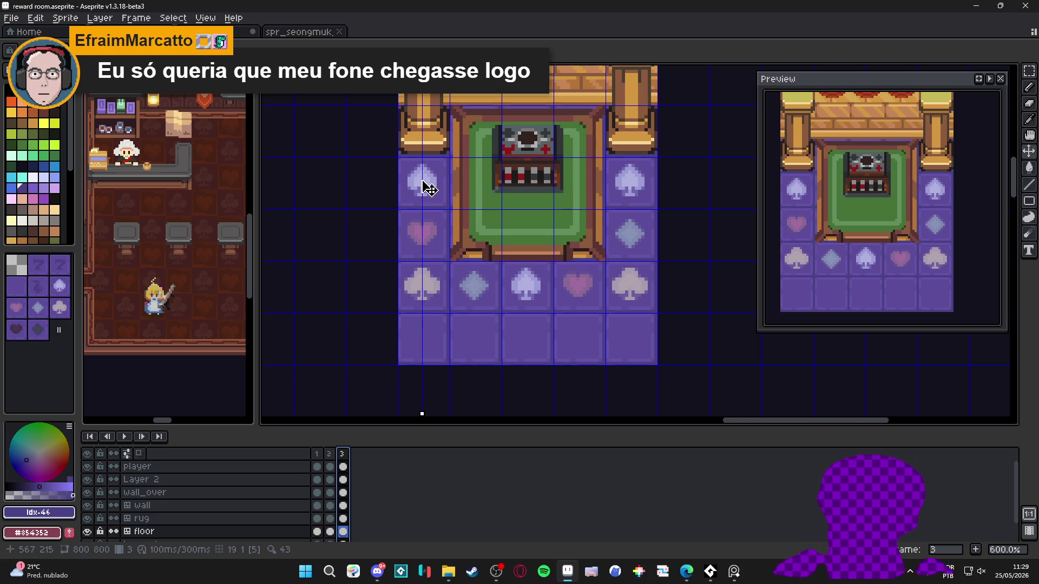
pyautogui.scroll(3, 429, 190)
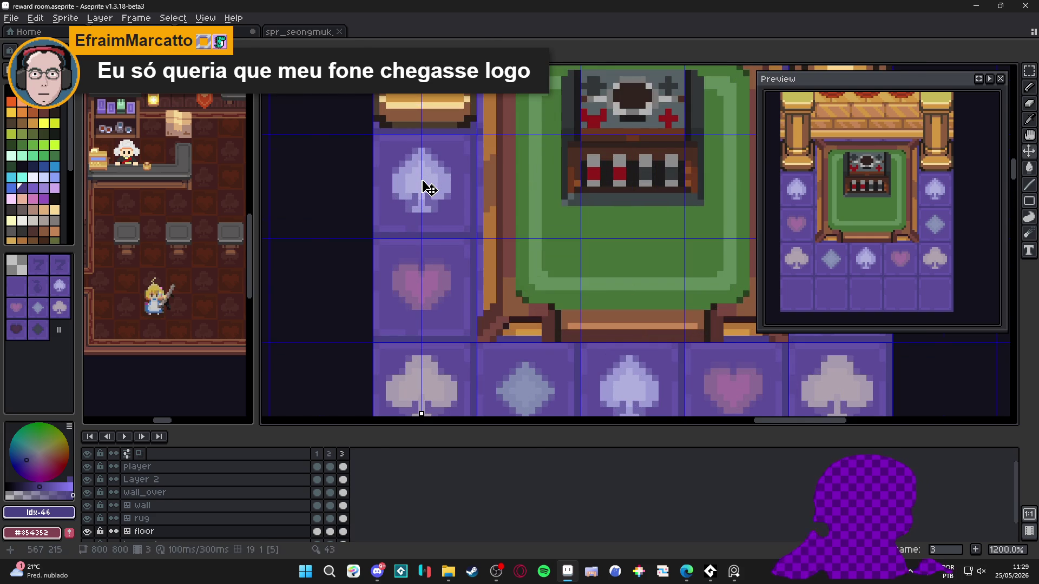
pyautogui.scroll(3, 427, 187)
pyautogui.moveTo(421, 139)
pyautogui.mouseDown()
pyautogui.moveTo(433, 271)
pyautogui.moveTo(399, 270)
pyautogui.mouseUp()
pyautogui.scroll(1, 450, 251)
pyautogui.moveTo(368, 208)
pyautogui.mouseDown()
pyautogui.moveTo(487, 190)
pyautogui.moveTo(478, 180)
pyautogui.mouseUp()
pyautogui.moveTo(392, 139); pyautogui.dragTo(465, 163)
pyautogui.moveTo(400, 98); pyautogui.dragTo(446, 127)
pyautogui.moveTo(368, 226); pyautogui.dragTo(484, 226)
pyautogui.scroll(-6, 420, 225)
pyautogui.scroll(3, 459, 250)
pyautogui.scroll(-4, 459, 250)
pyautogui.scroll(1, 455, 259)
pyautogui.scroll(5, 444, 292)
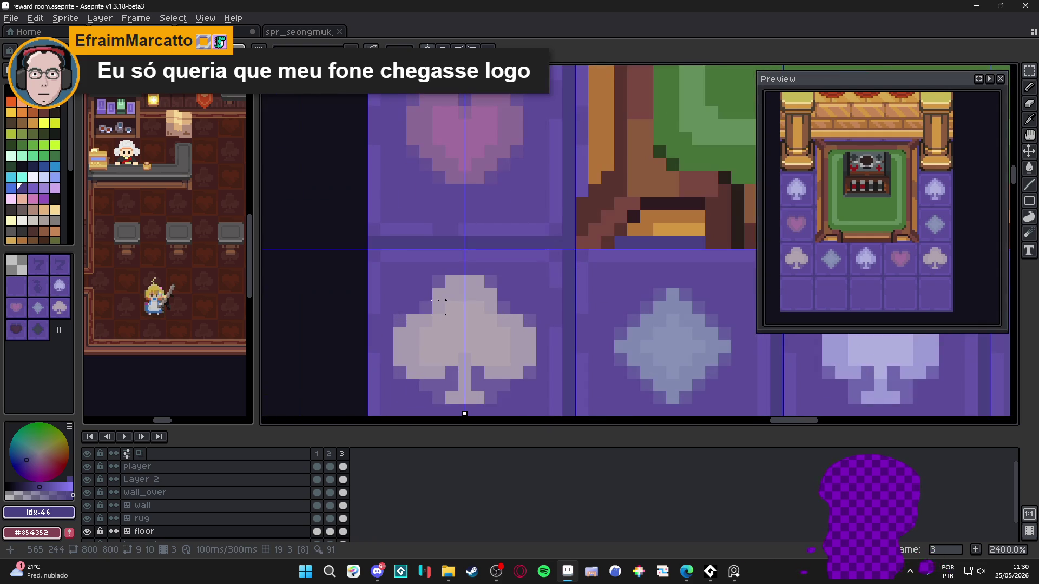
pyautogui.moveTo(451, 282); pyautogui.dragTo(482, 362)
pyautogui.moveTo(489, 295)
pyautogui.mouseDown()
pyautogui.moveTo(439, 359)
pyautogui.moveTo(517, 321)
pyautogui.moveTo(517, 359)
pyautogui.mouseUp()
pyautogui.moveTo(426, 359)
pyautogui.mouseDown()
pyautogui.moveTo(400, 333)
pyautogui.moveTo(468, 402)
pyautogui.mouseUp()
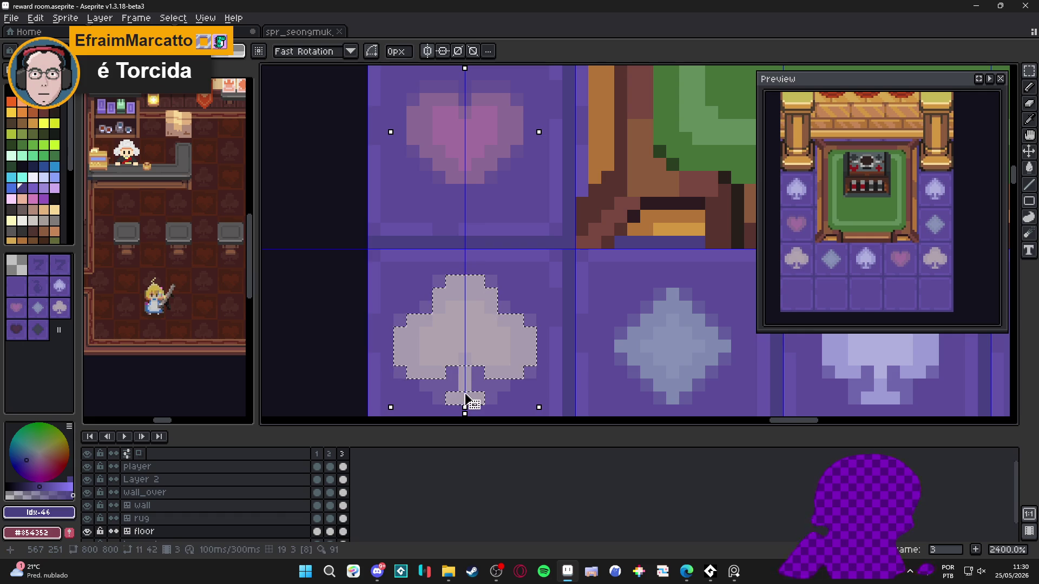
pyautogui.scroll(-6, 464, 378)
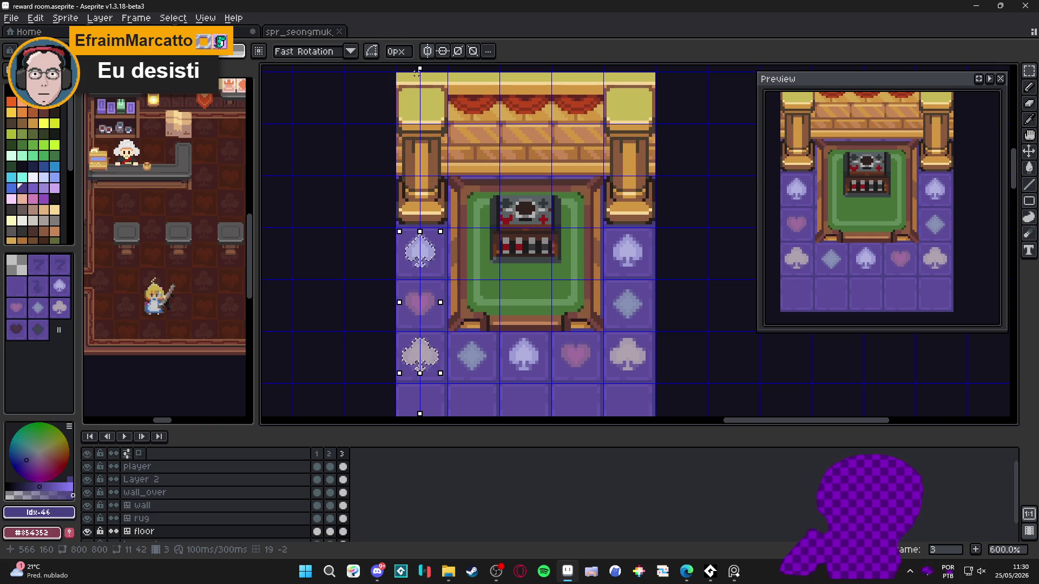
pyautogui.scroll(3, 422, 72)
pyautogui.scroll(-4, 446, 238)
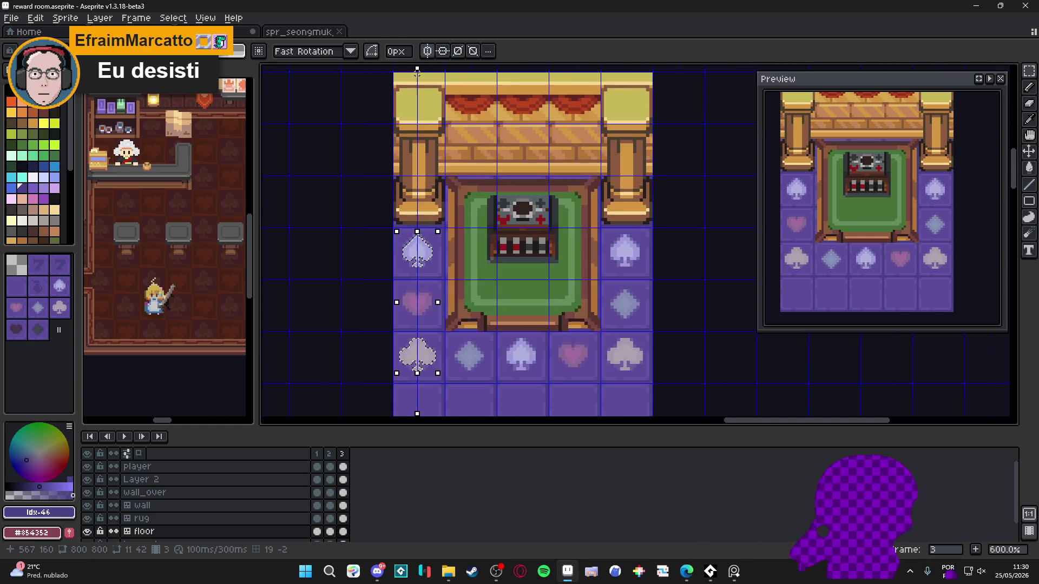
pyautogui.scroll(4, 413, 325)
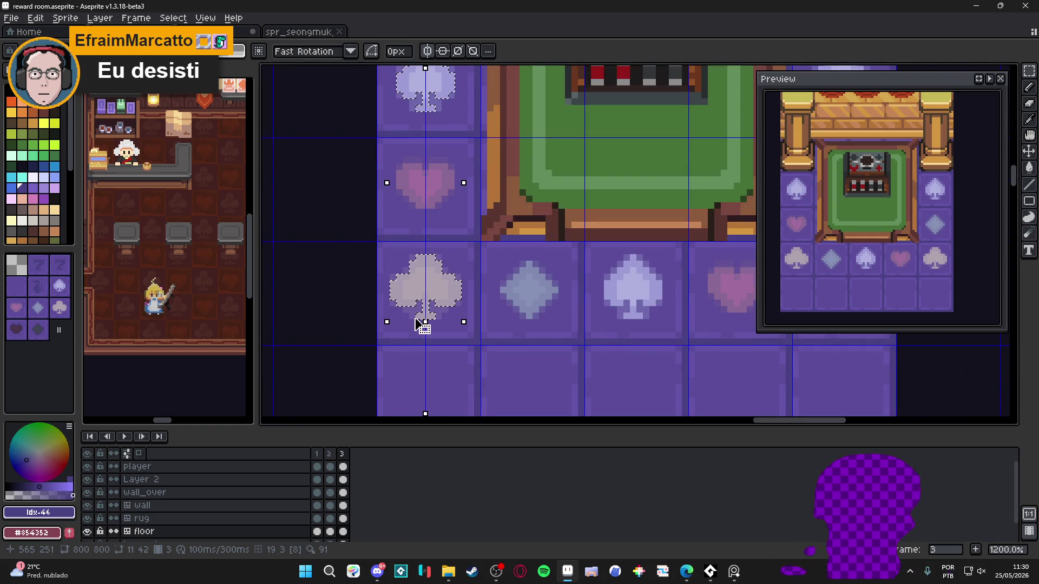
# - Trial desaturating and darkening the club in Hue/Saturation, cancel it, and show frame 2
pyautogui.hotkey('ctrl', 'u')
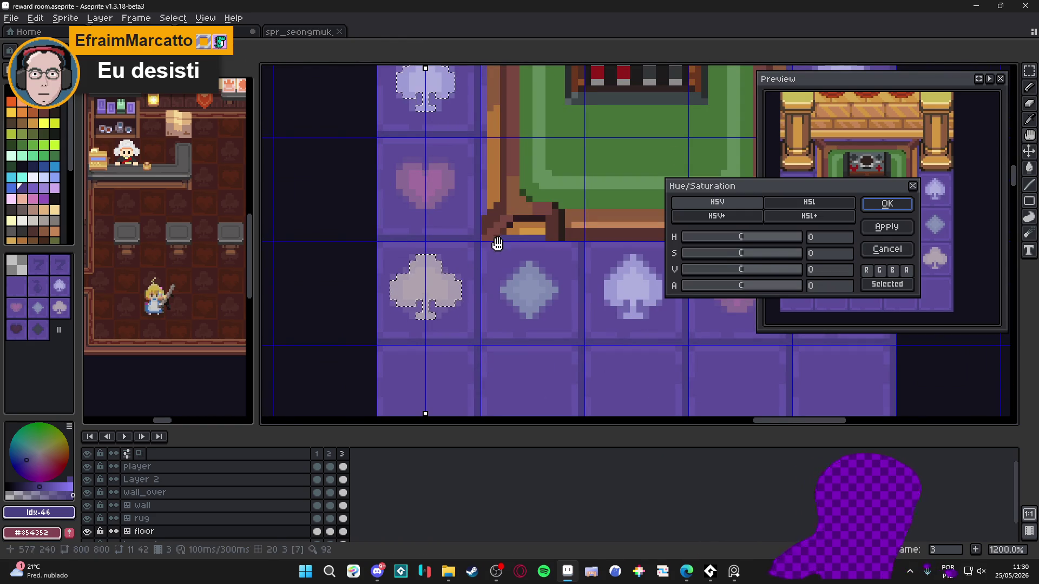
pyautogui.click(715, 255)
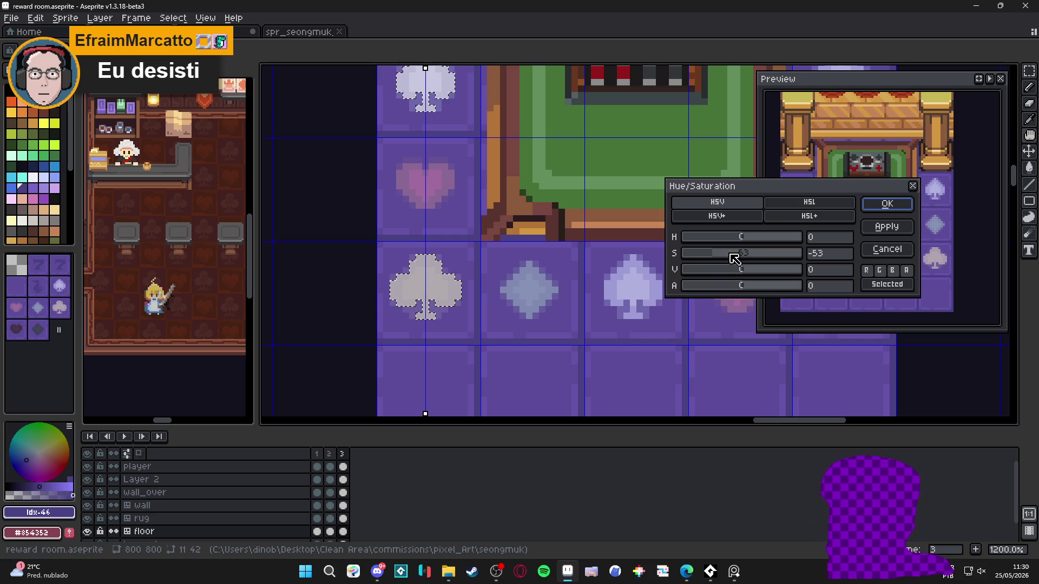
pyautogui.moveTo(729, 253); pyautogui.dragTo(741, 252)
pyautogui.click(829, 253)
pyautogui.click(712, 269)
pyautogui.moveTo(713, 269); pyautogui.dragTo(716, 270)
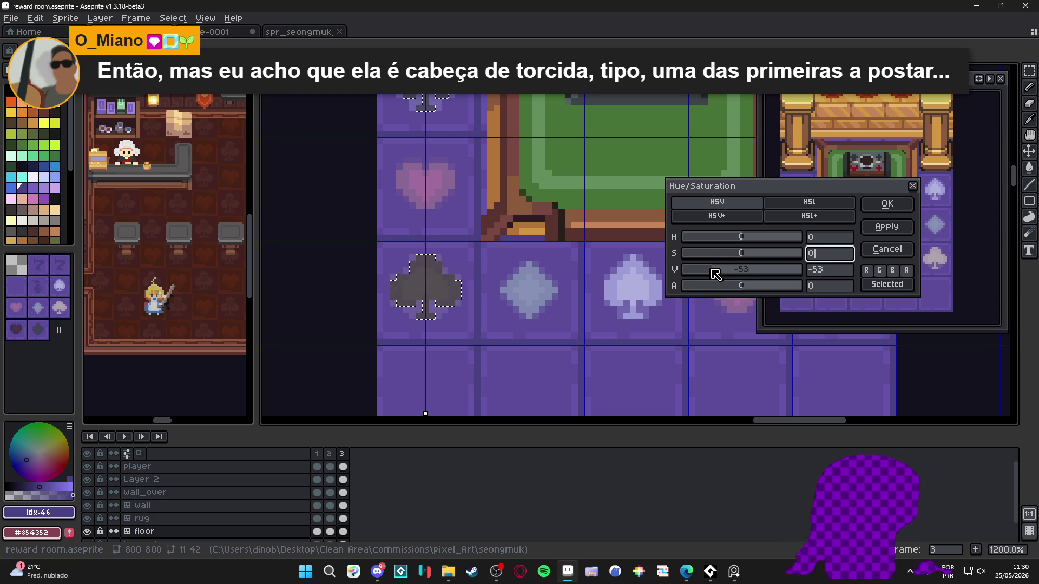
pyautogui.click(871, 251)
pyautogui.click(328, 453)
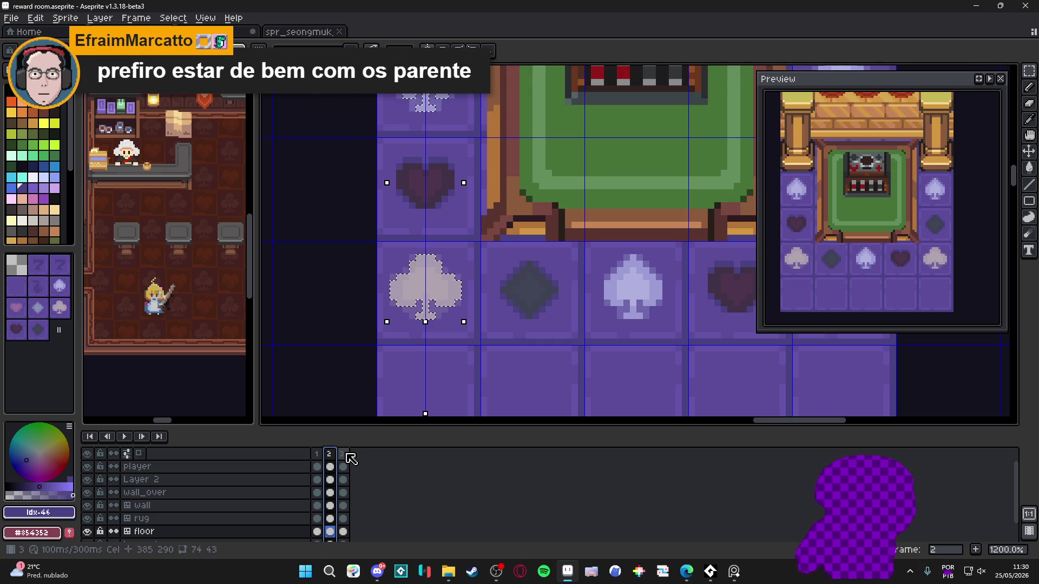
# - On frame 3, darken the club icon to dark grey with Hue/Saturation, then undo it
pyautogui.click(347, 455)
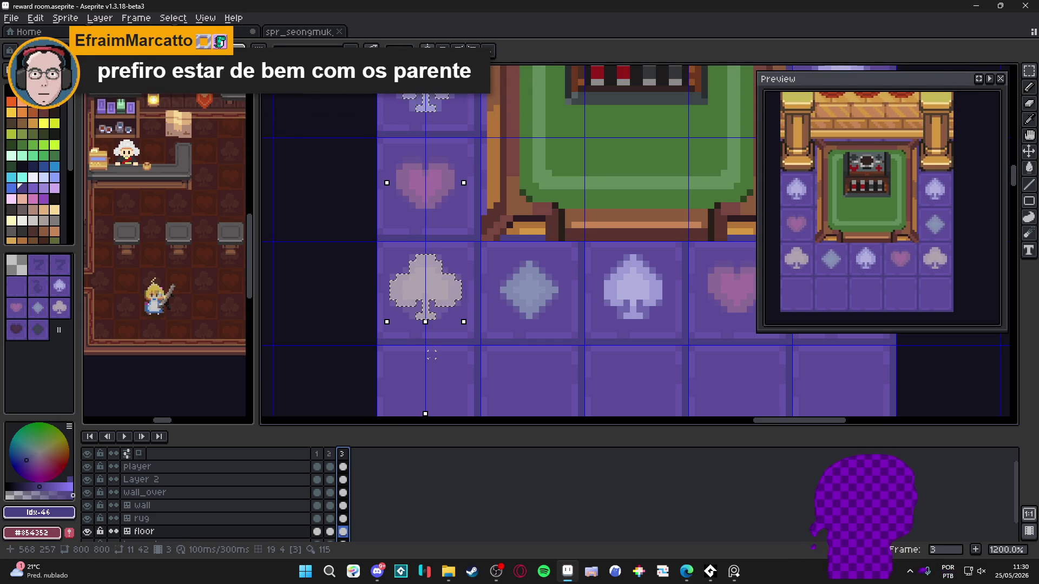
pyautogui.hotkey('ctrl', 'u')
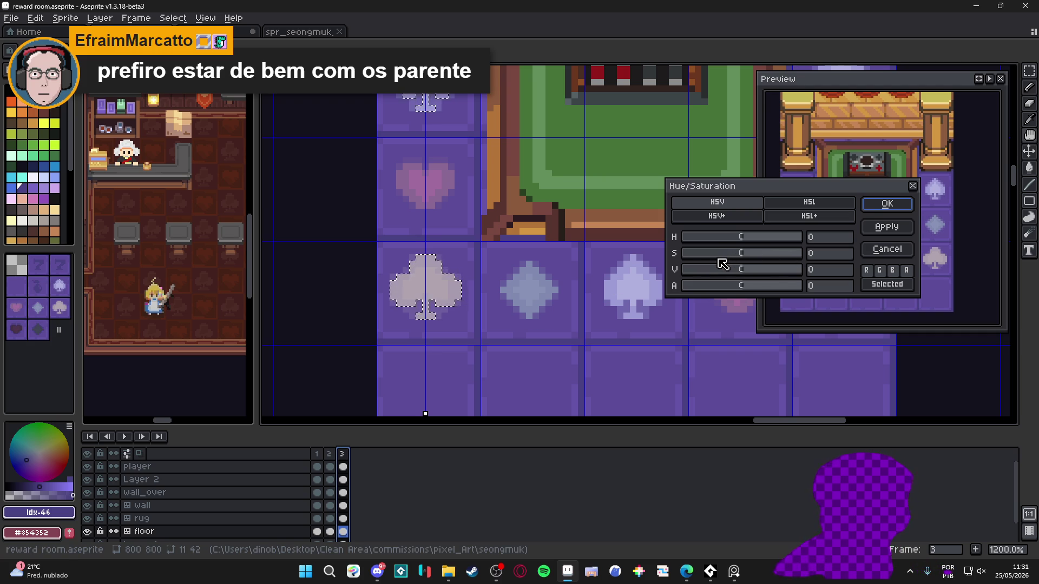
pyautogui.moveTo(717, 269); pyautogui.dragTo(710, 273)
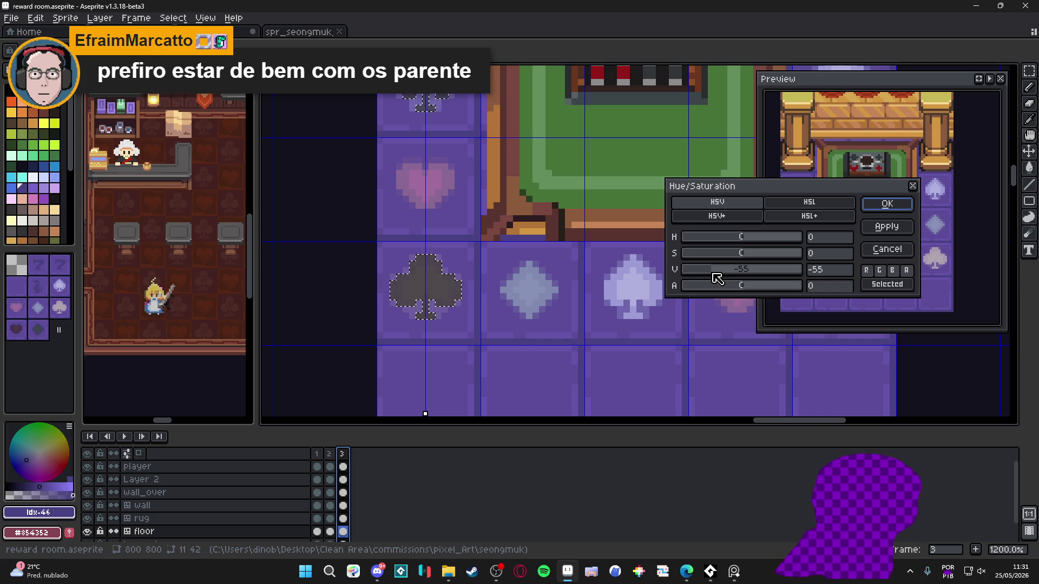
pyautogui.click(886, 204)
pyautogui.scroll(-4, 516, 277)
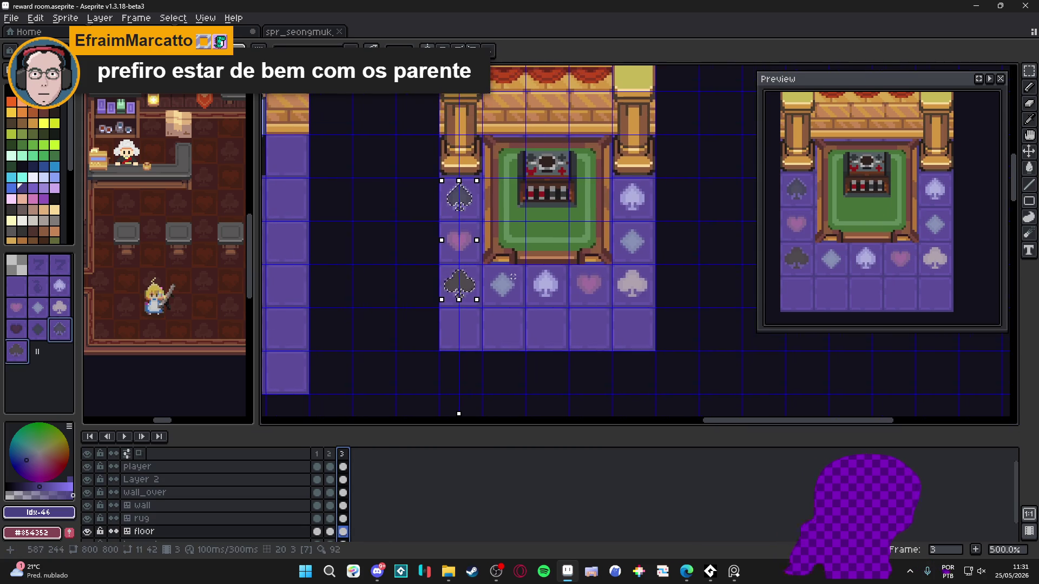
pyautogui.hotkey('ctrl', 'd')
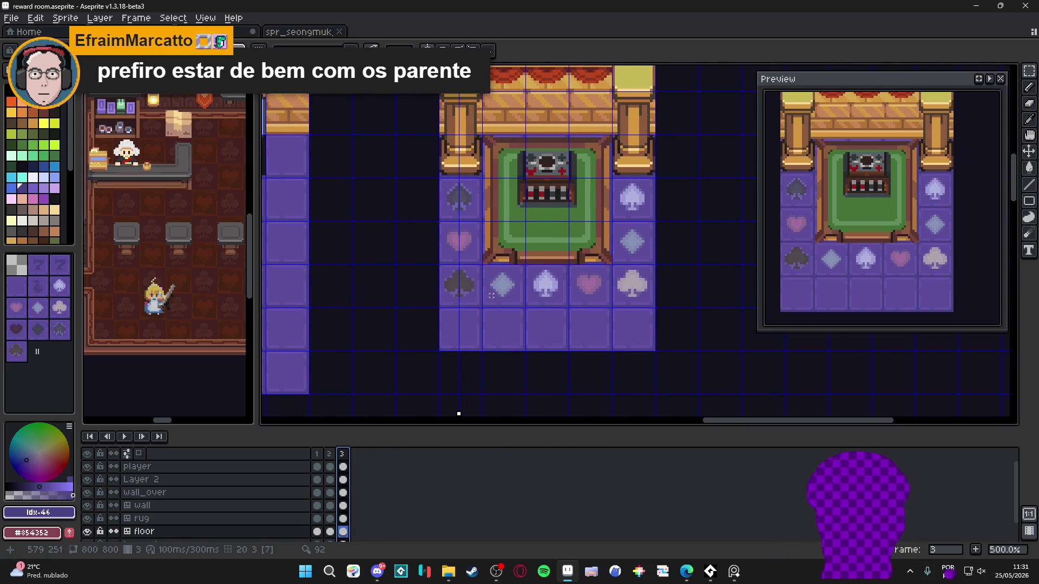
pyautogui.hotkey('ctrl', 'z')
pyautogui.hotkey('ctrl', 'z')
pyautogui.scroll(5, 547, 288)
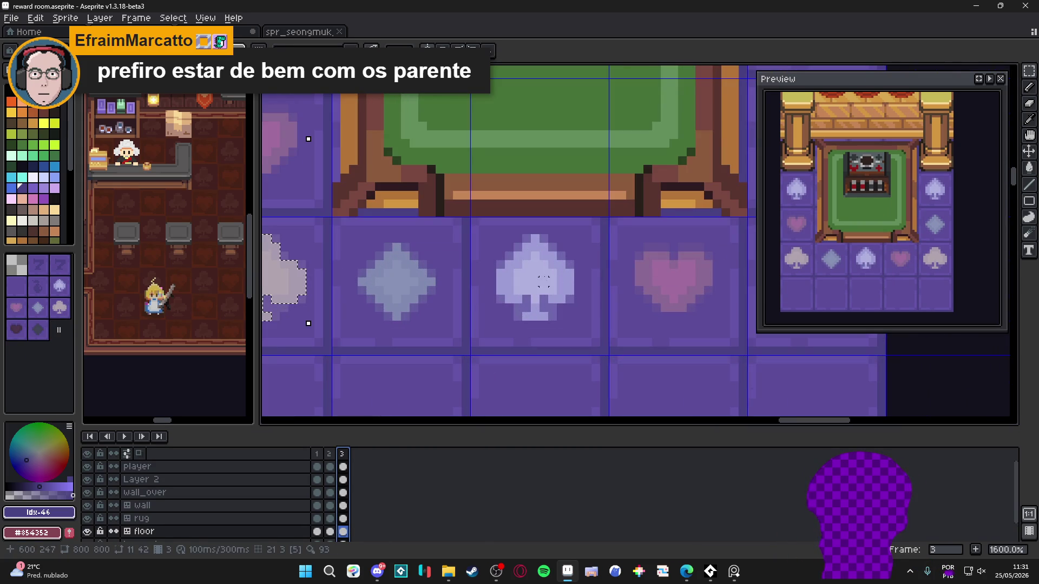
pyautogui.scroll(-1, 528, 246)
pyautogui.scroll(2, 527, 246)
pyautogui.scroll(-2, 527, 246)
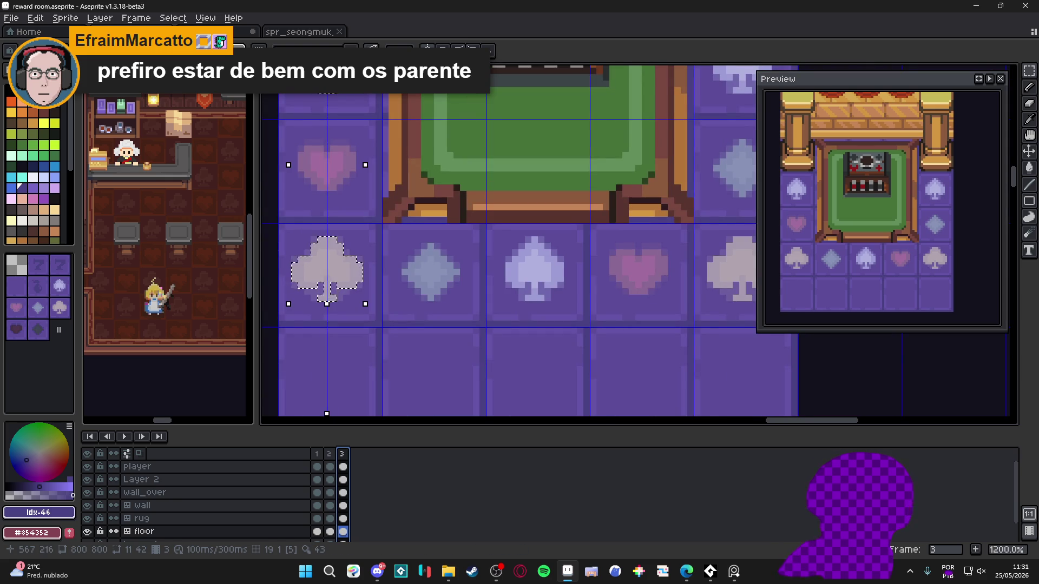
pyautogui.scroll(-3, 325, 297)
pyautogui.scroll(1, 337, 197)
# - Move the symmetry axis onto the middle spade, trial-select the spade, then deselect and show frame 2
pyautogui.moveTo(339, 414); pyautogui.dragTo(547, 414)
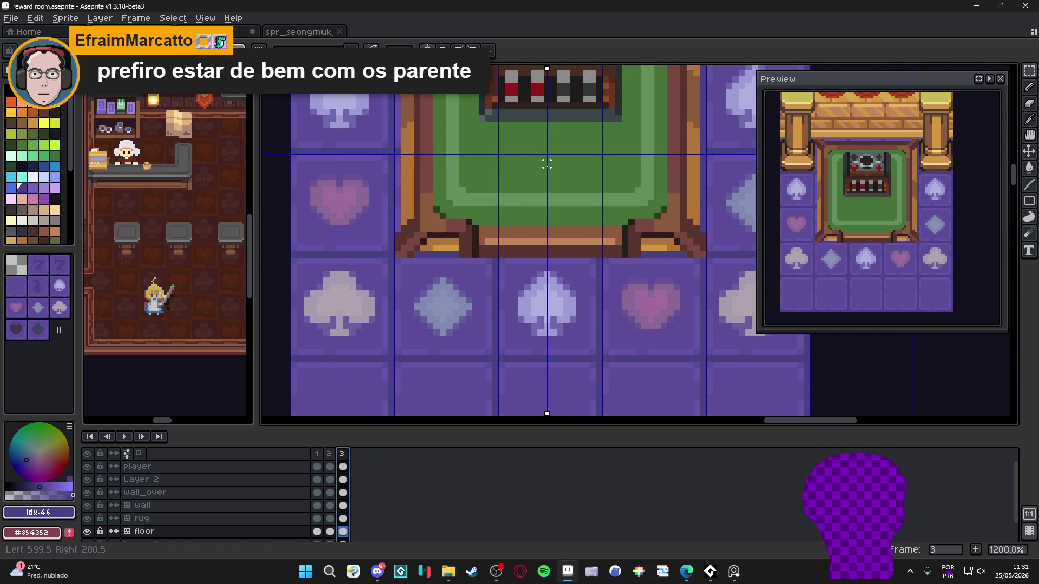
pyautogui.scroll(3, 547, 294)
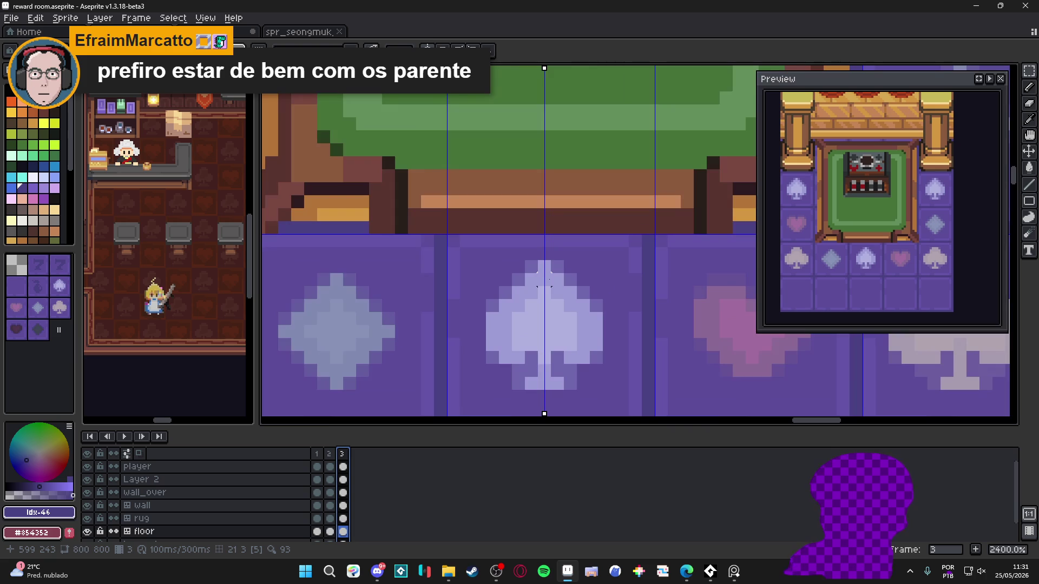
pyautogui.moveTo(544, 266)
pyautogui.mouseDown()
pyautogui.moveTo(530, 381)
pyautogui.moveTo(557, 391)
pyautogui.mouseUp()
pyautogui.press('u')
pyautogui.moveTo(492, 343)
pyautogui.mouseDown()
pyautogui.moveTo(570, 316)
pyautogui.moveTo(544, 299)
pyautogui.moveTo(561, 287)
pyautogui.mouseUp()
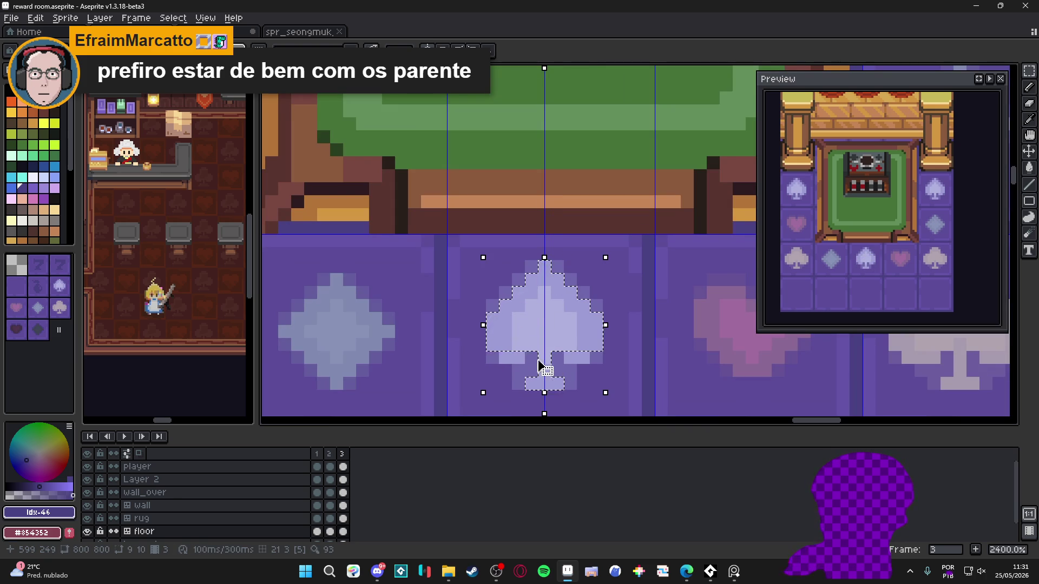
pyautogui.moveTo(514, 351); pyautogui.dragTo(496, 365)
pyautogui.scroll(-5, 522, 348)
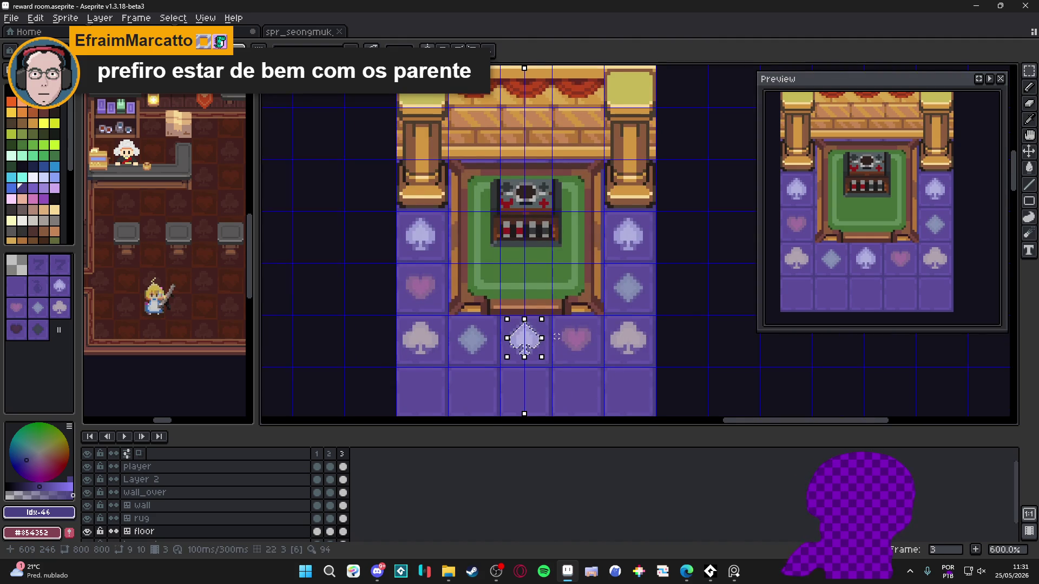
pyautogui.moveTo(529, 329); pyautogui.dragTo(577, 311)
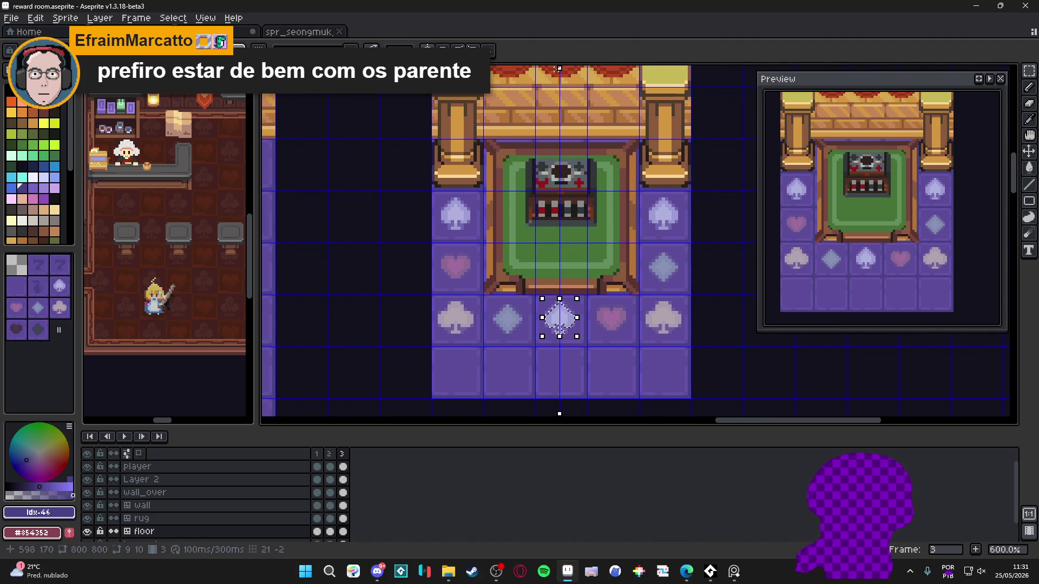
pyautogui.hotkey('ctrl', 'd')
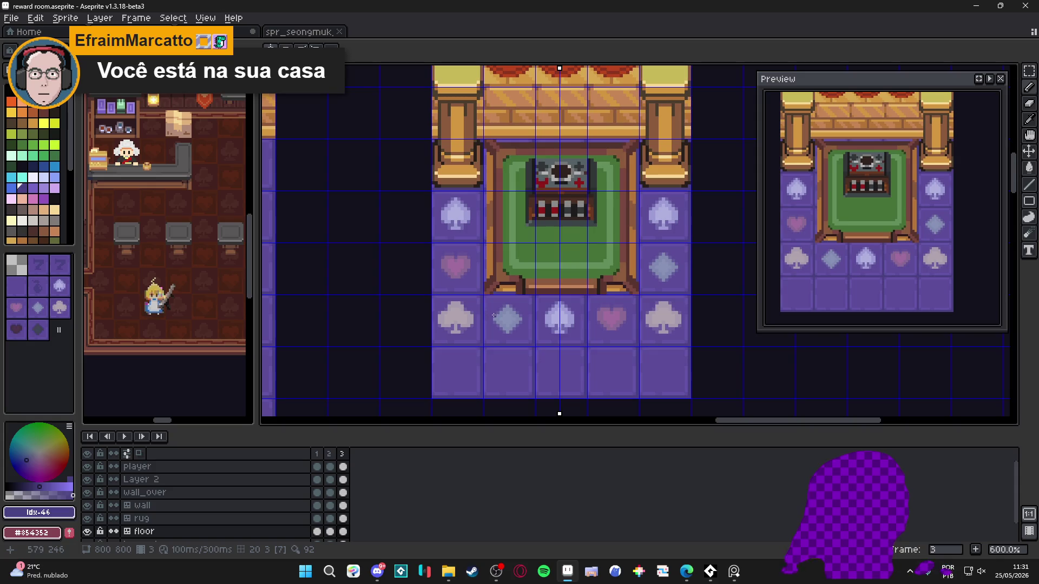
pyautogui.click(329, 454)
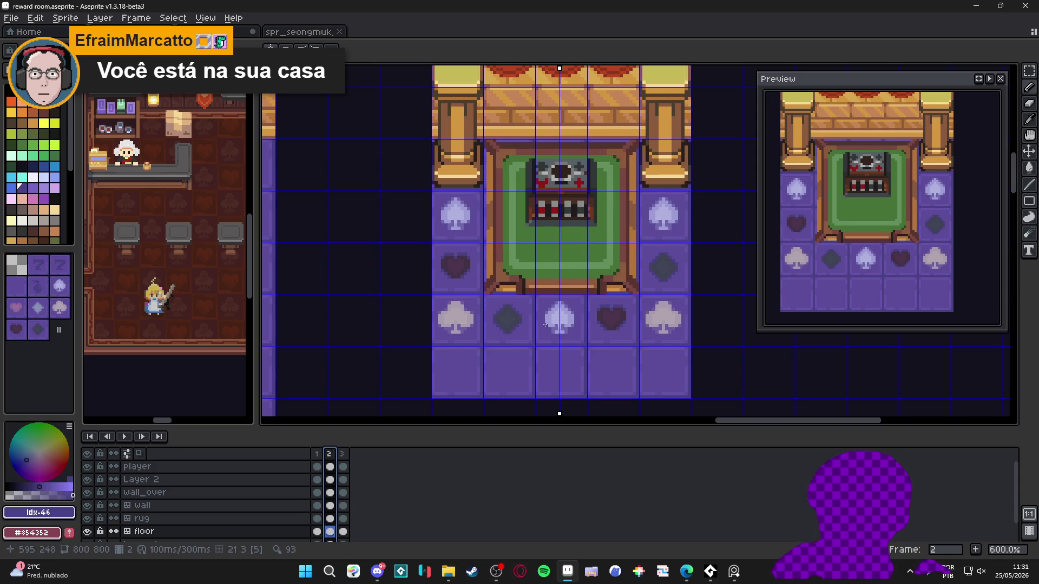
pyautogui.scroll(-4, 537, 335)
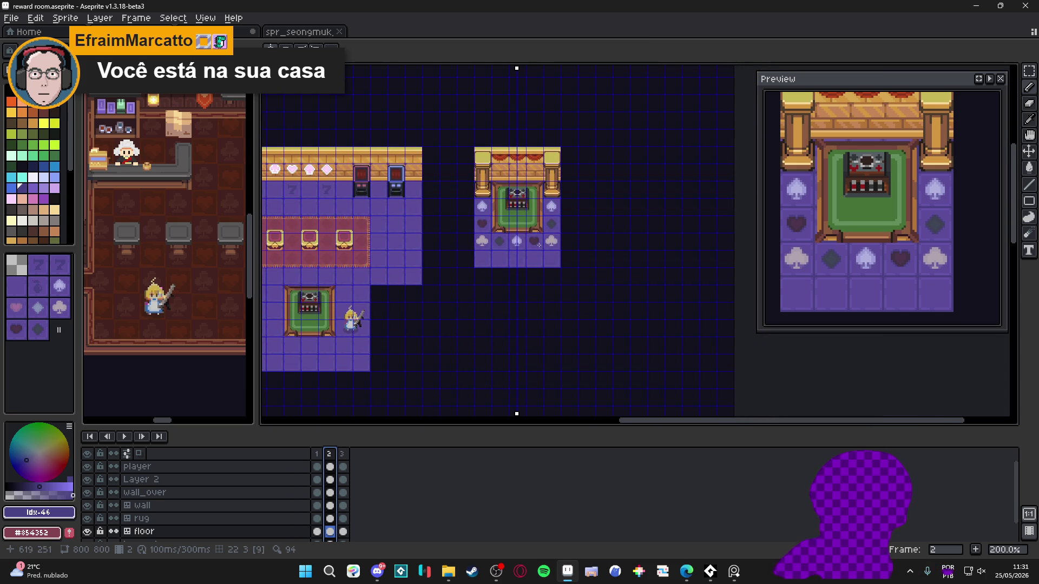
# - Select the spade floor tile and drop a copy of it beside the room
pyautogui.scroll(3, 516, 207)
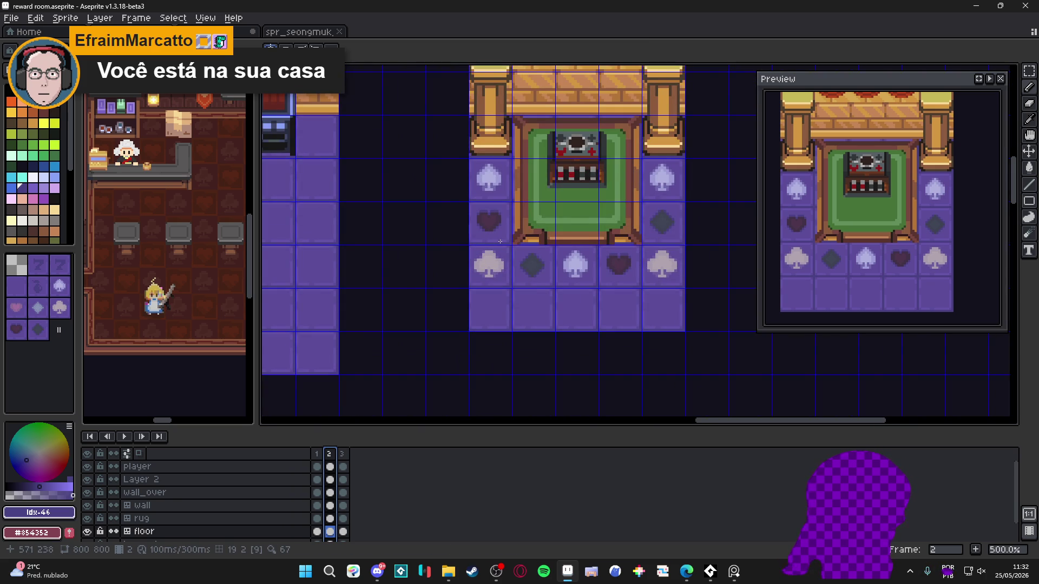
pyautogui.scroll(1, 500, 241)
pyautogui.press('m')
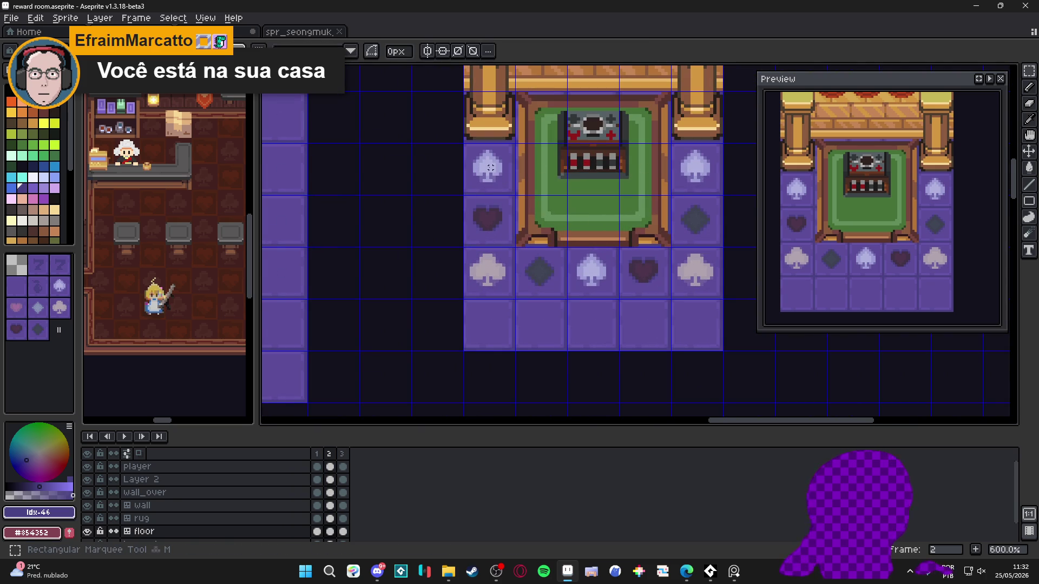
pyautogui.hotkey('ctrl', "'")
pyautogui.moveTo(490, 167)
pyautogui.mouseDown()
pyautogui.moveTo(526, 167)
pyautogui.moveTo(387, 169)
pyautogui.mouseUp()
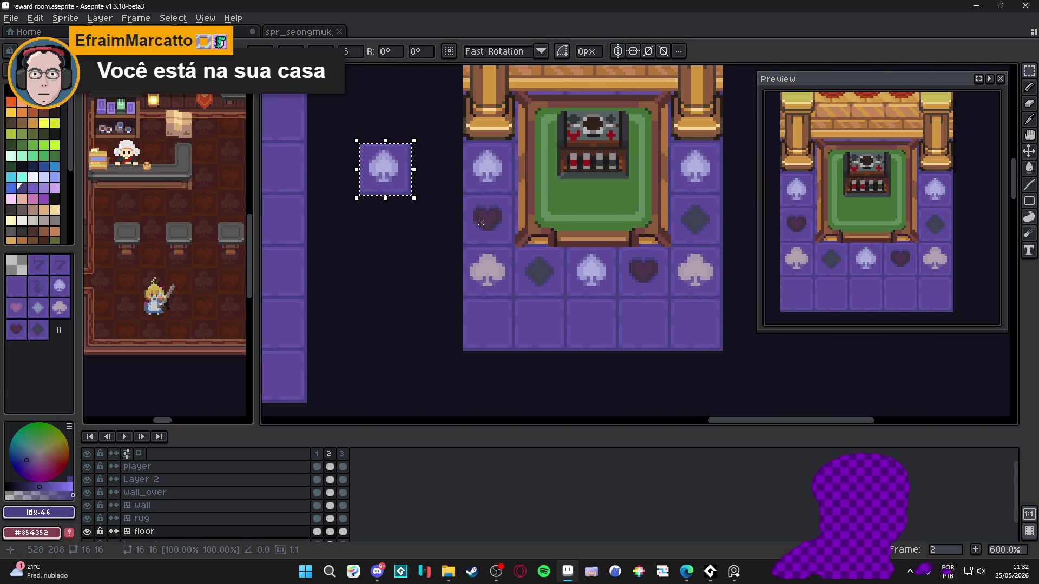
pyautogui.hotkey('shift', 'Left')
pyautogui.hotkey('shift', 'Down')
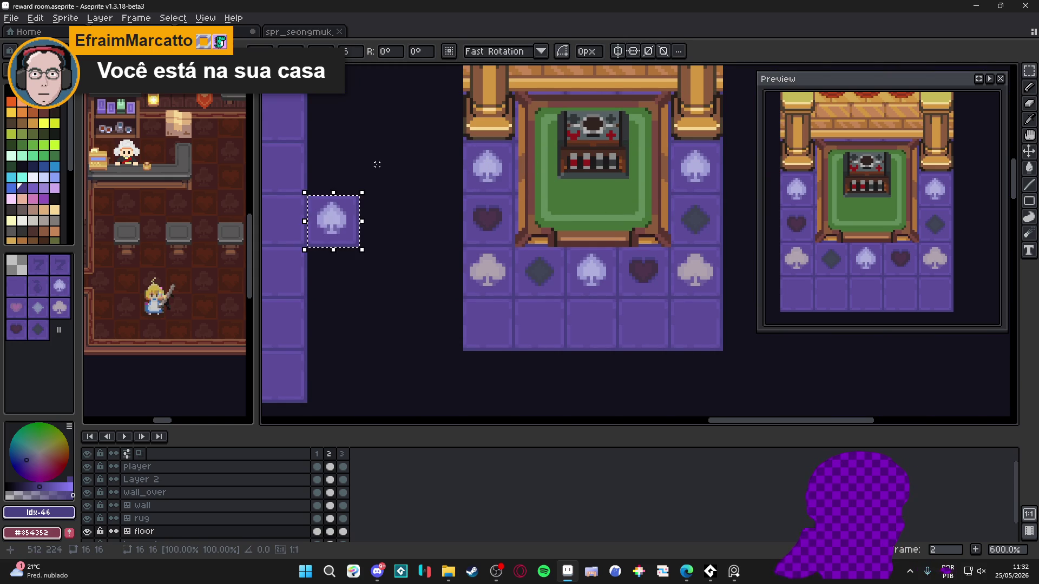
pyautogui.hotkey('shift', 'Up')
pyautogui.press('Return')
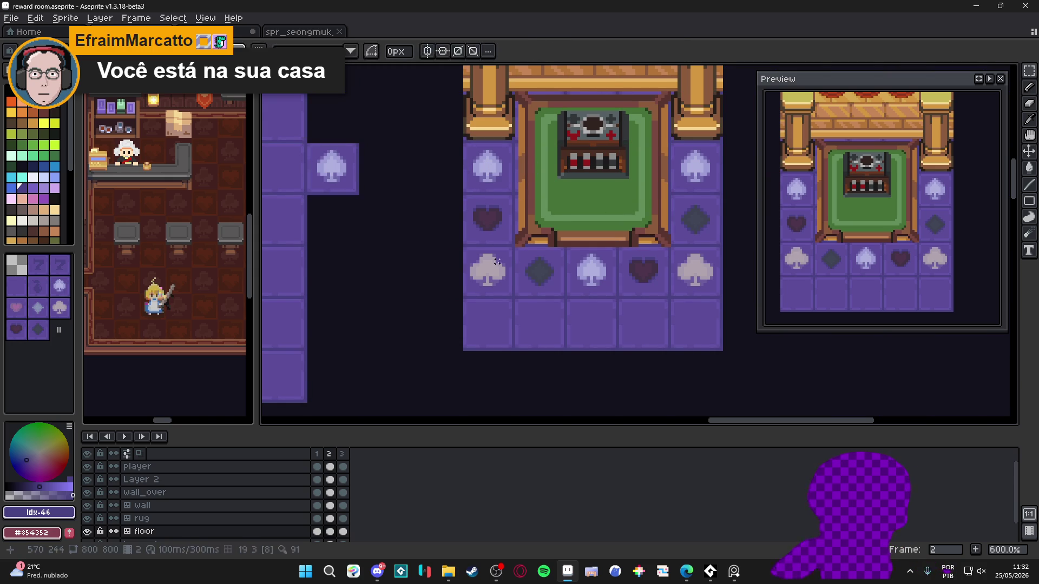
# - Move a copy of the dark heart tile two tiles to the left
pyautogui.press('m')
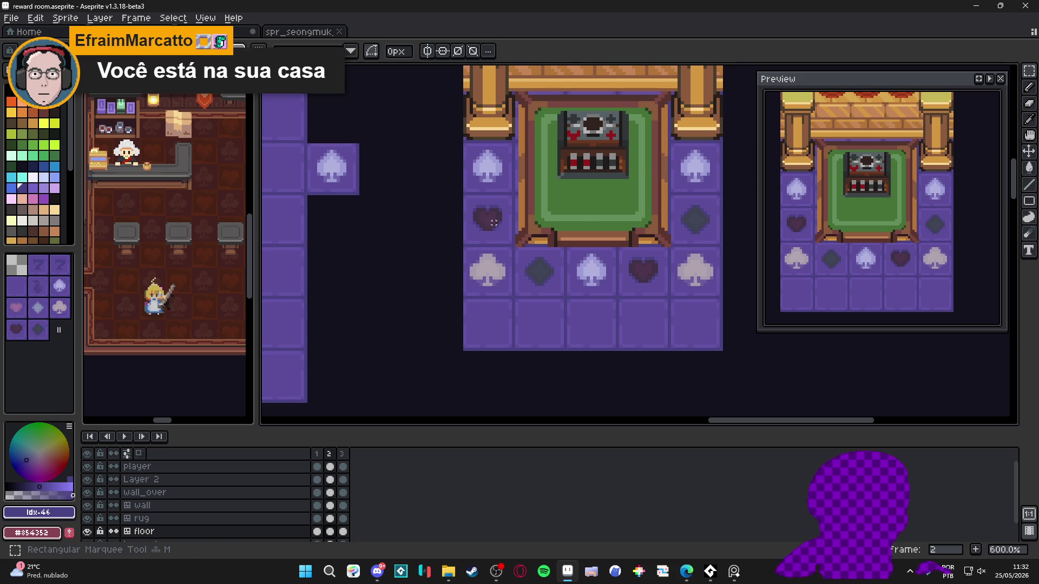
pyautogui.hotkey('ctrl', "'")
pyautogui.moveTo(498, 228)
pyautogui.mouseDown()
pyautogui.moveTo(517, 230)
pyautogui.moveTo(413, 226)
pyautogui.mouseUp()
pyautogui.click(517, 227)
pyautogui.hotkey('ctrl', 'd')
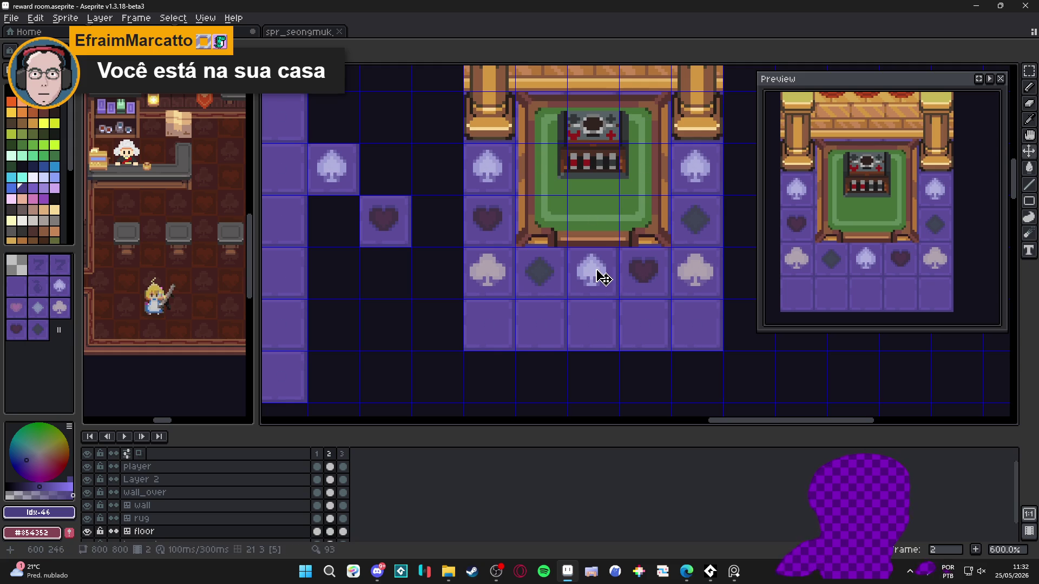
# - Copy the club floor tile and paste it one cell up
pyautogui.press('m')
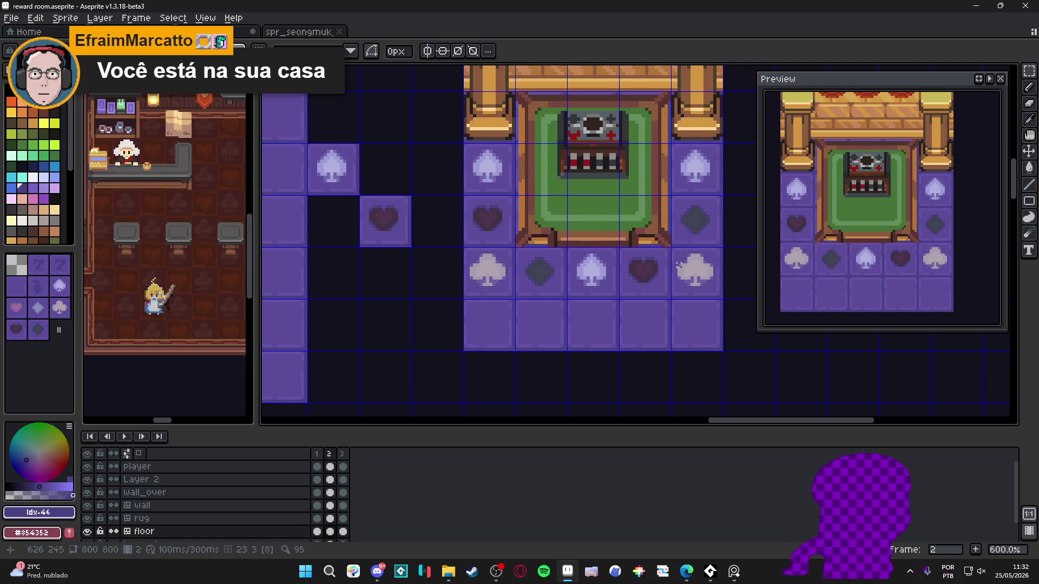
pyautogui.click(507, 271)
pyautogui.hotkey('ctrl', 'c')
pyautogui.hotkey('ctrl', 'v')
pyautogui.press('Up')
pyautogui.press('Return')
pyautogui.scroll(1, 644, 241)
pyautogui.scroll(-1, 660, 230)
pyautogui.scroll(-1, 622, 249)
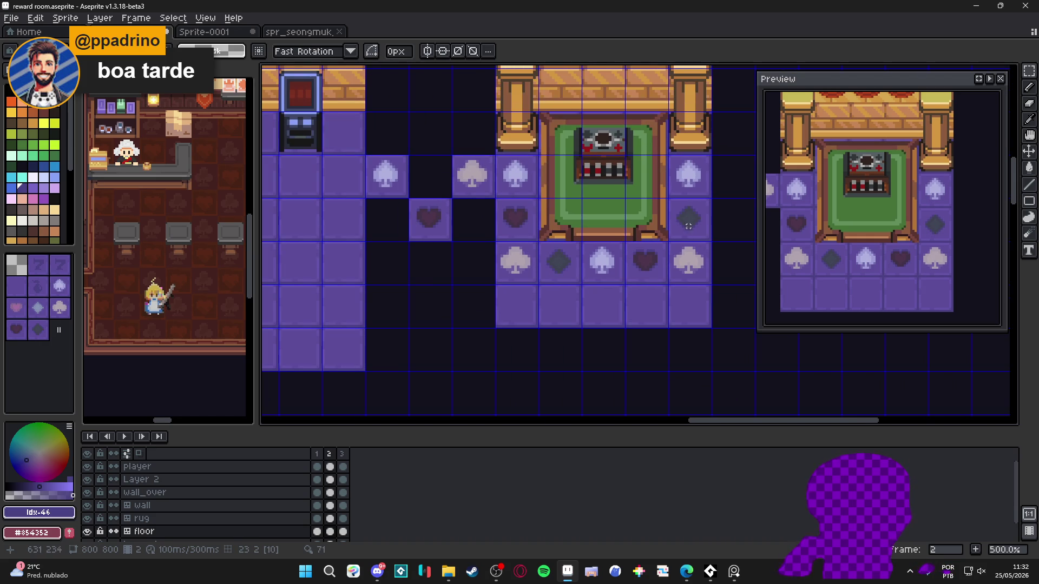
# - Place another club tile copy one cell lower with the Move Tool, then show frame 3
pyautogui.press('v')
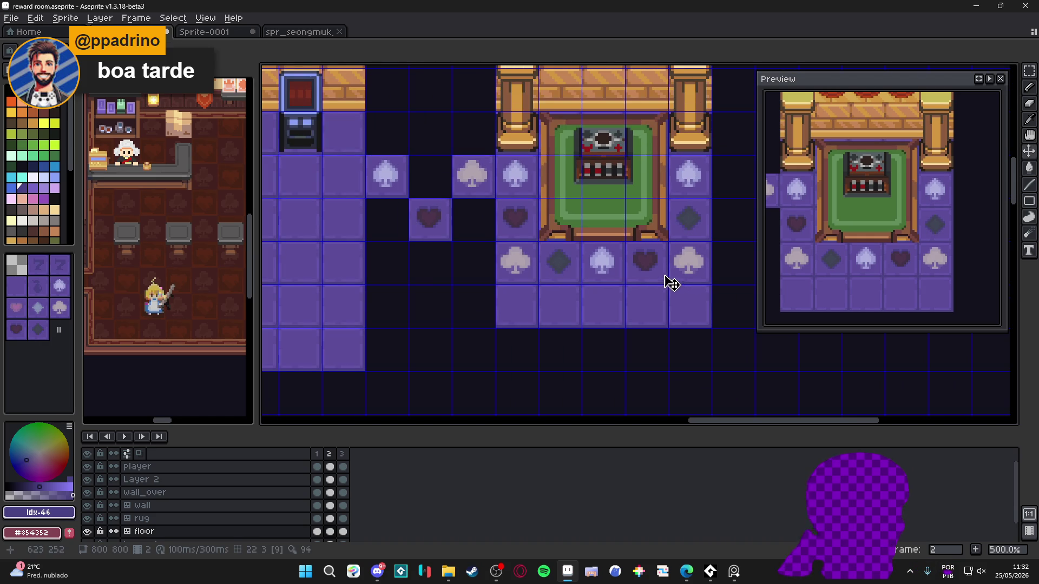
pyautogui.click(466, 189)
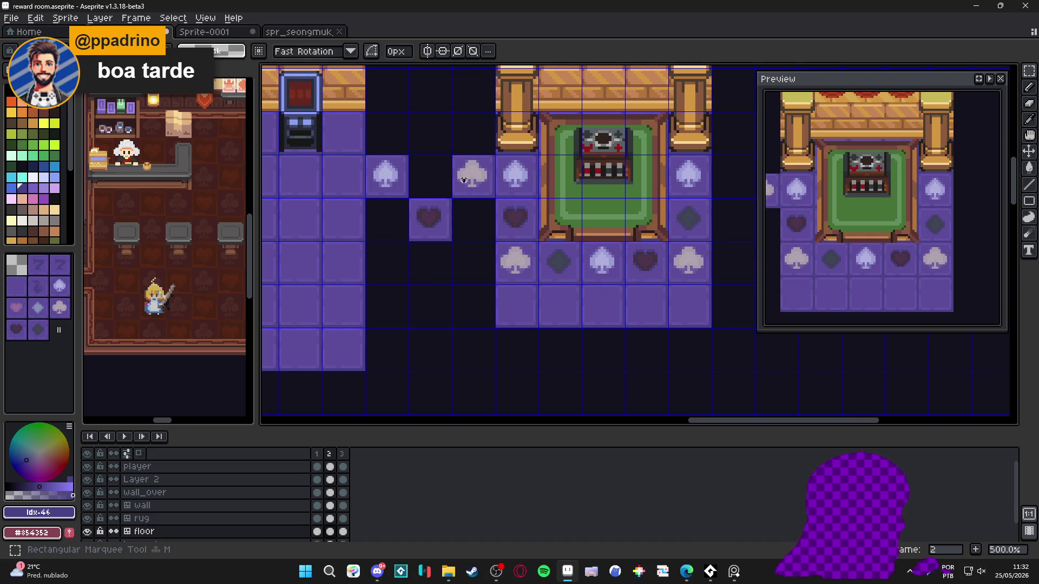
pyautogui.moveTo(460, 188); pyautogui.dragTo(460, 232)
pyautogui.press('Return')
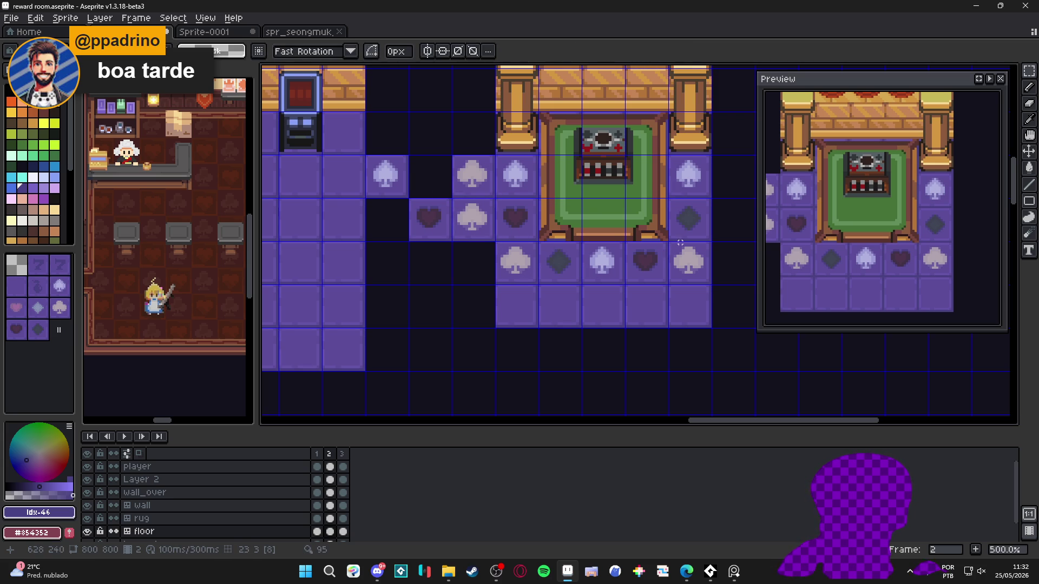
pyautogui.click(342, 454)
pyautogui.scroll(1, 577, 254)
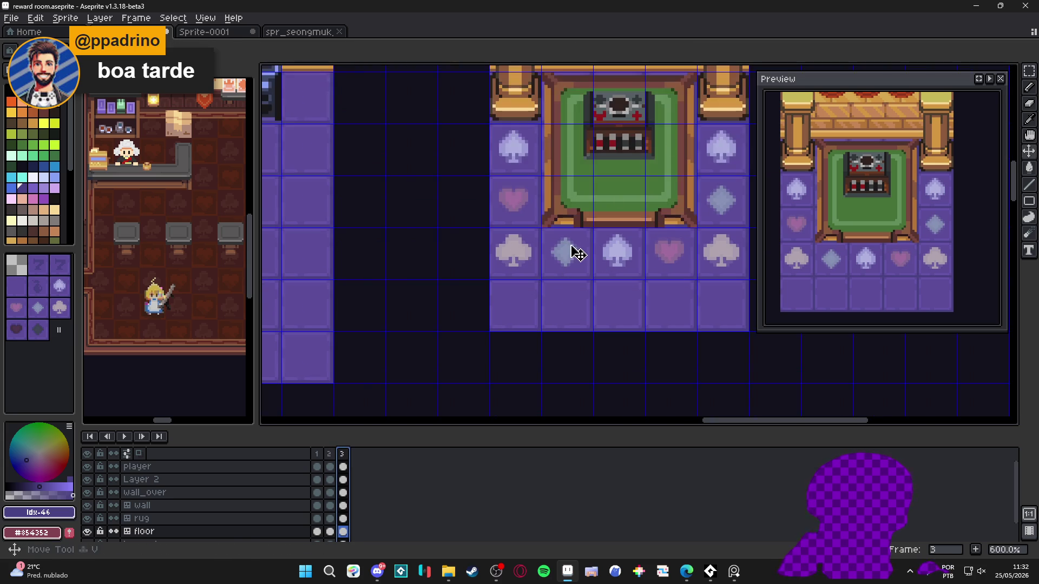
# - Back on frame 2, paste the light diamond tile four tiles to the left
pyautogui.click(568, 253)
pyautogui.click(329, 455)
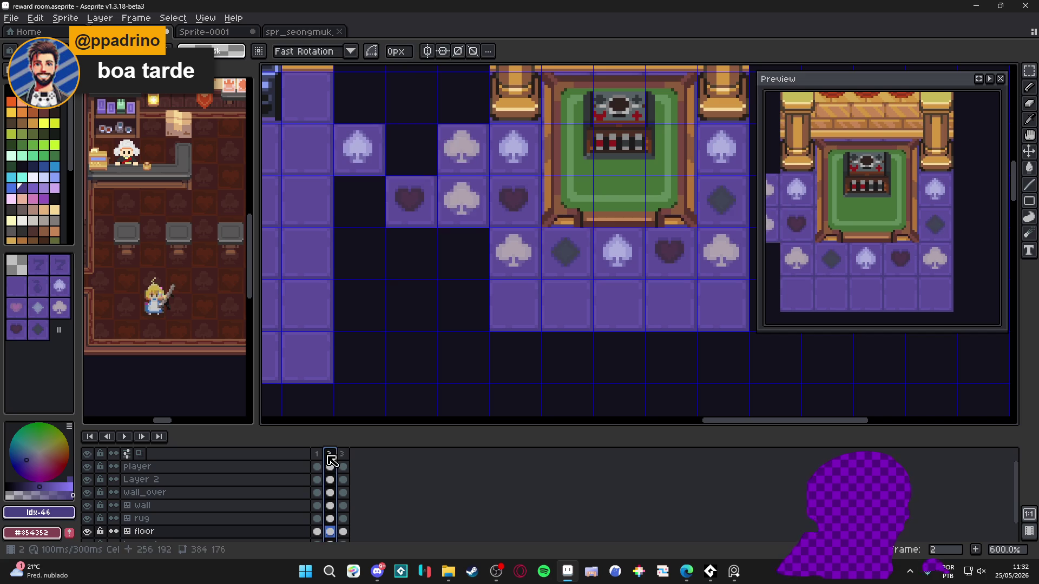
pyautogui.scroll(-1, 483, 251)
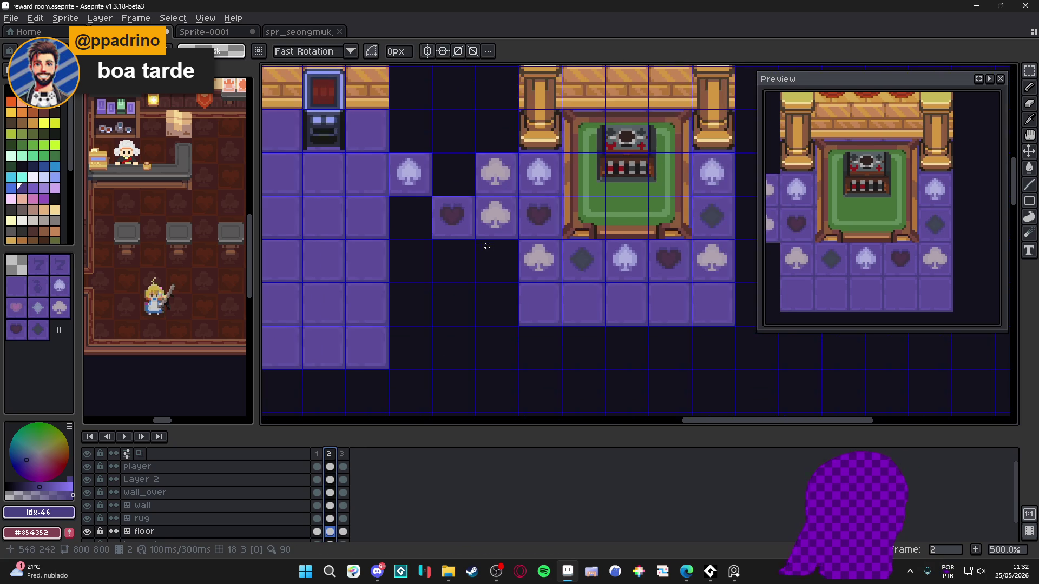
pyautogui.hotkey('ctrl', 'v')
pyautogui.hotkey('shift', 'Left')
pyautogui.hotkey('shift', 'Left')
pyautogui.hotkey('shift', 'Left')
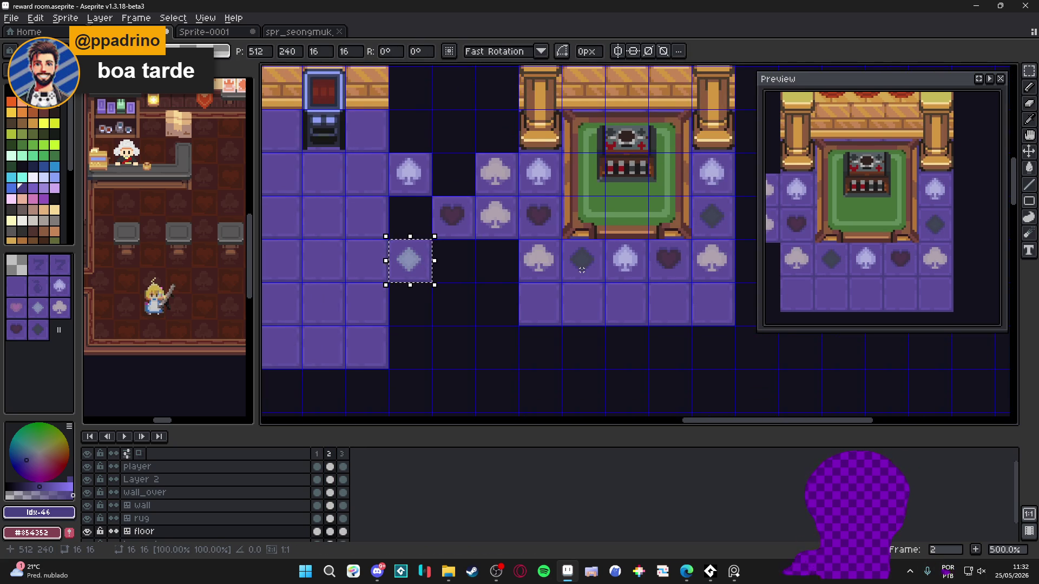
pyautogui.press('Return')
# - Copy the dark diamond tile and place the copy one row down, two tiles left
pyautogui.click(581, 269)
pyautogui.hotkey('ctrl', 'c')
pyautogui.hotkey('ctrl', 'v')
pyautogui.hotkey('shift', 'Down')
pyautogui.hotkey('shift', 'Left')
pyautogui.hotkey('shift', 'Left')
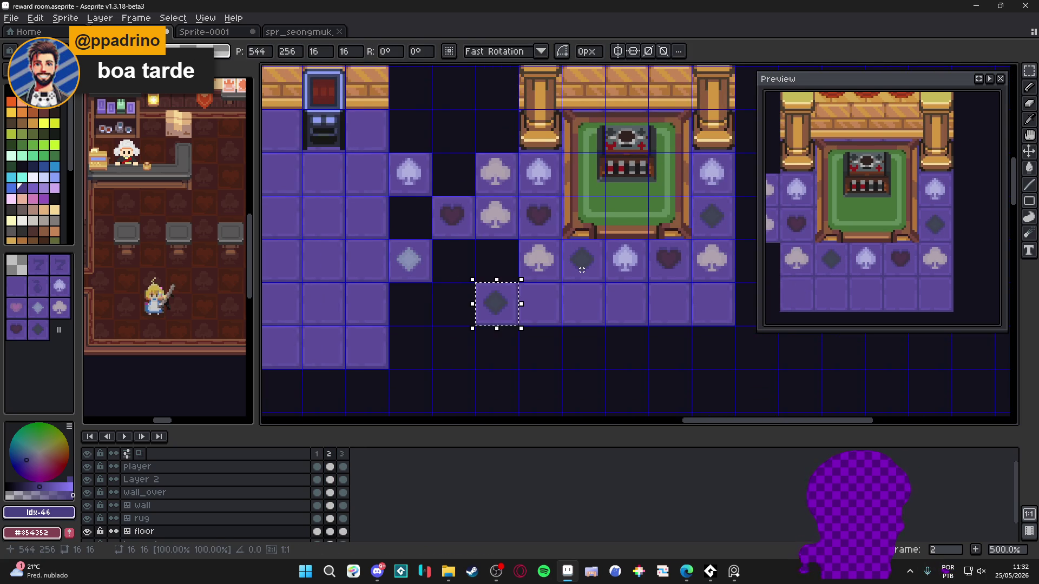
pyautogui.hotkey('shift', 'Left')
pyautogui.hotkey('shift', 'Left')
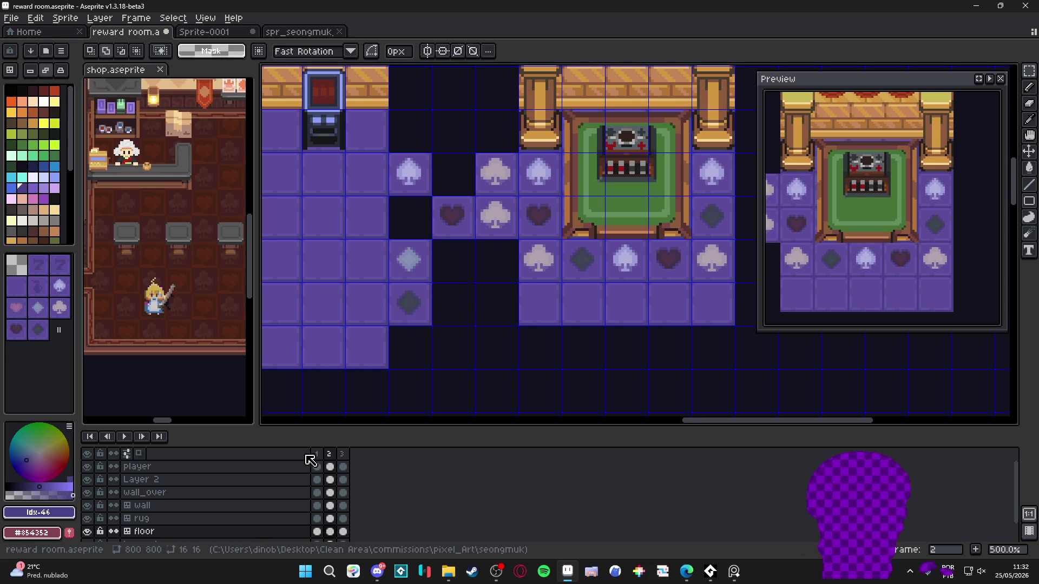
# - Move the pink heart beside the light diamond and the dark heart directly below it
pyautogui.click(318, 465)
pyautogui.press('m')
pyautogui.click(549, 208)
pyautogui.click(329, 453)
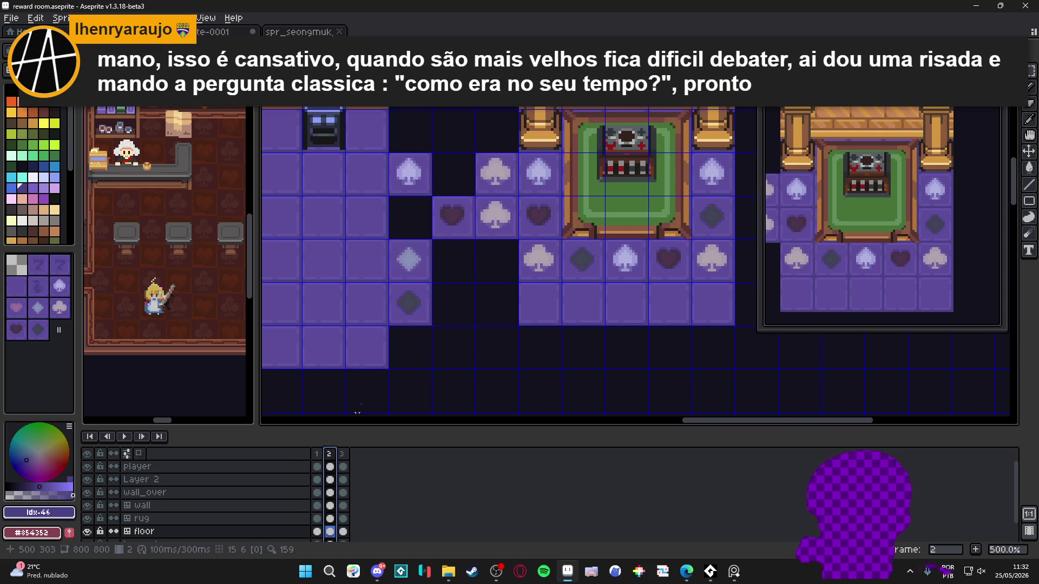
pyautogui.moveTo(557, 223)
pyautogui.mouseDown()
pyautogui.moveTo(514, 267)
pyautogui.moveTo(471, 266)
pyautogui.mouseUp()
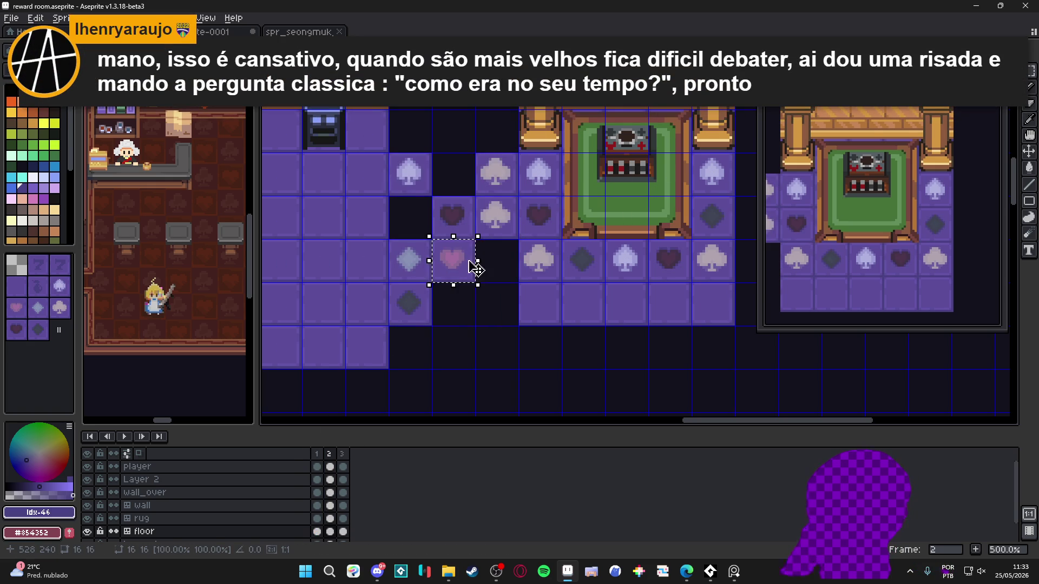
pyautogui.hotkey('ctrl', 'd')
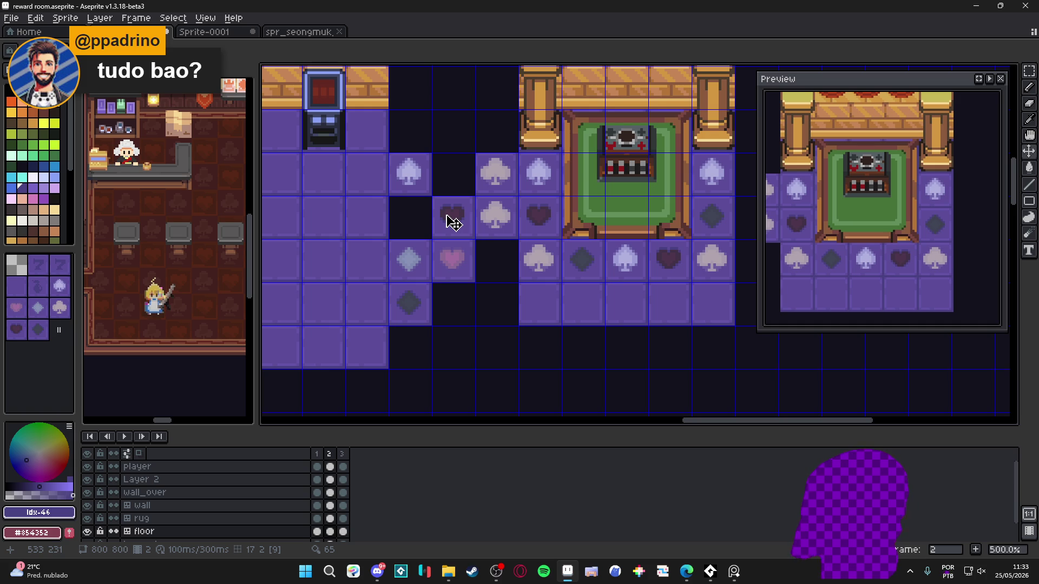
pyautogui.keyDown('ctrl'); pyautogui.click(449, 219); pyautogui.keyUp('ctrl')
pyautogui.press('Down')
pyautogui.press('Down')
pyautogui.hotkey('ctrl', 'd')
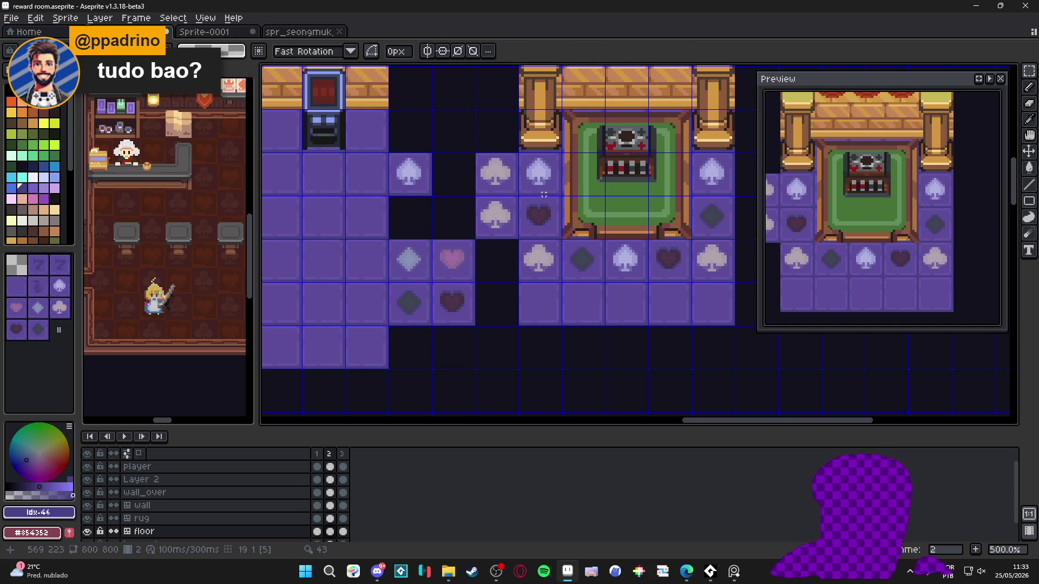
# - Place a copy of the room's left-edge spade tile next to the pink heart, then view frame 3
pyautogui.press('v')
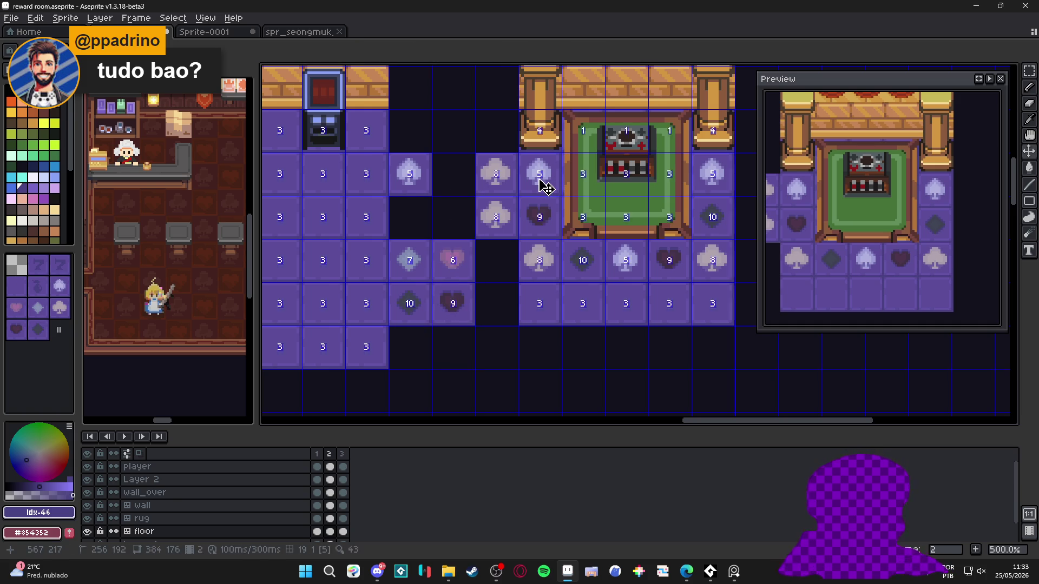
pyautogui.keyDown('ctrl'); pyautogui.click(541, 183); pyautogui.keyUp('ctrl')
pyautogui.moveTo(562, 183)
pyautogui.mouseDown()
pyautogui.moveTo(562, 226)
pyautogui.moveTo(476, 270)
pyautogui.moveTo(519, 269)
pyautogui.mouseUp()
pyautogui.hotkey('ctrl', 'd')
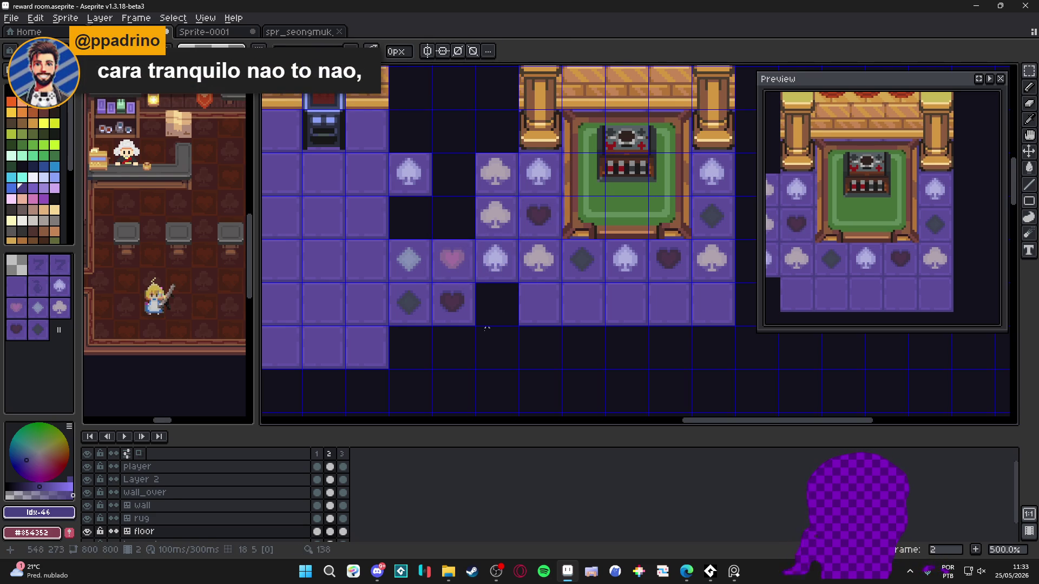
pyautogui.click(342, 453)
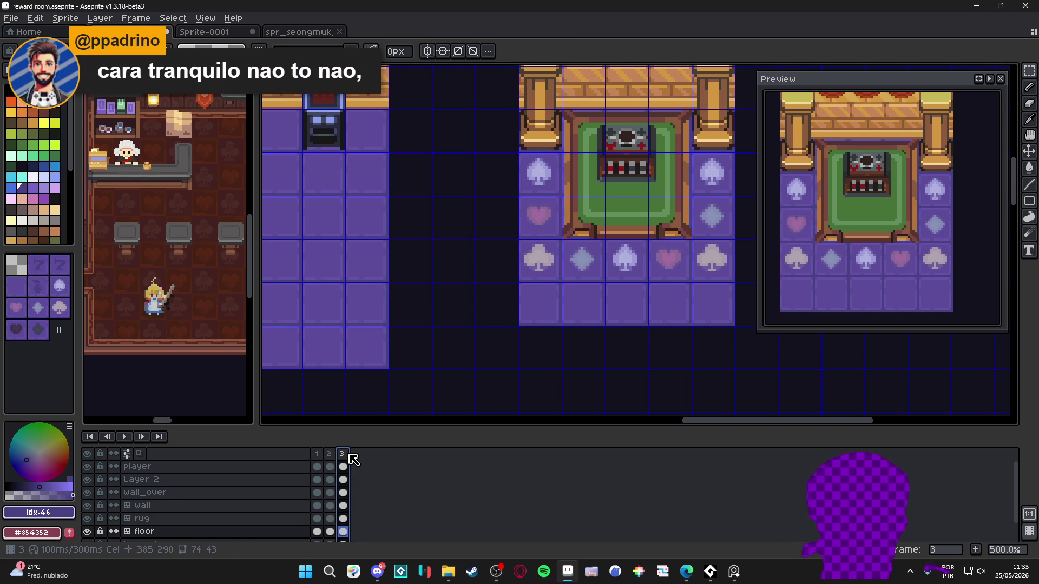
# - On frame 2, copy the light spade tile one row down beside the dark heart and select the copy
pyautogui.click(328, 454)
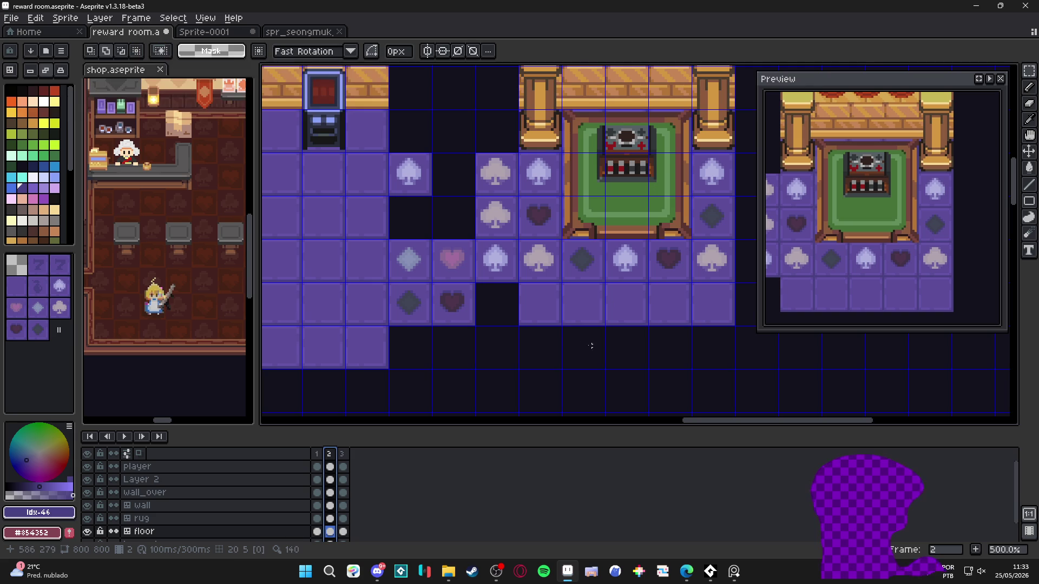
pyautogui.press('v')
pyautogui.click(497, 277)
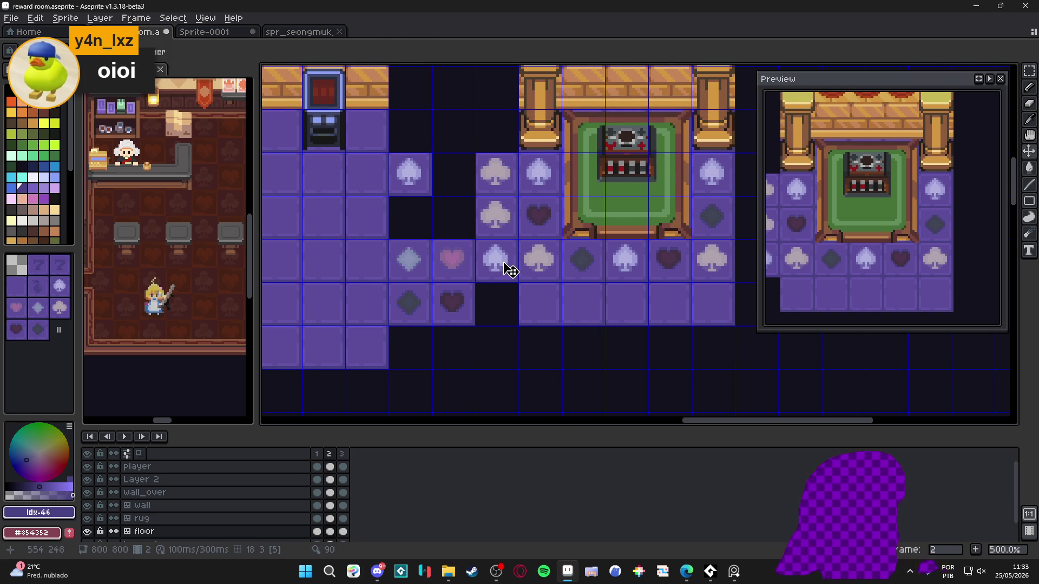
pyautogui.press('m')
pyautogui.click(508, 267)
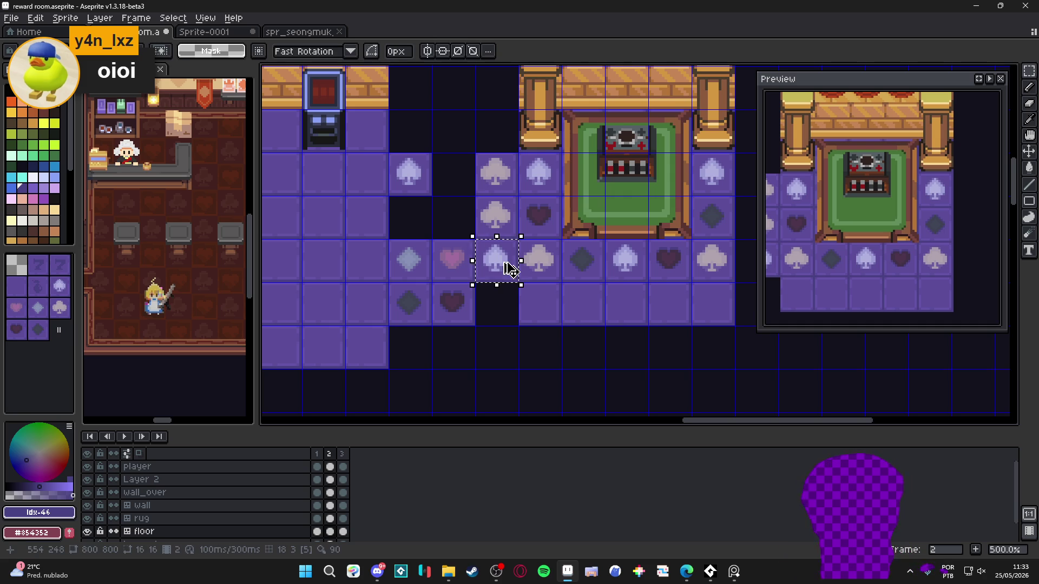
pyautogui.press('Down')
pyautogui.hotkey('ctrl', 'd')
pyautogui.press('v')
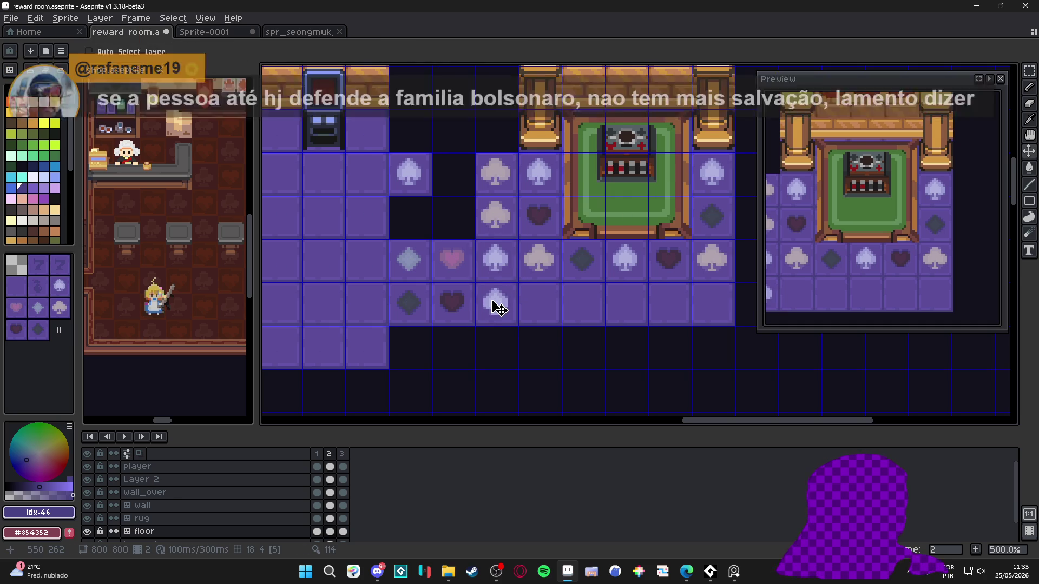
pyautogui.press('m')
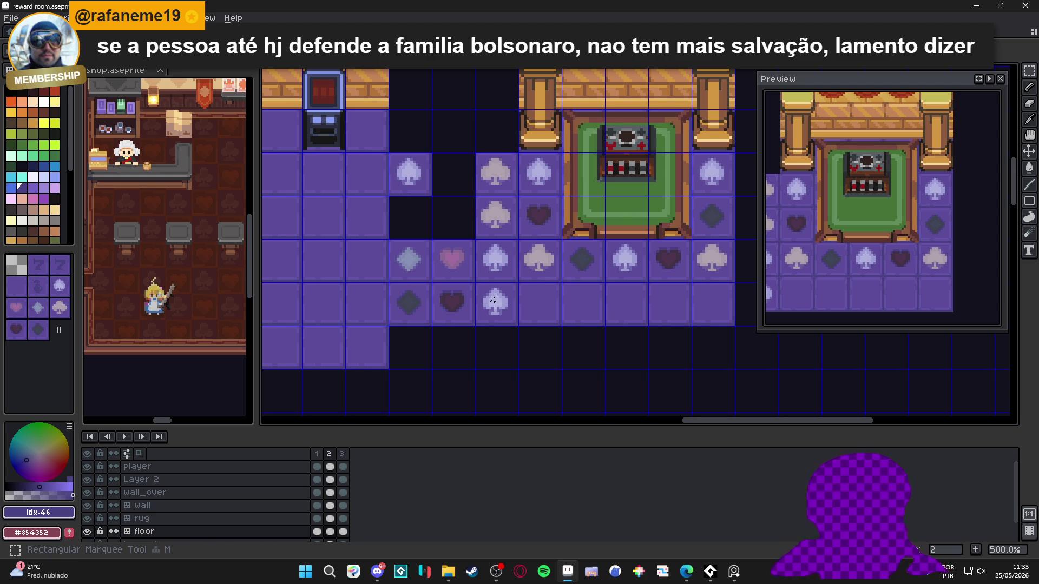
pyautogui.moveTo(492, 299); pyautogui.dragTo(494, 306)
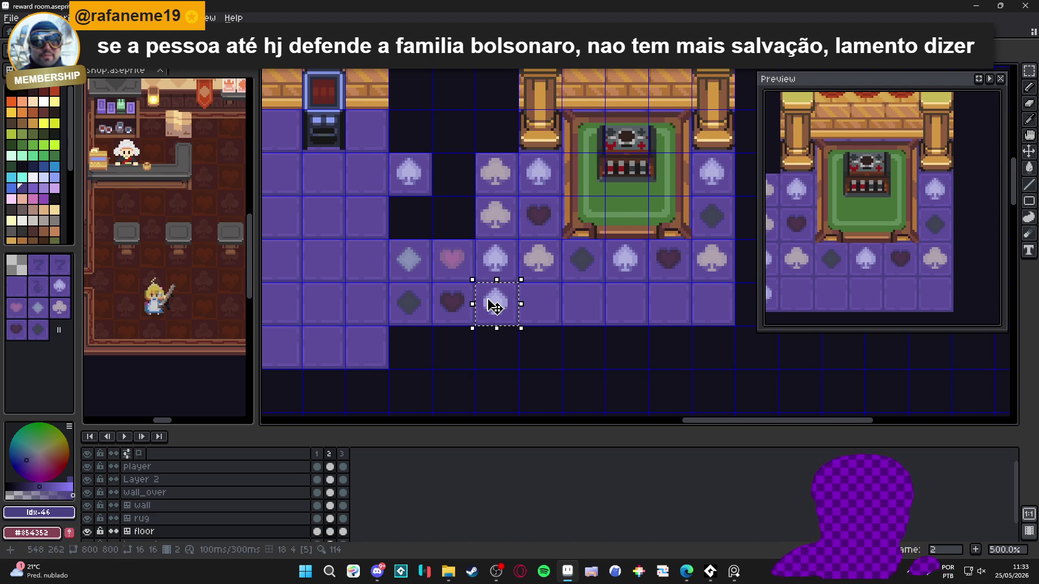
pyautogui.scroll(1, 499, 315)
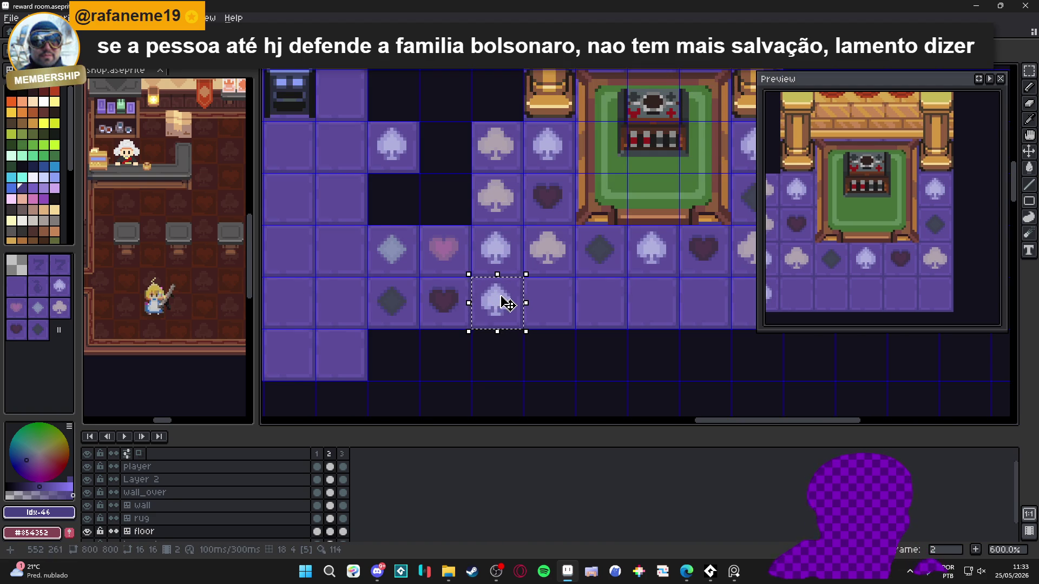
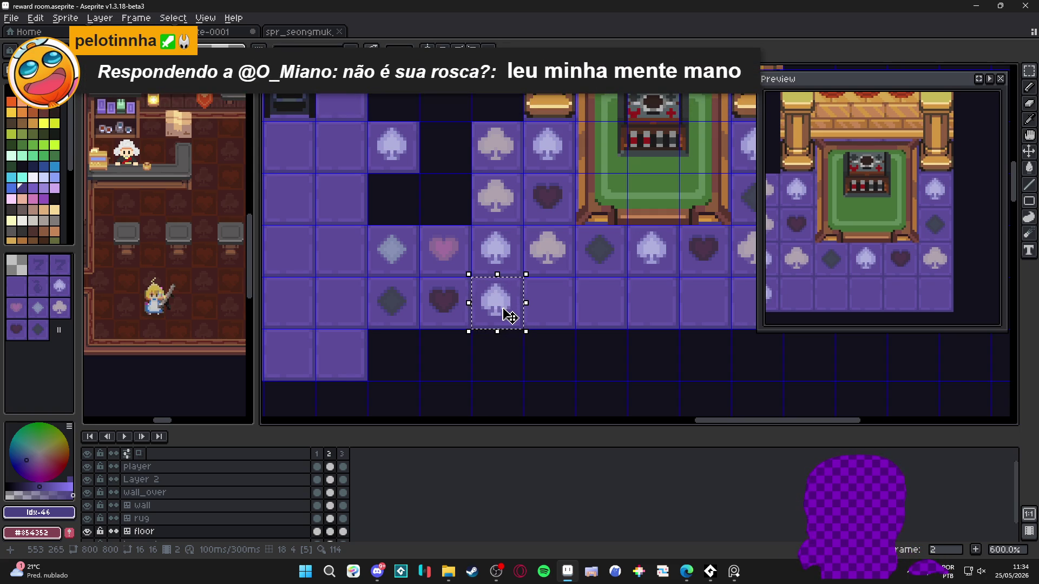
# - Check frame 3 of the animation, then return to frame 2
pyautogui.scroll(-2, 492, 295)
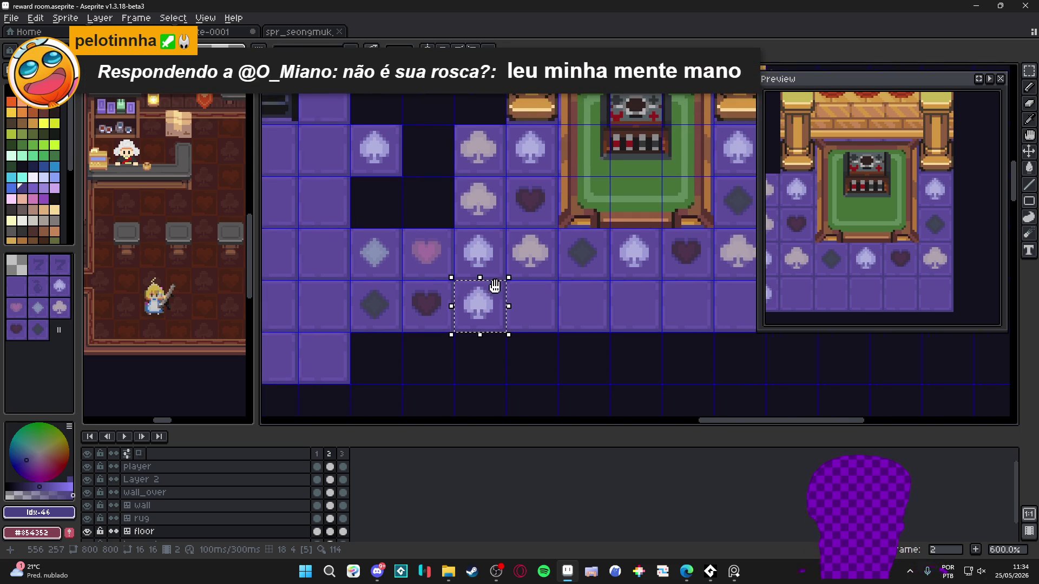
pyautogui.click(343, 467)
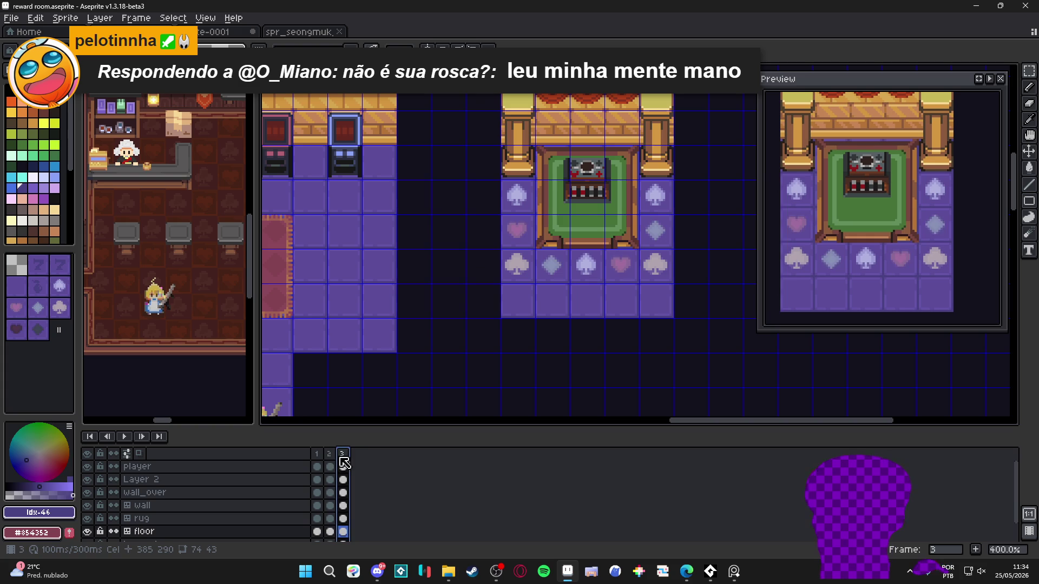
pyautogui.click(329, 453)
pyautogui.scroll(1, 487, 297)
pyautogui.scroll(1, 487, 298)
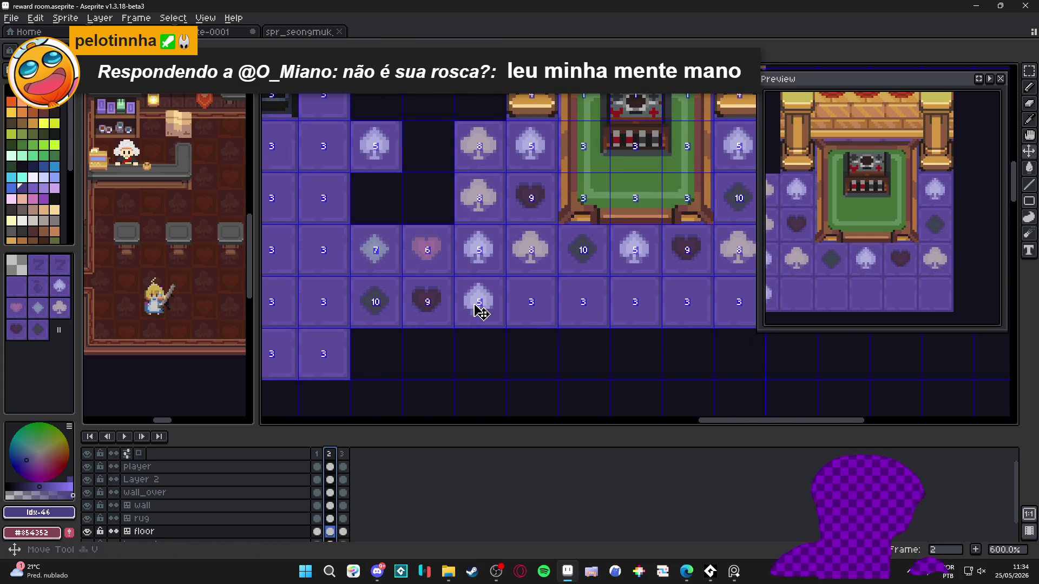
# - With the Pencil, enable vertical symmetry centred on the light spade tile in the bottom row
pyautogui.press('b')
pyautogui.click(282, 54)
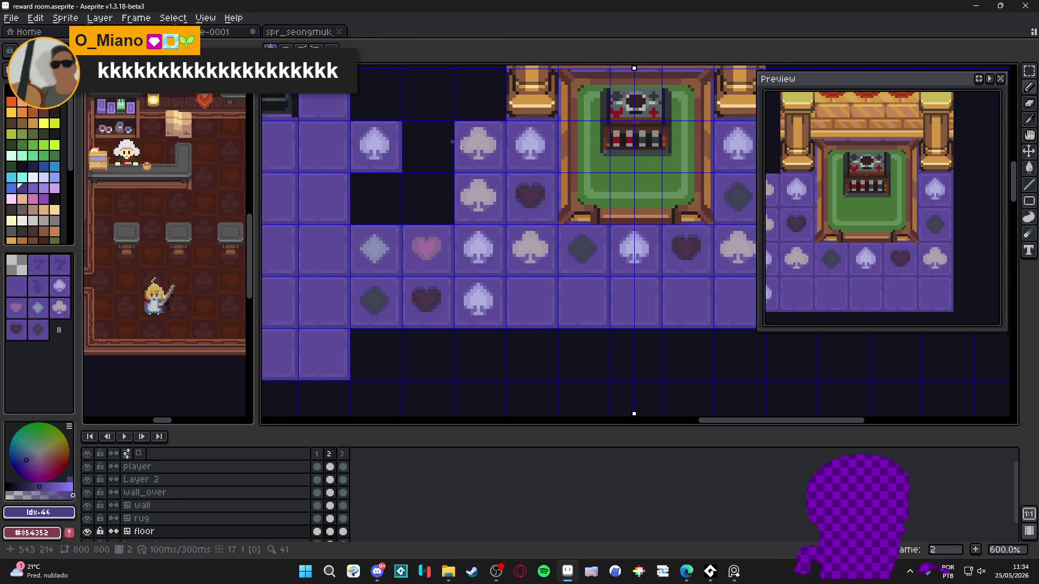
pyautogui.moveTo(528, 129)
pyautogui.mouseDown()
pyautogui.moveTo(476, 141)
pyautogui.moveTo(480, 156)
pyautogui.mouseUp()
pyautogui.scroll(4, 480, 155)
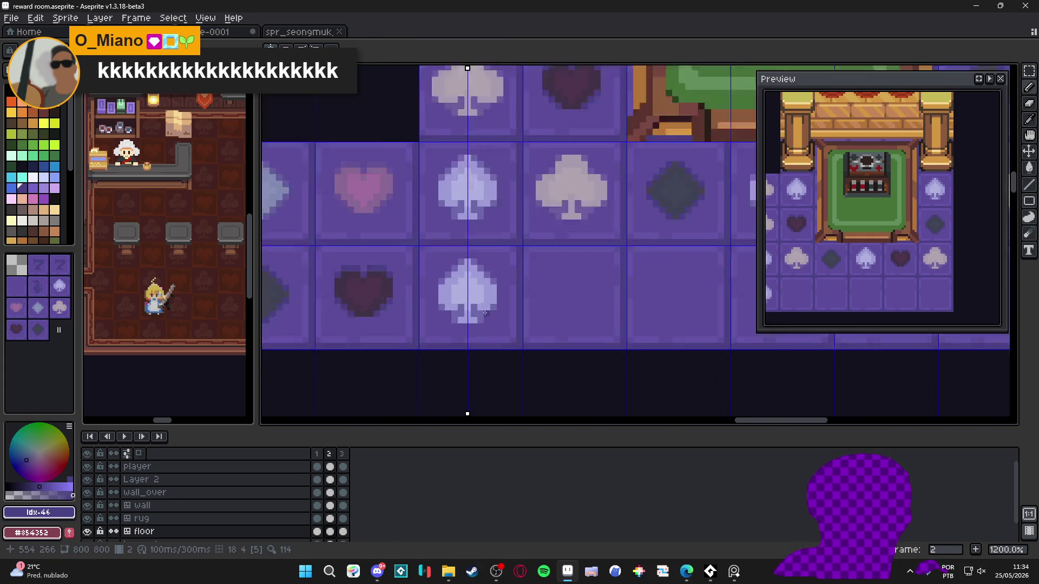
pyautogui.moveTo(464, 285)
pyautogui.mouseDown()
pyautogui.moveTo(533, 262)
pyautogui.moveTo(523, 362)
pyautogui.moveTo(540, 371)
pyautogui.mouseUp()
pyautogui.scroll(2, 533, 261)
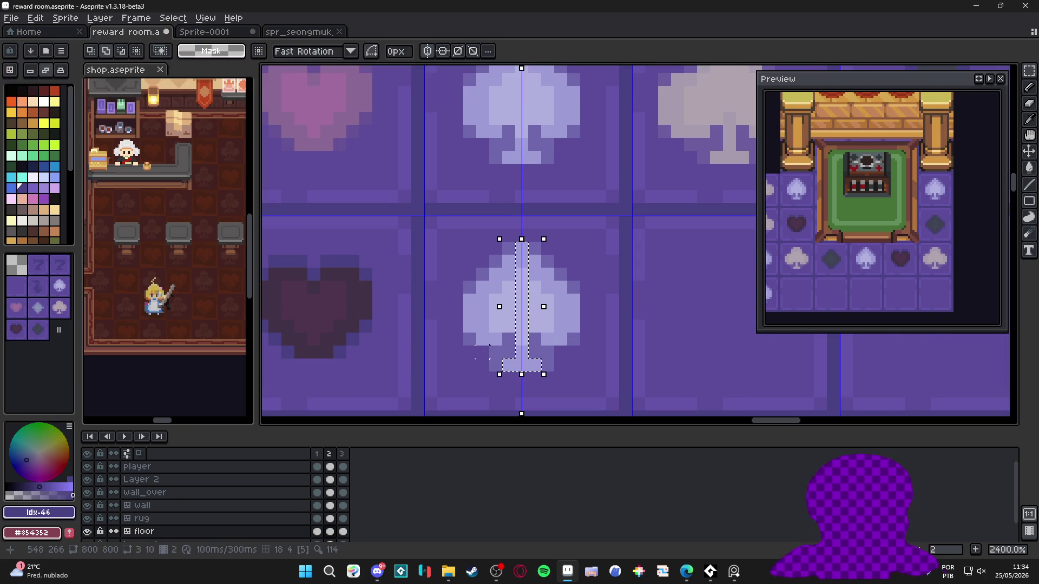
# - Add the spade's base, stem sides and top rows until the whole light spade is selected
pyautogui.moveTo(542, 320); pyautogui.dragTo(566, 344)
pyautogui.moveTo(501, 344)
pyautogui.mouseDown()
pyautogui.moveTo(476, 321)
pyautogui.moveTo(578, 296)
pyautogui.moveTo(477, 292)
pyautogui.moveTo(553, 280)
pyautogui.mouseUp()
pyautogui.moveTo(502, 254); pyautogui.dragTo(541, 268)
pyautogui.scroll(-3, 519, 268)
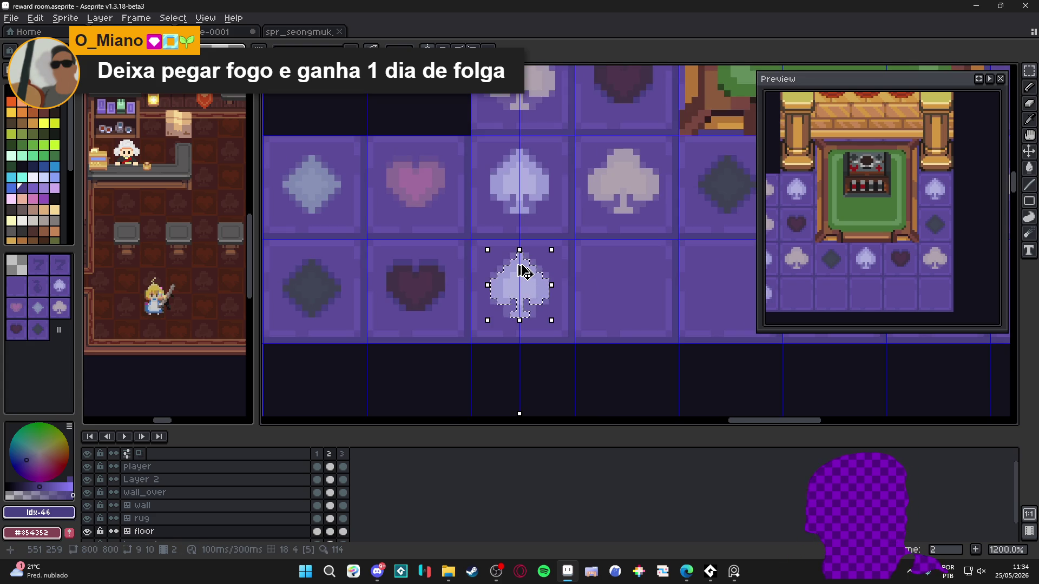
pyautogui.scroll(-2, 575, 297)
pyautogui.scroll(1, 587, 305)
pyautogui.scroll(-1, 584, 304)
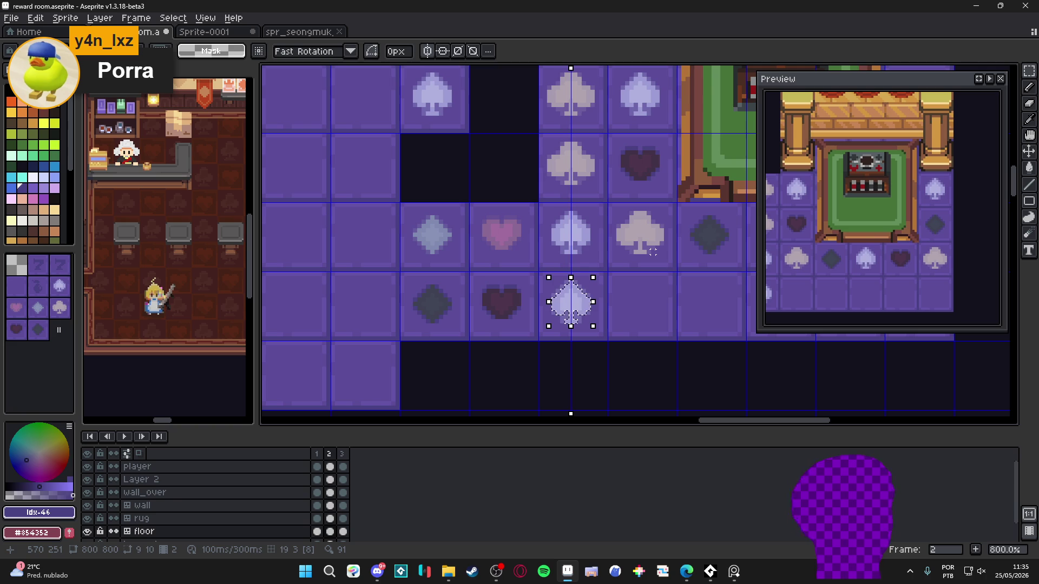
pyautogui.hotkey('ctrl', 'u')
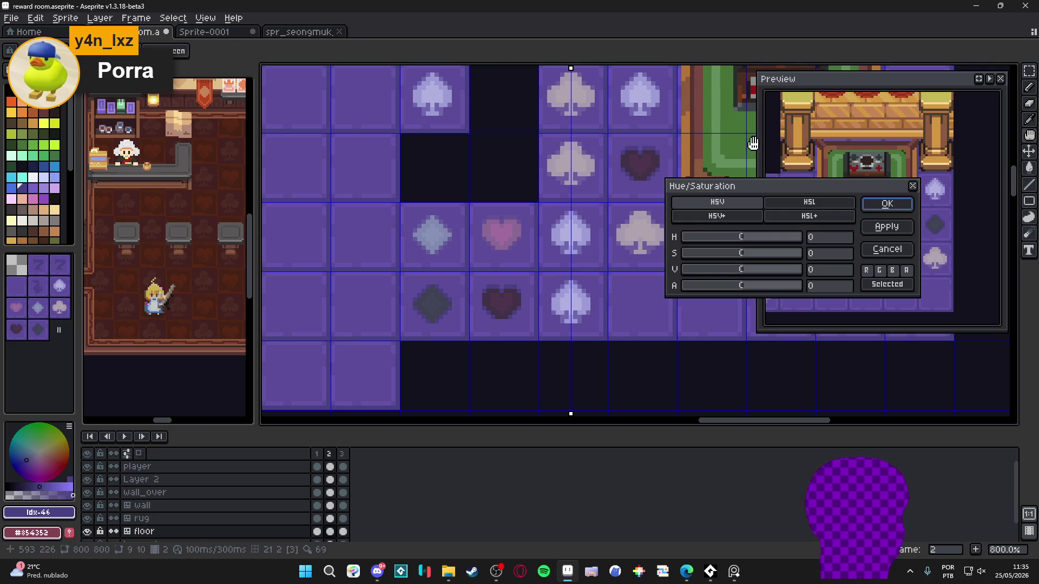
# - Apply a Hue/Saturation value of -59 to the spade, then sample its new dark purple
pyautogui.moveTo(706, 253); pyautogui.dragTo(743, 260)
pyautogui.click(710, 274)
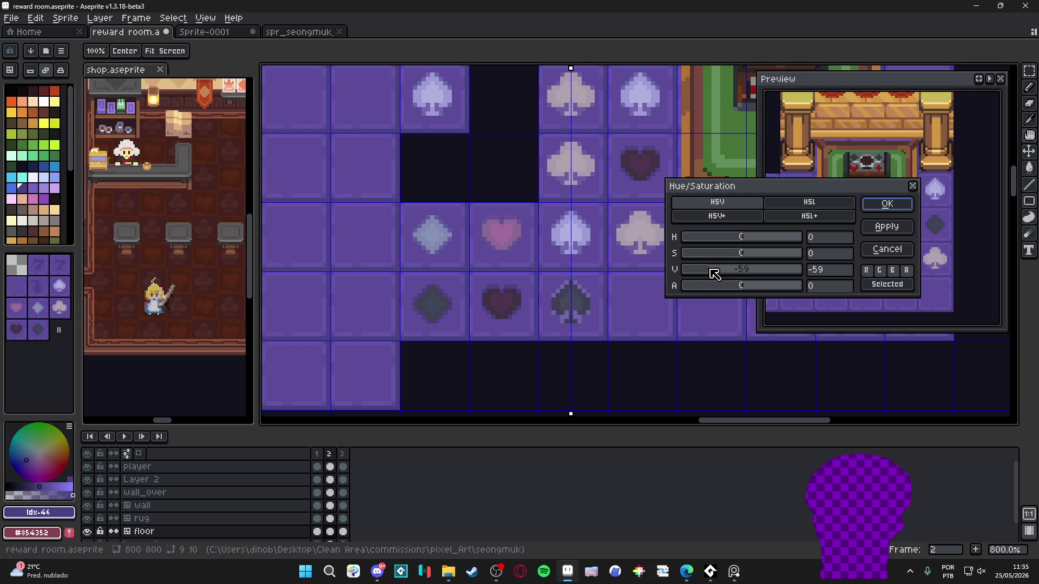
pyautogui.click(887, 204)
pyautogui.scroll(5, 591, 284)
pyautogui.keyDown('alt'); pyautogui.click(597, 294); pyautogui.keyUp('alt')
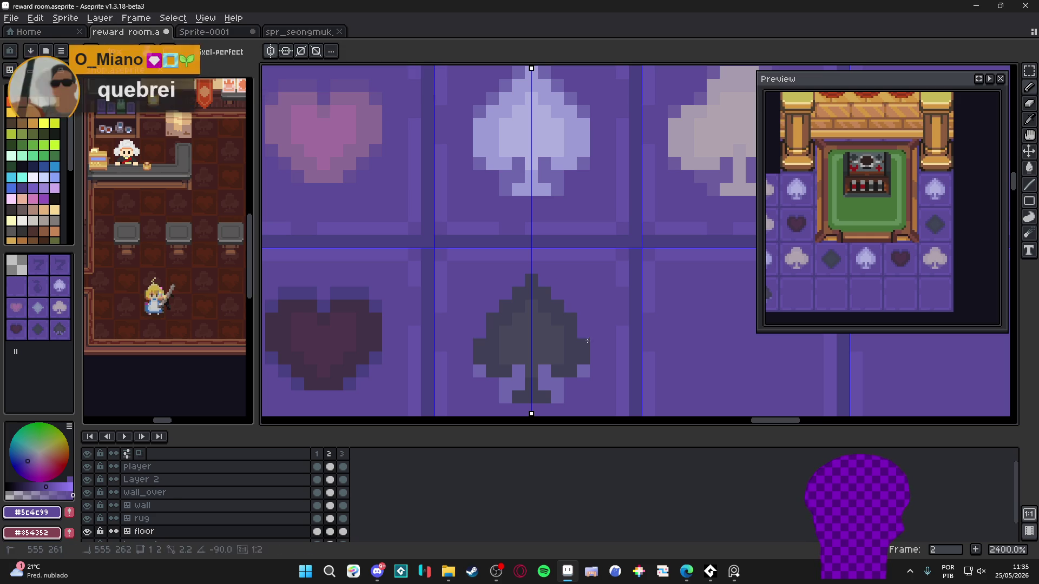
# - Paint over the six remaining light pixels on the spade's stem with the dark colour
pyautogui.click(557, 383)
pyautogui.click(505, 385)
pyautogui.click(518, 384)
pyautogui.click(545, 384)
pyautogui.click(545, 371)
pyautogui.click(519, 370)
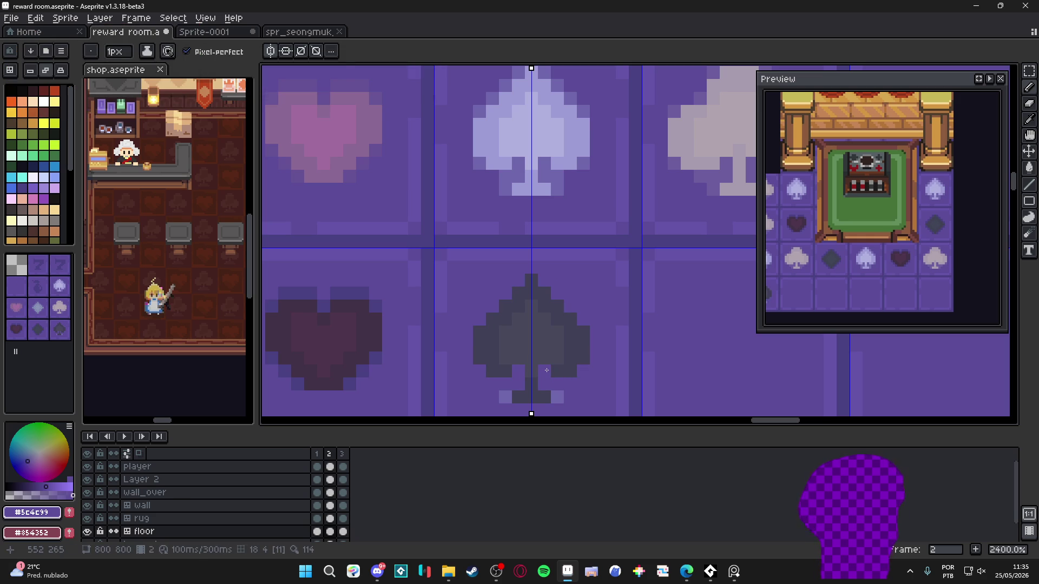
pyautogui.scroll(-5, 547, 365)
pyautogui.scroll(5, 549, 361)
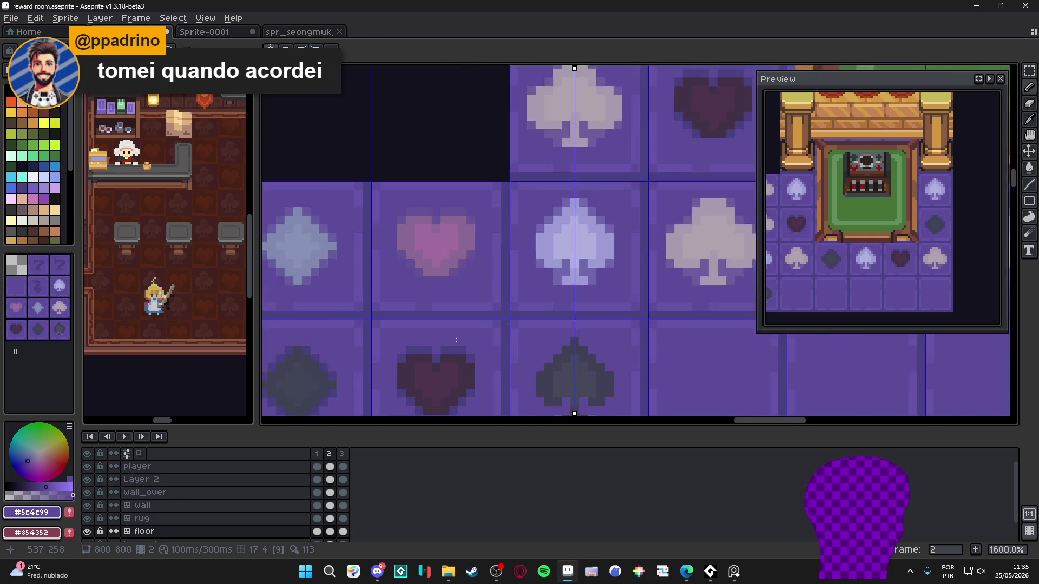
# - Sample a darker purple and repaint the pixels around and along the spade's edges
pyautogui.keyDown('alt'); pyautogui.click(455, 346); pyautogui.keyUp('alt')
pyautogui.click(549, 291)
pyautogui.click(601, 265)
pyautogui.click(620, 284)
pyautogui.click(574, 356)
pyautogui.click(601, 369)
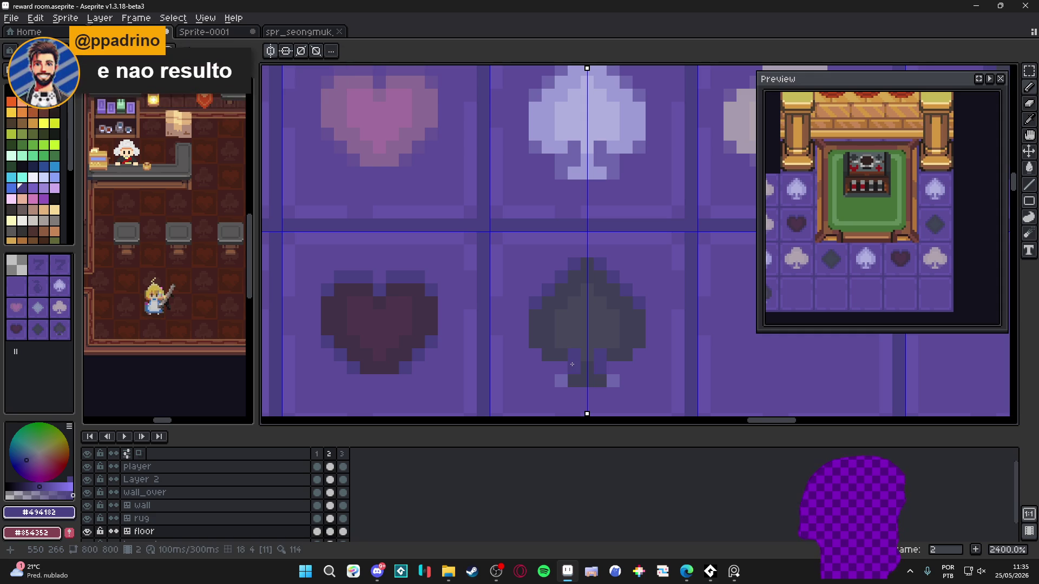
pyautogui.click(560, 380)
pyautogui.click(613, 368)
pyautogui.click(612, 380)
pyautogui.scroll(-5, 568, 353)
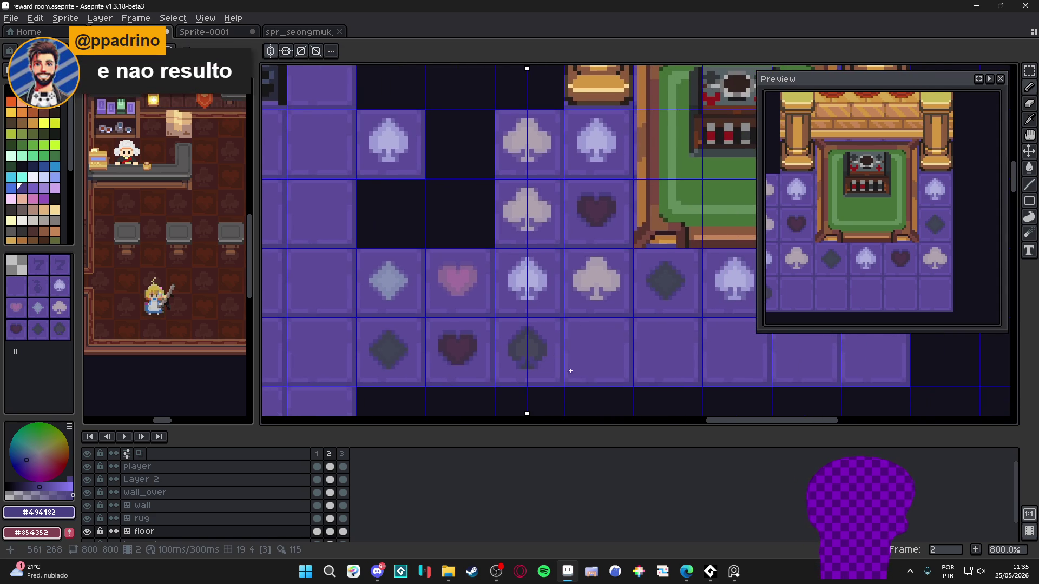
pyautogui.scroll(3, 562, 371)
# - Sample the dark spade colour, then undo a stray Paint Bucket fill
pyautogui.keyDown('alt'); pyautogui.click(499, 356); pyautogui.keyUp('alt')
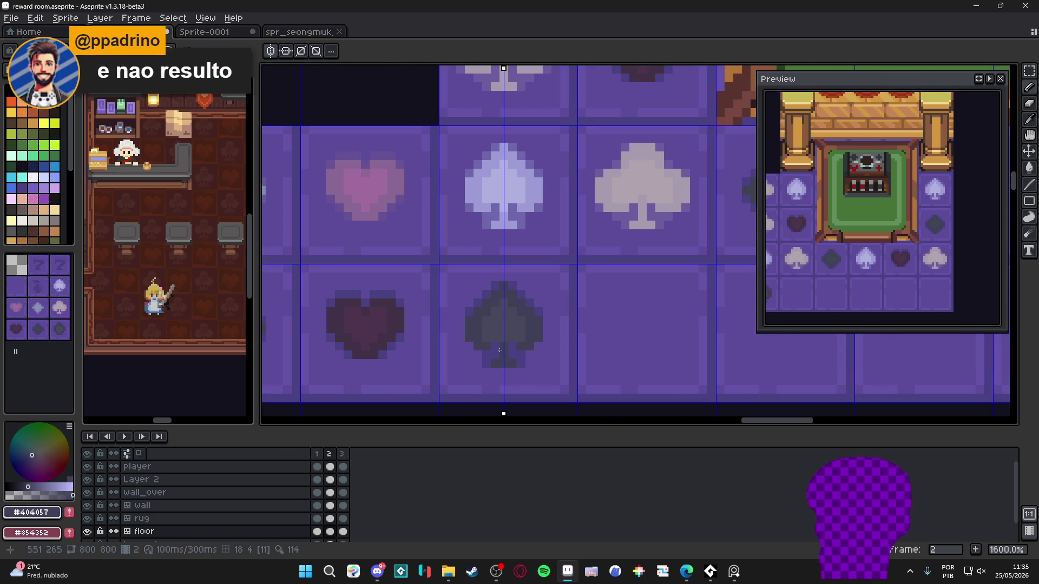
pyautogui.scroll(-3, 499, 350)
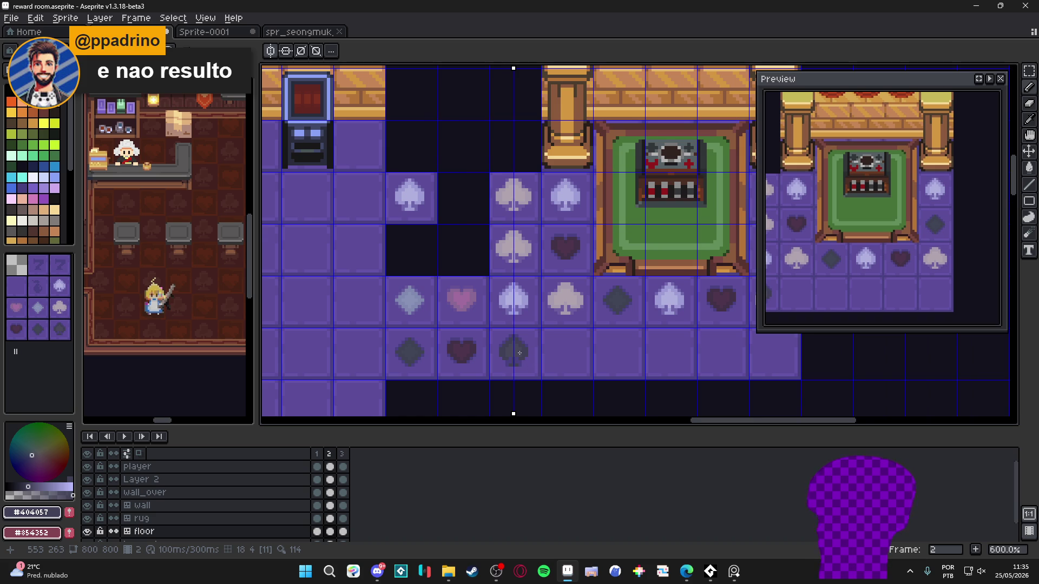
pyautogui.scroll(-2, 519, 353)
pyautogui.scroll(1, 525, 353)
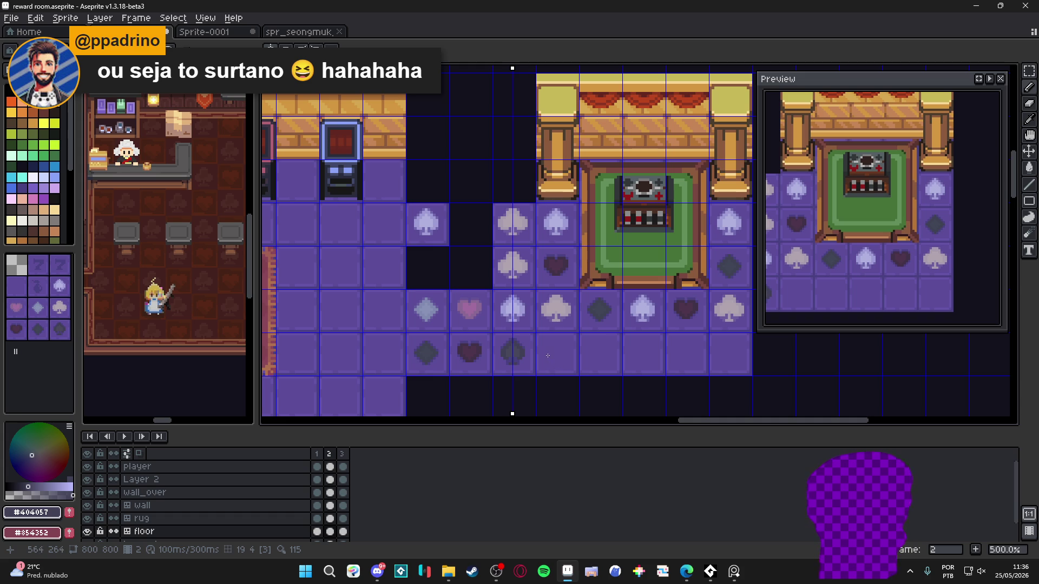
pyautogui.scroll(-1, 537, 353)
pyautogui.scroll(4, 529, 359)
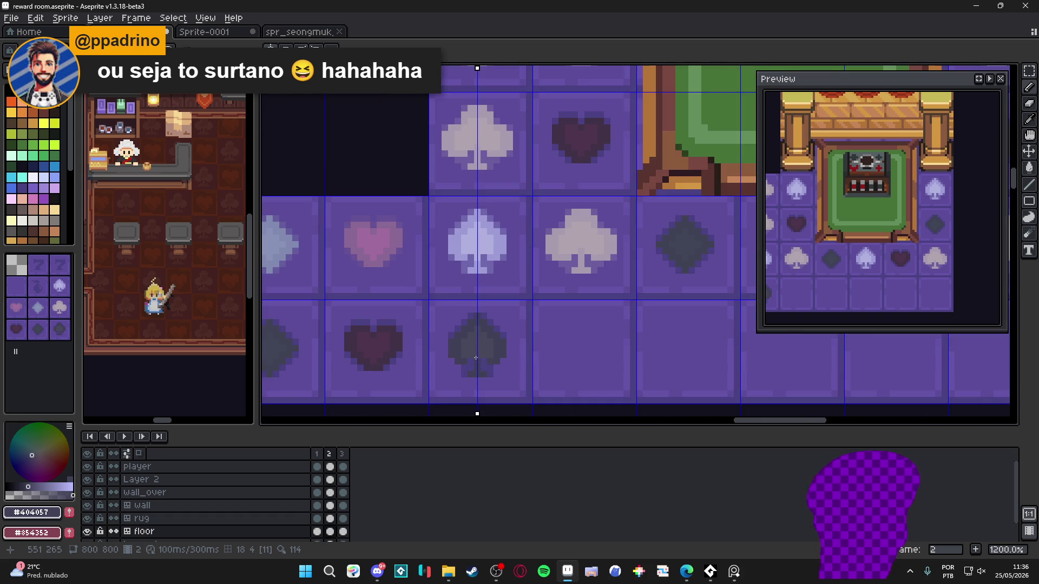
pyautogui.scroll(3, 477, 359)
pyautogui.scroll(-3, 468, 355)
pyautogui.scroll(3, 465, 351)
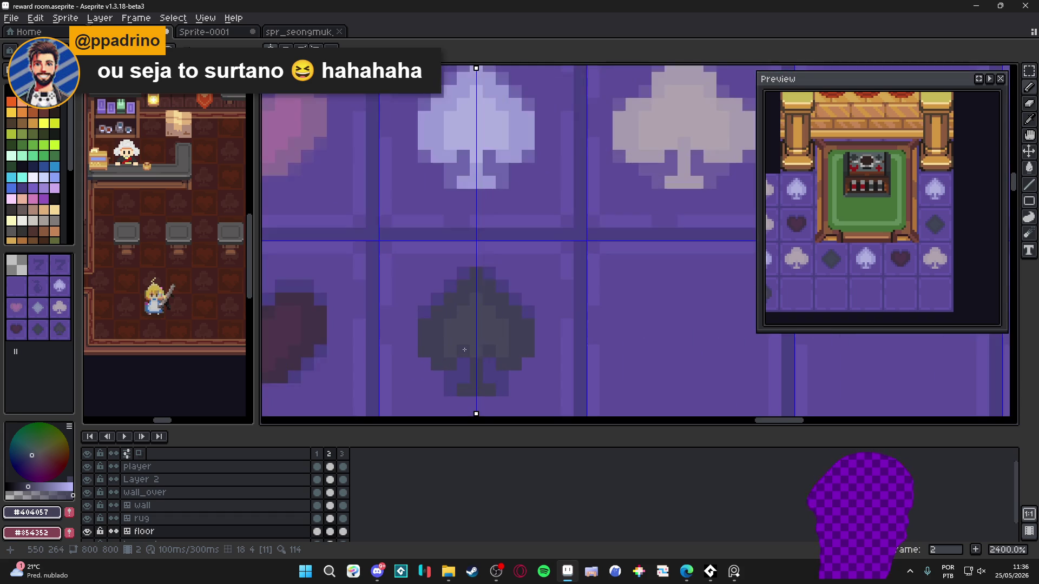
pyautogui.scroll(-4, 456, 346)
pyautogui.scroll(3, 462, 350)
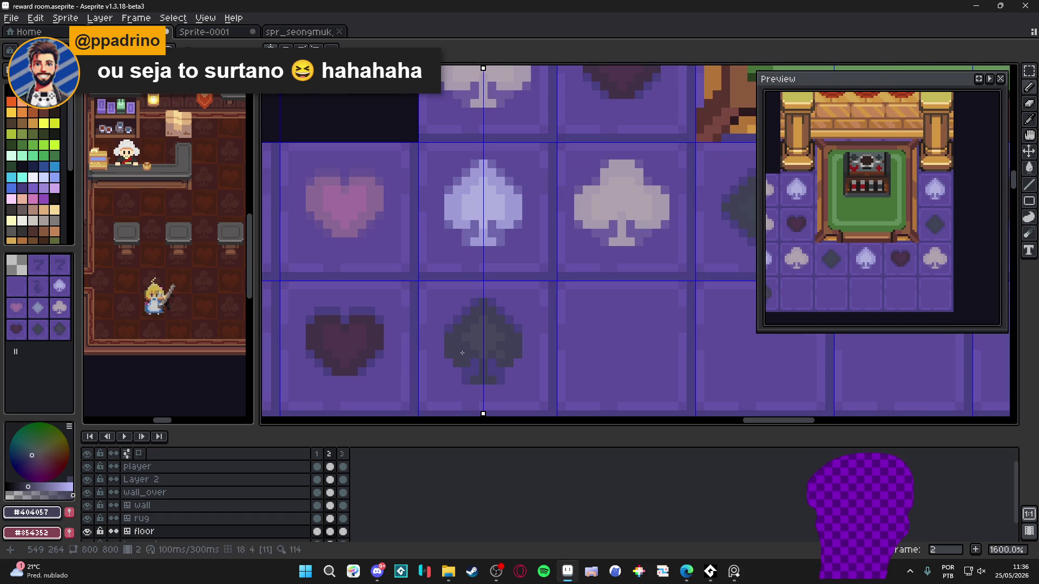
pyautogui.scroll(-4, 465, 357)
pyautogui.scroll(4, 454, 373)
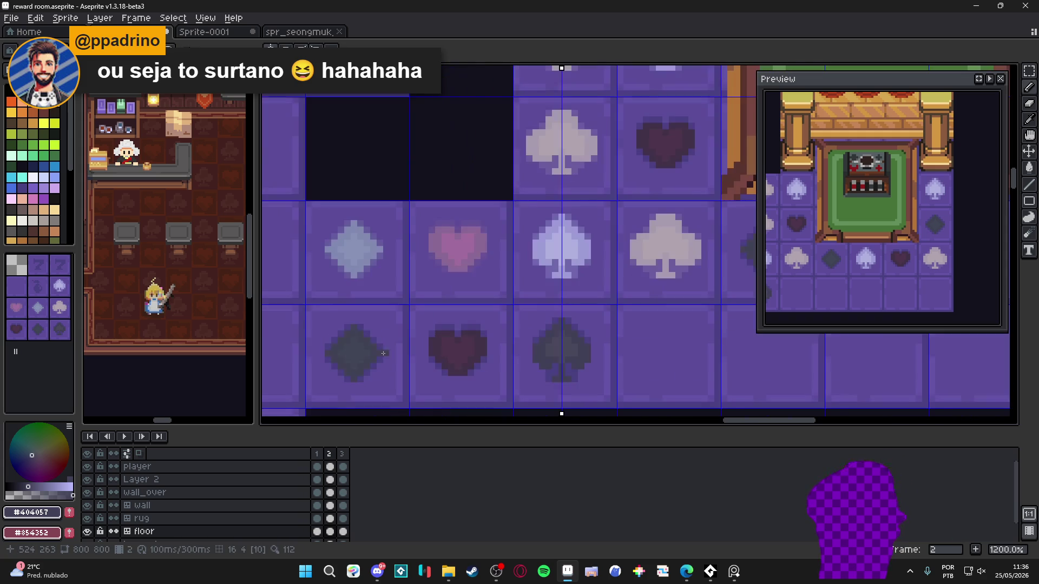
pyautogui.click(363, 357)
pyautogui.hotkey('ctrl', 'z')
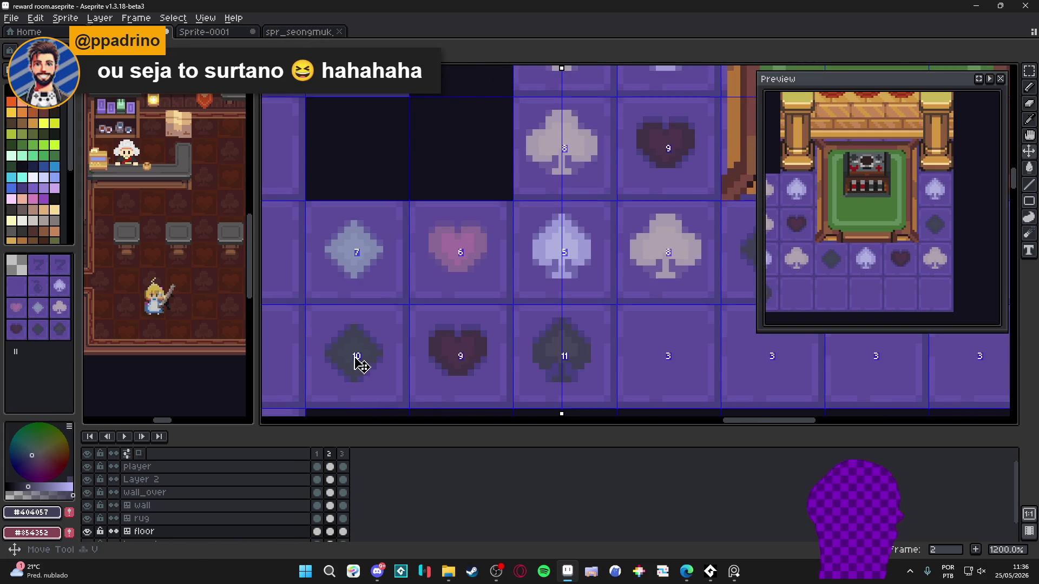
pyautogui.scroll(-3, 499, 355)
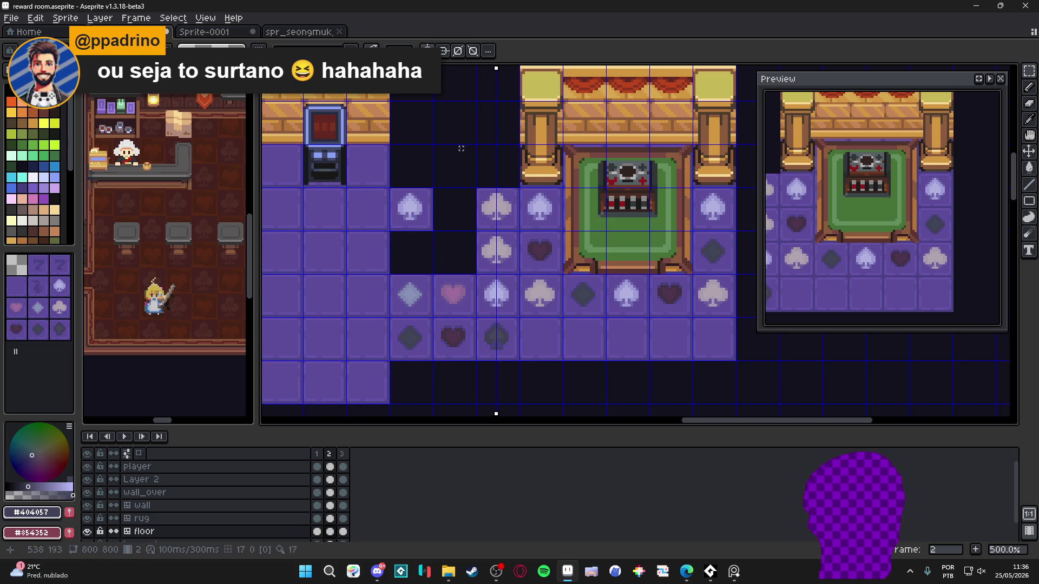
pyautogui.press('v')
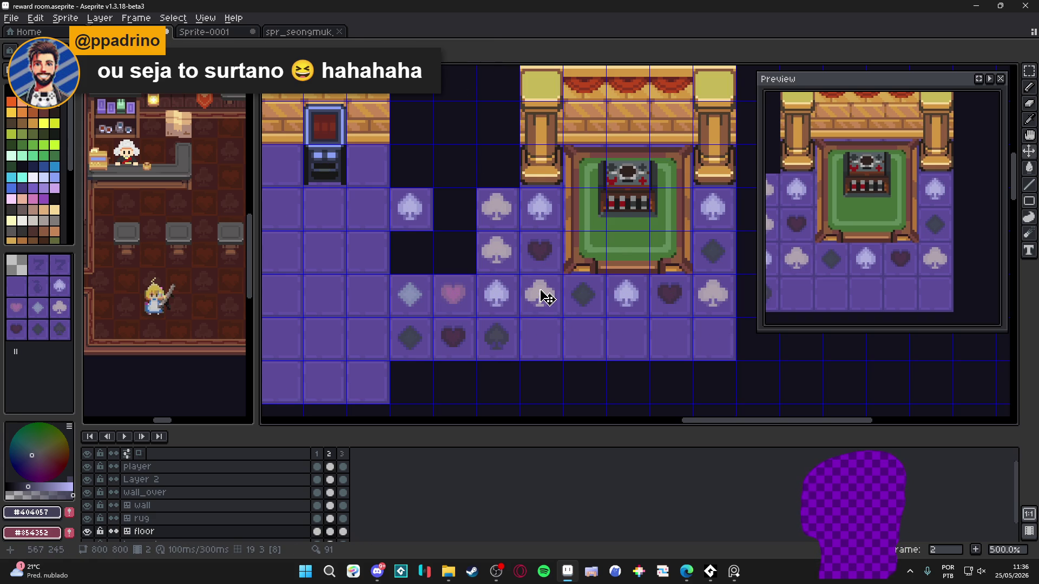
pyautogui.click(546, 296)
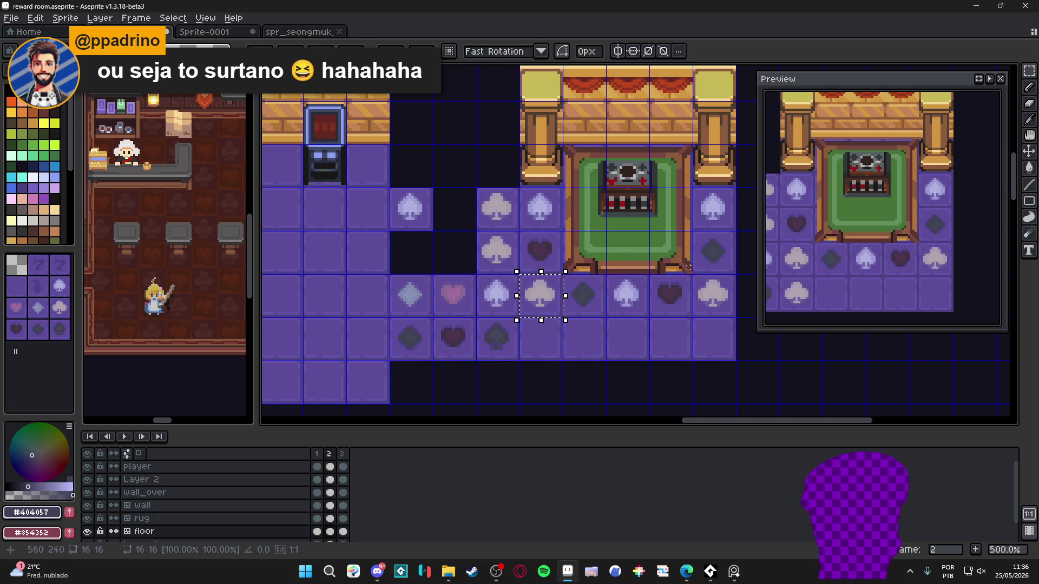
pyautogui.press('Down')
pyautogui.scroll(4, 519, 333)
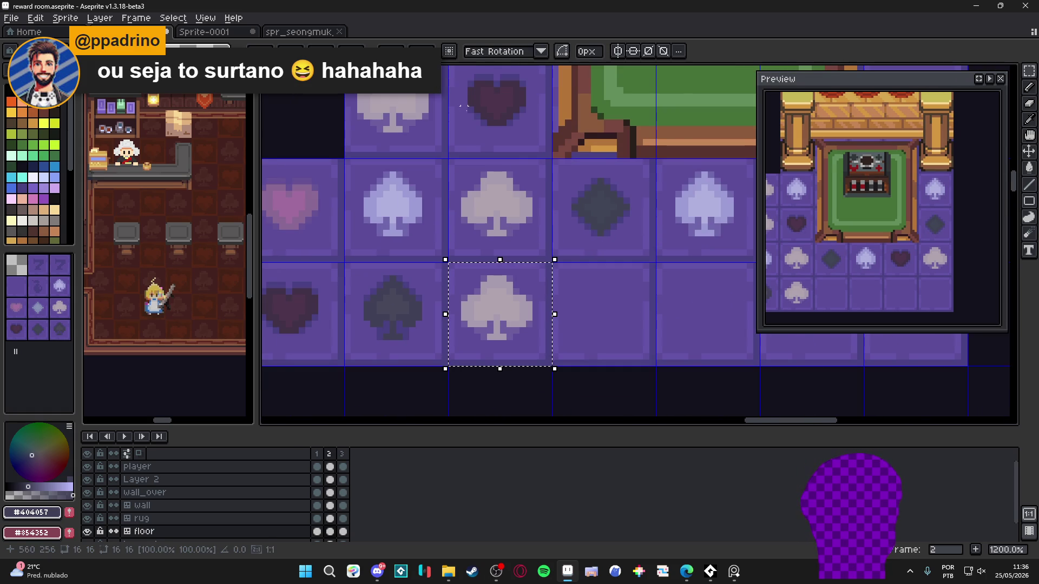
pyautogui.scroll(-3, 529, 174)
pyautogui.scroll(1, 506, 262)
pyautogui.scroll(2, 509, 267)
pyautogui.scroll(-1, 518, 269)
pyautogui.scroll(1, 518, 268)
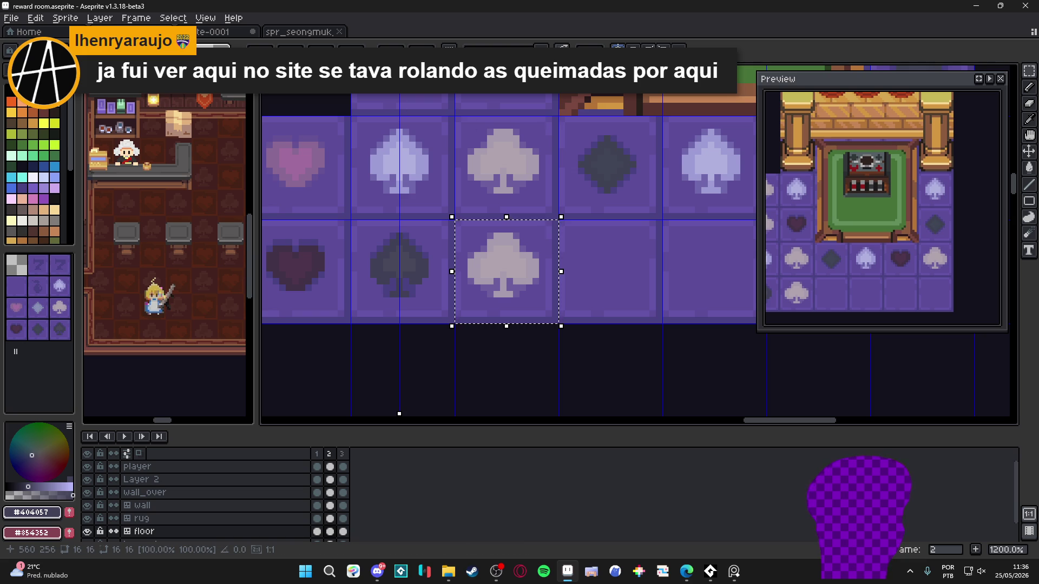
pyautogui.click(418, 131)
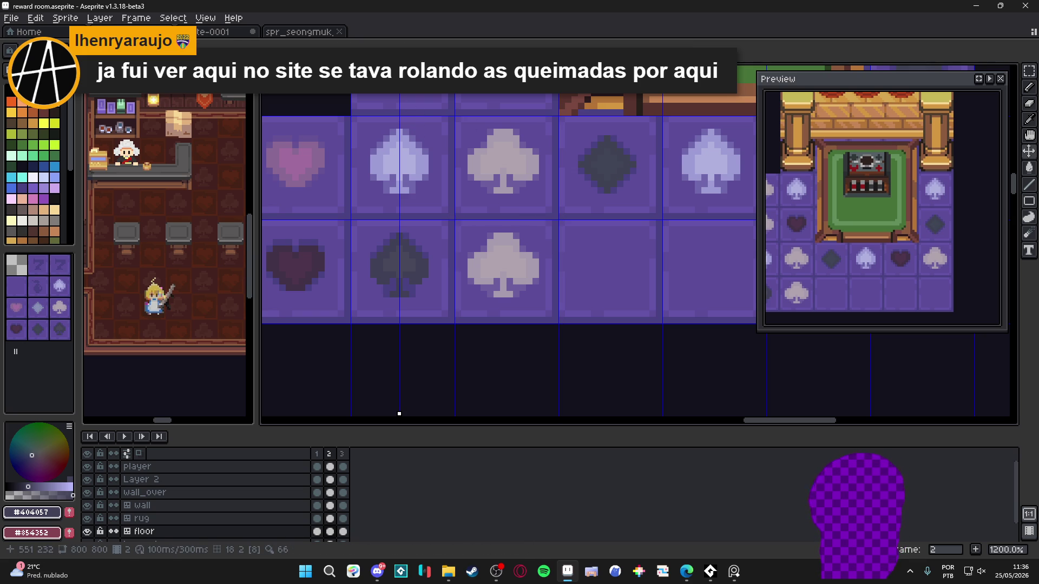
pyautogui.moveTo(399, 101)
pyautogui.mouseDown()
pyautogui.moveTo(454, 102)
pyautogui.moveTo(505, 171)
pyautogui.moveTo(520, 355)
pyautogui.moveTo(506, 321)
pyautogui.mouseUp()
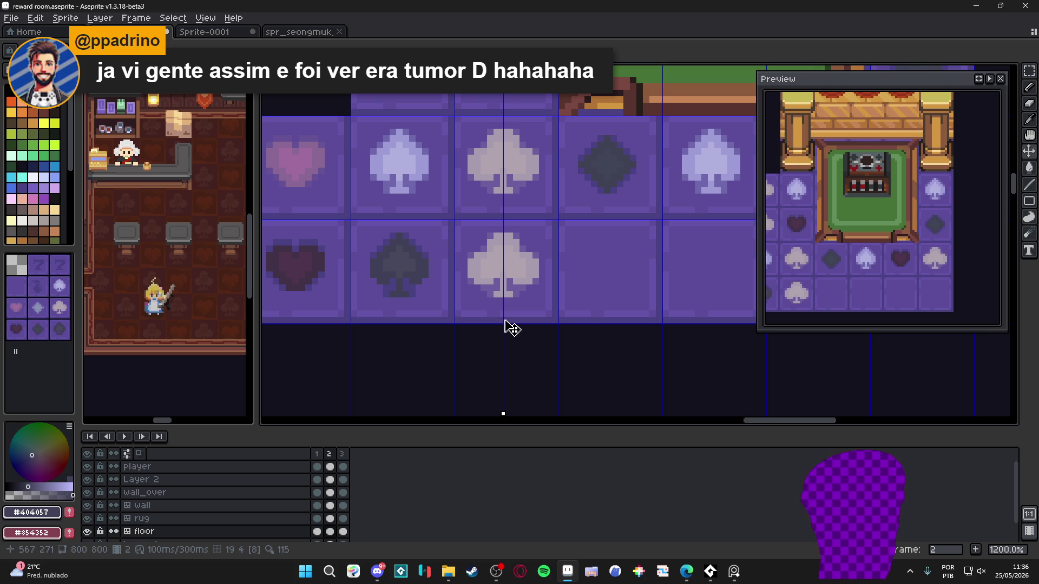
pyautogui.scroll(1, 496, 273)
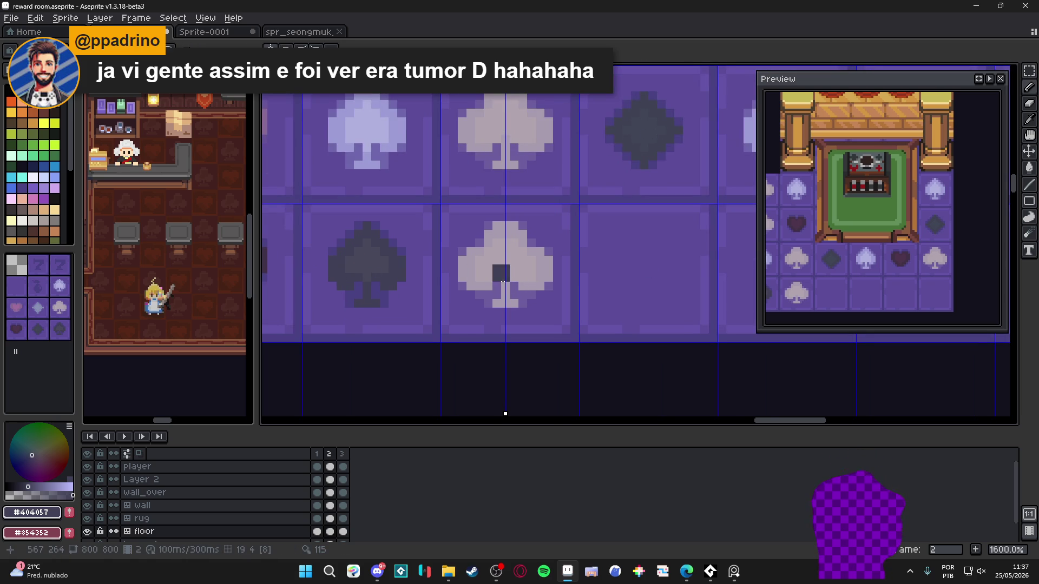
# - Magic-wand the club's upper part, remaining body and stem into one selection for Hue/Saturation
pyautogui.scroll(-3, 496, 280)
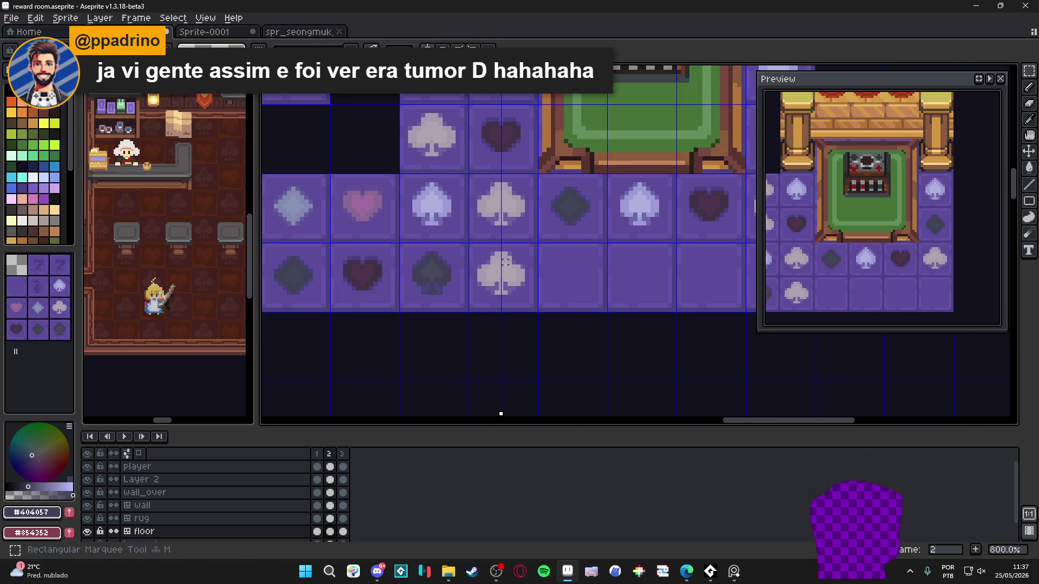
pyautogui.scroll(1, 496, 267)
pyautogui.click(498, 278)
pyautogui.scroll(2, 498, 278)
pyautogui.click(524, 301)
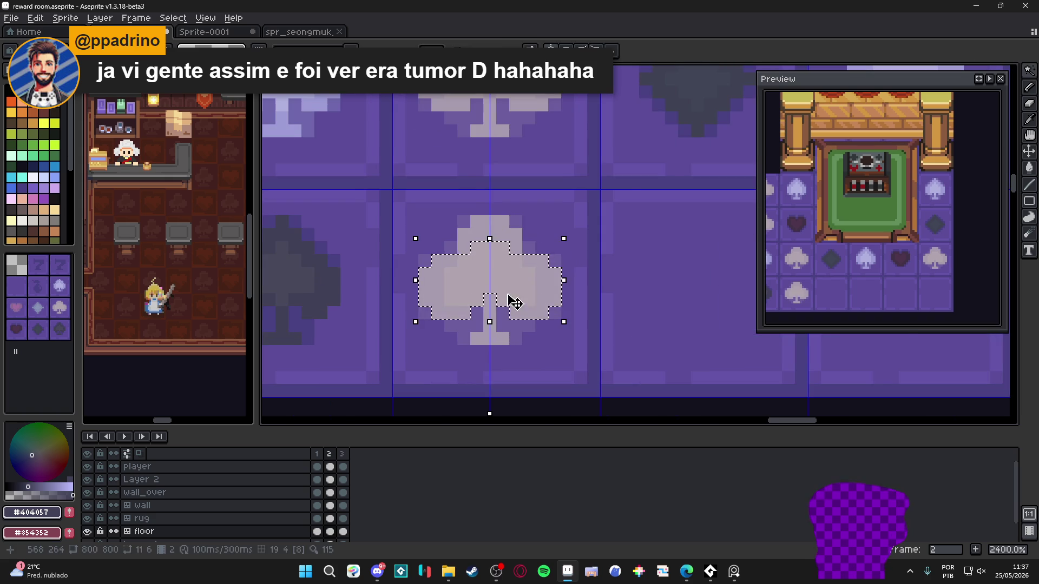
pyautogui.scroll(1, 524, 302)
pyautogui.keyDown('shift'); pyautogui.click(480, 359); pyautogui.keyUp('shift')
pyautogui.scroll(1, 480, 359)
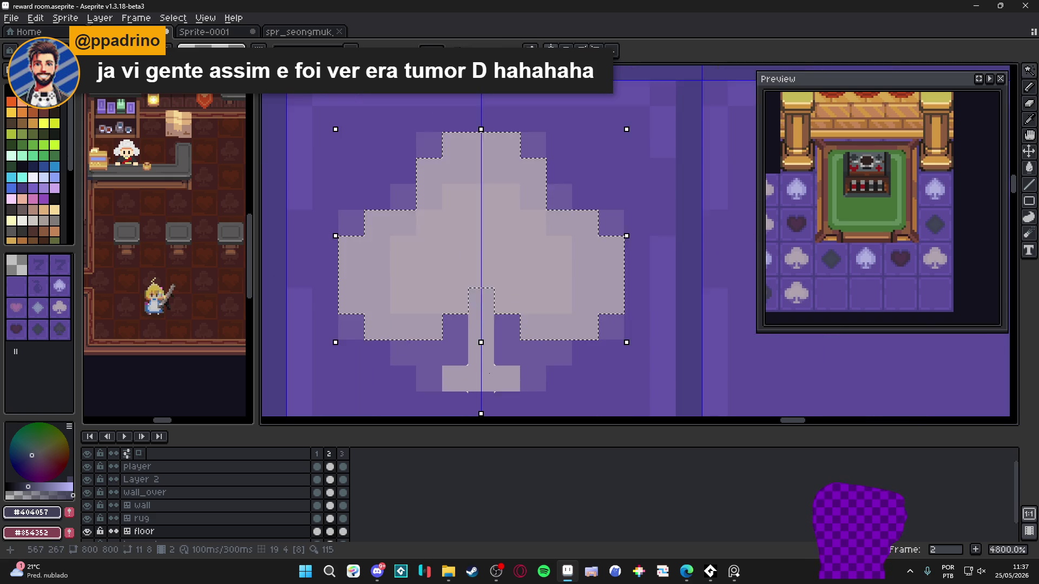
pyautogui.scroll(-5, 492, 378)
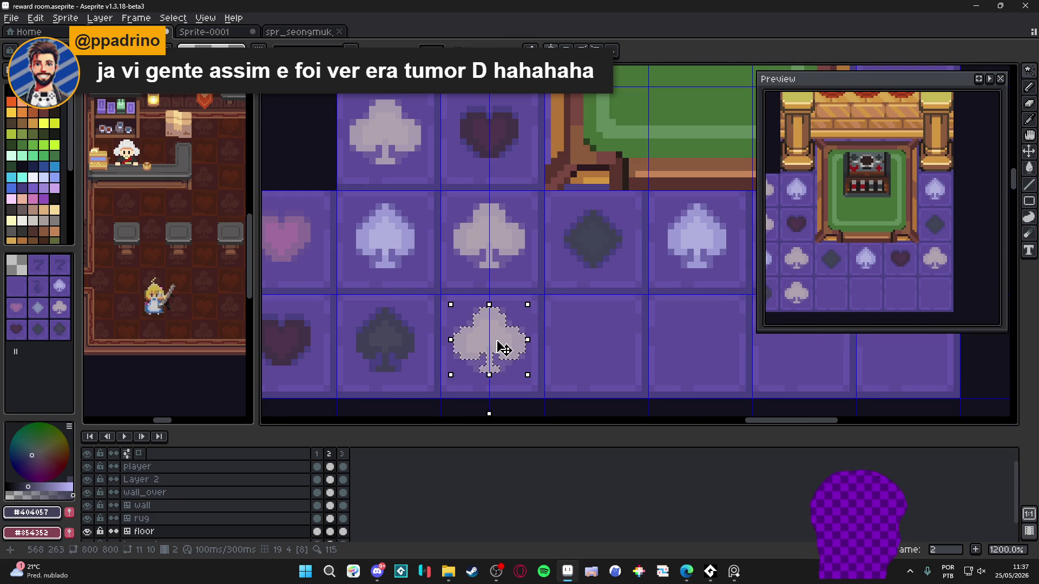
pyautogui.click(504, 340)
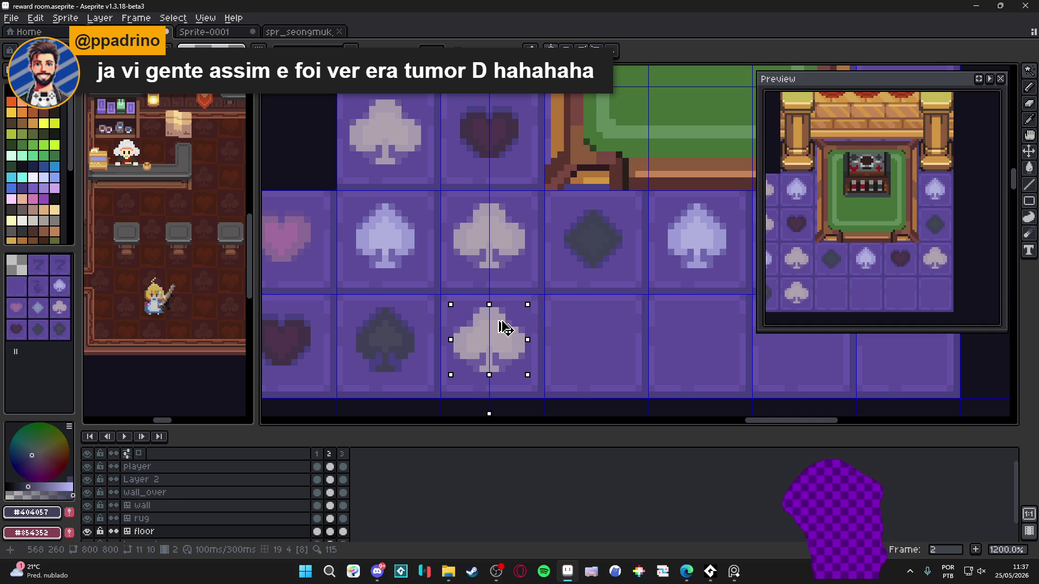
pyautogui.hotkey('ctrl', 'u')
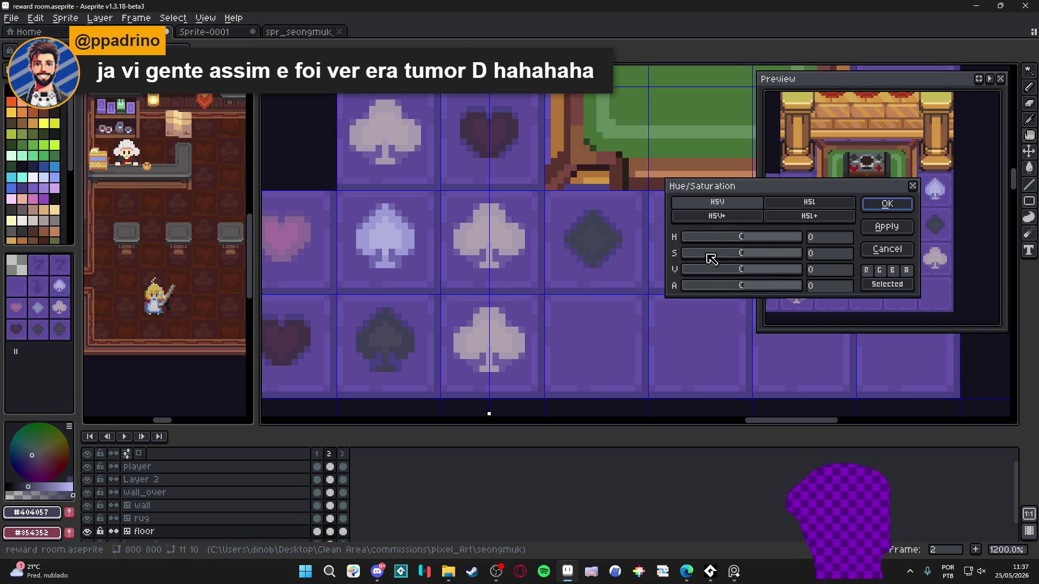
# - Lower the club's value to -60 in Hue/Saturation and apply it
pyautogui.click(711, 268)
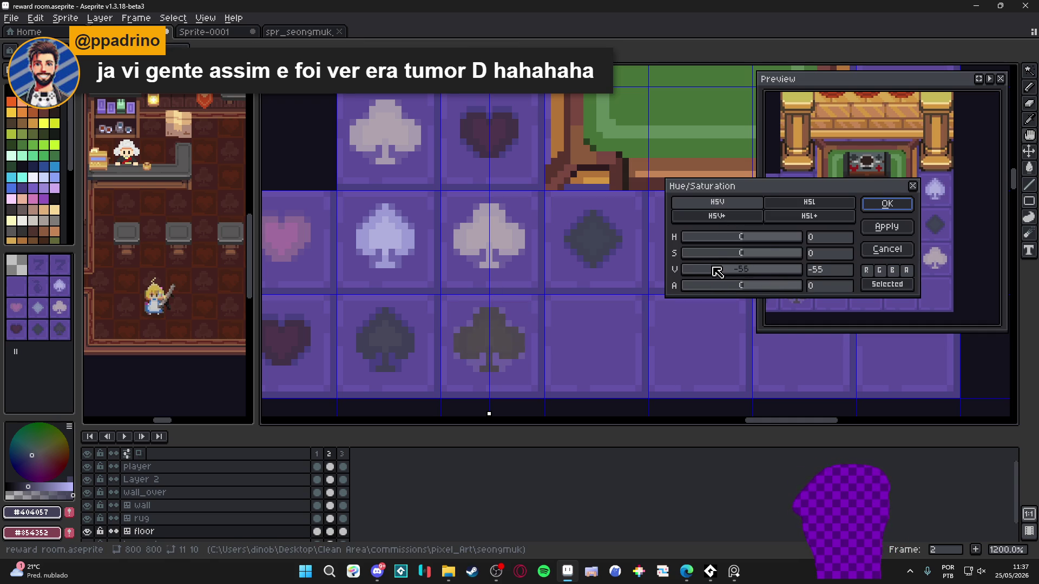
pyautogui.moveTo(715, 271); pyautogui.dragTo(713, 271)
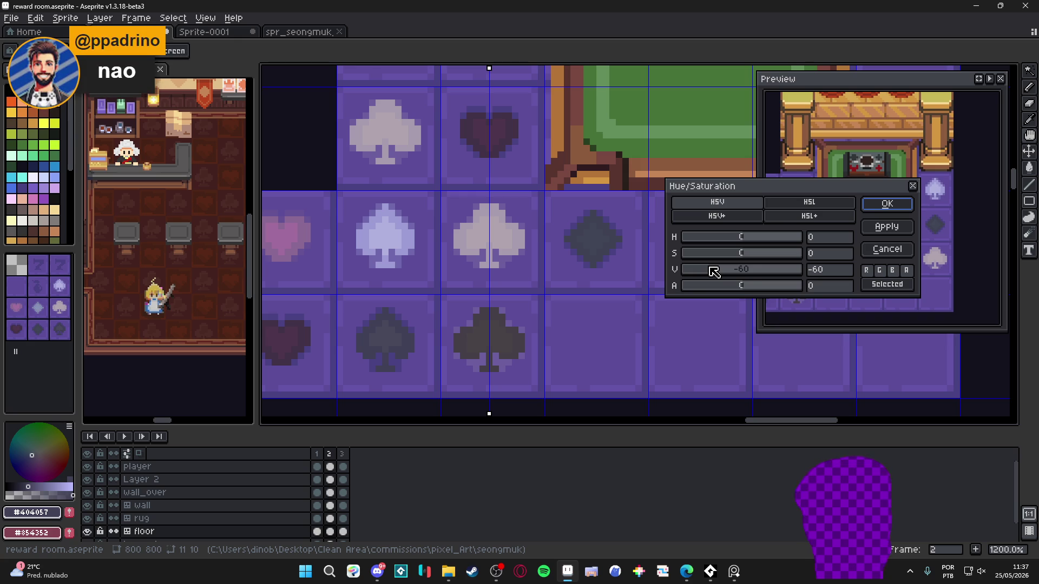
pyautogui.click(885, 205)
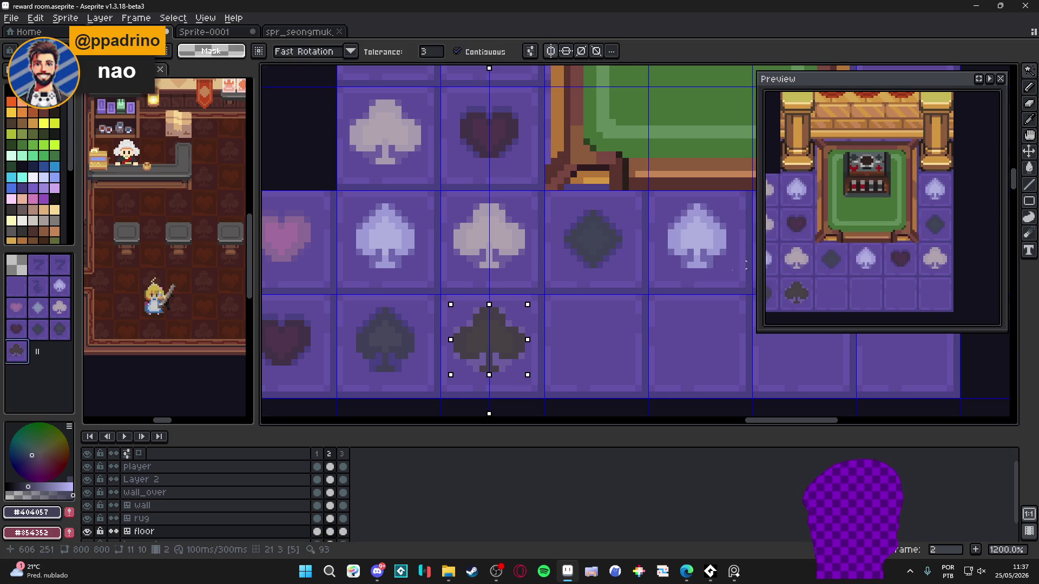
# - Sample #494182 from the tile and touch up a pixel on the darkened club
pyautogui.scroll(-3, 472, 348)
pyautogui.moveTo(464, 330); pyautogui.dragTo(455, 314)
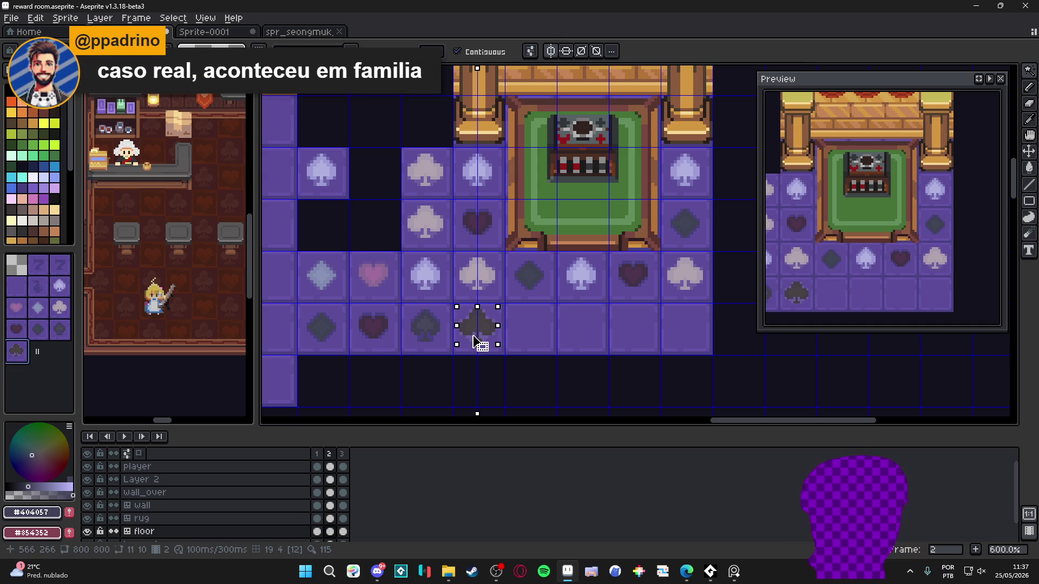
pyautogui.scroll(4, 481, 338)
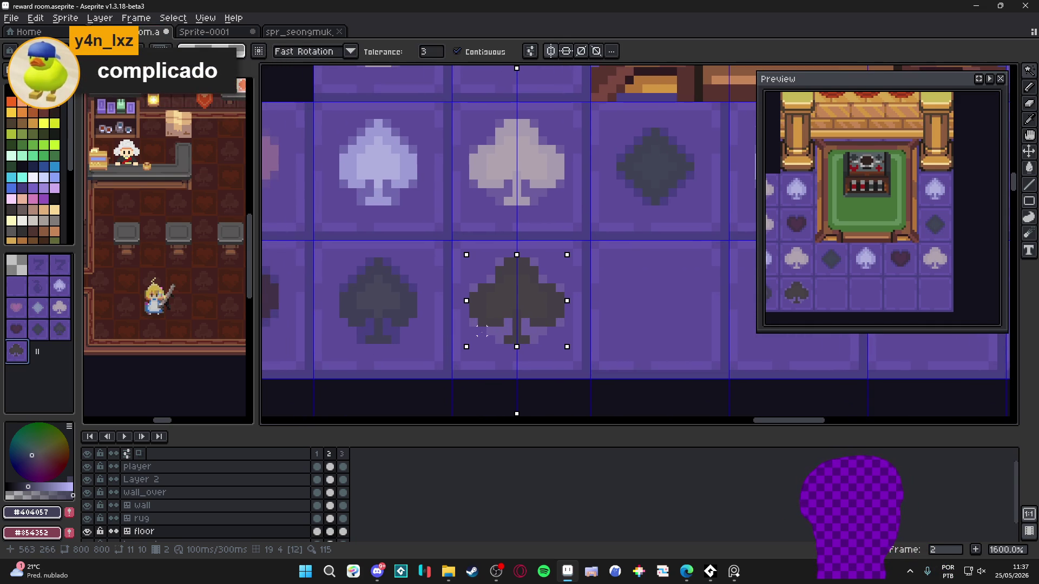
pyautogui.hotkey('ctrl', 'd')
pyautogui.keyDown('alt'); pyautogui.click(497, 327); pyautogui.keyUp('alt')
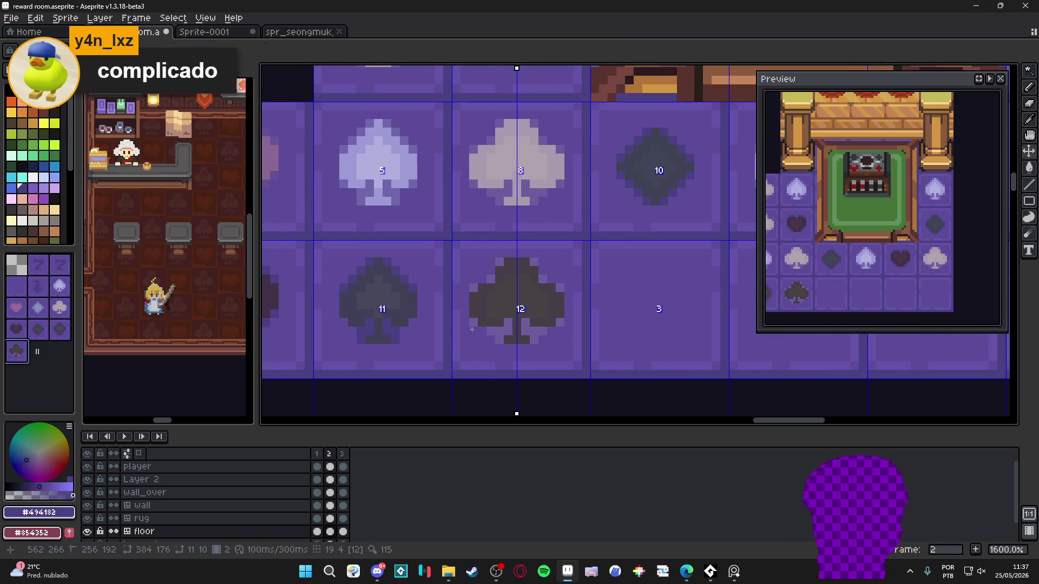
pyautogui.click(503, 332)
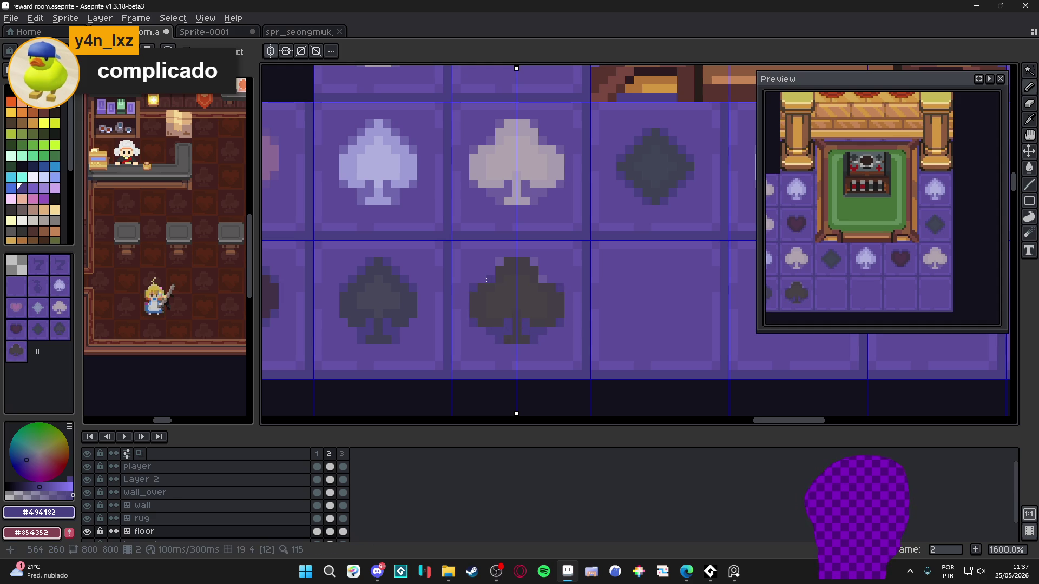
pyautogui.scroll(-4, 508, 263)
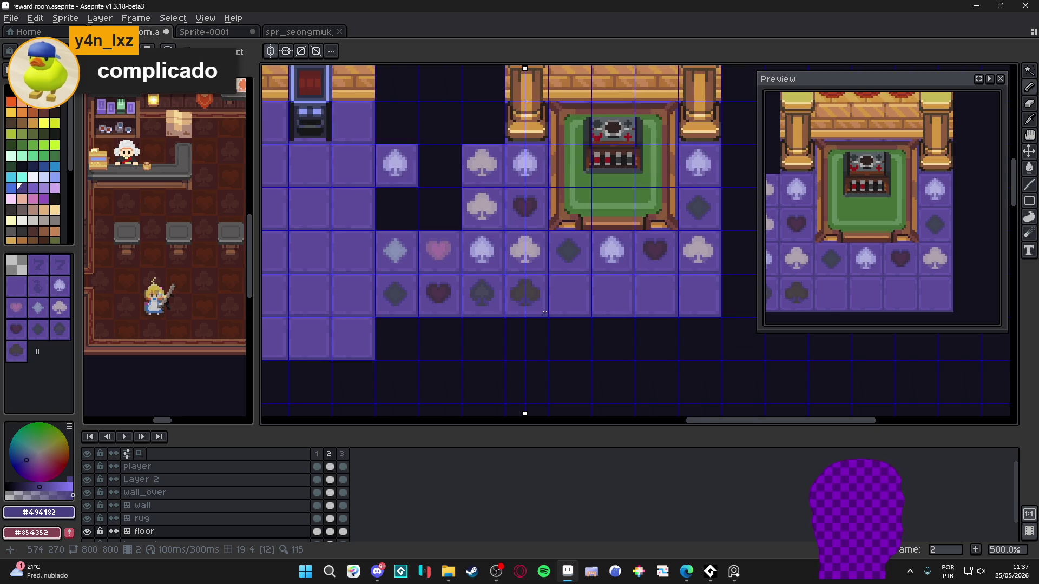
pyautogui.scroll(5, 535, 307)
pyautogui.scroll(-3, 531, 302)
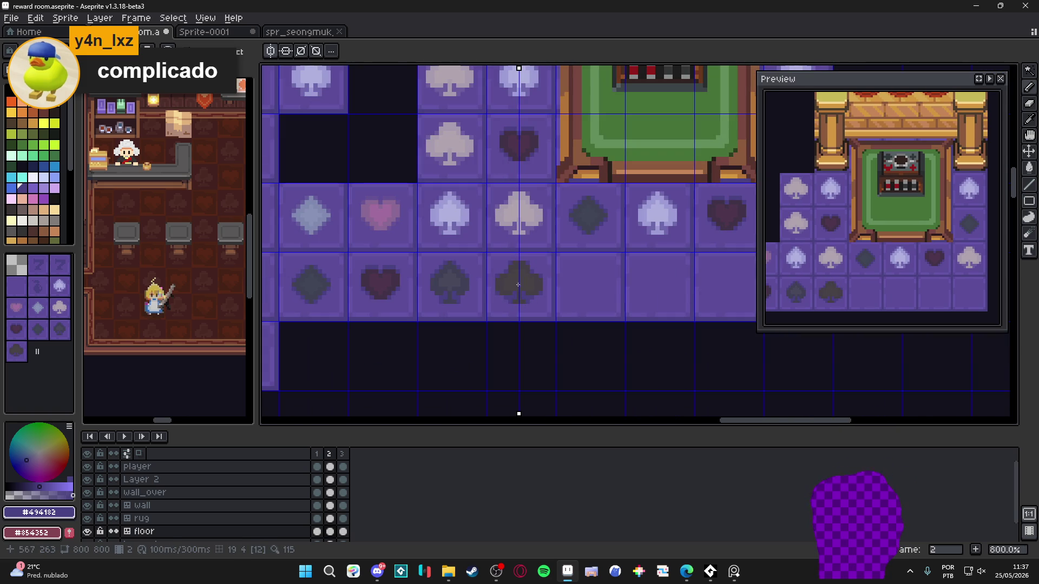
pyautogui.scroll(5, 501, 276)
# - Sample #5C4C99 from the club tile and undo the pencil touch-up
pyautogui.keyDown('alt'); pyautogui.click(474, 253); pyautogui.keyUp('alt')
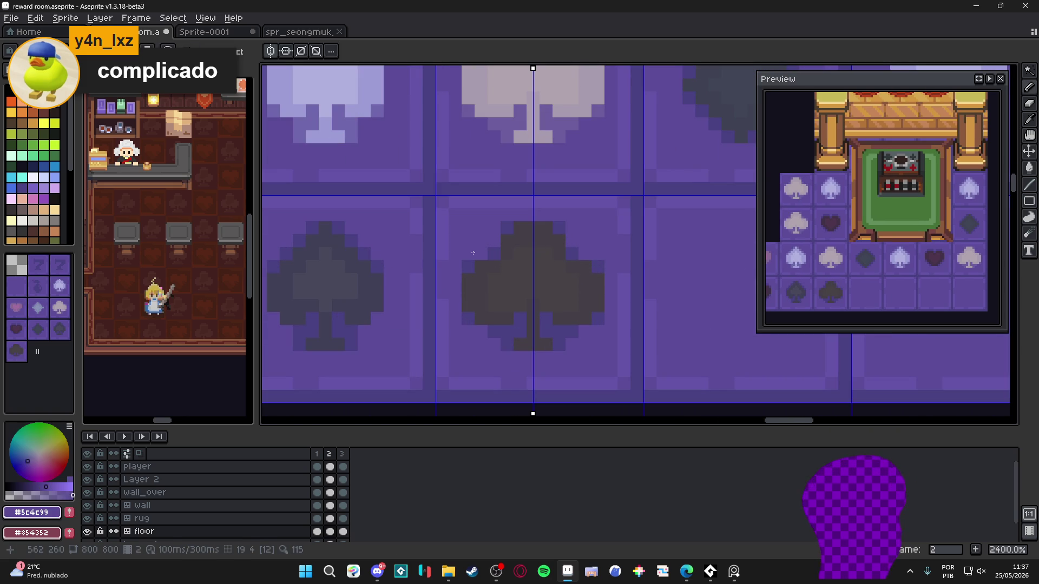
pyautogui.scroll(-5, 474, 253)
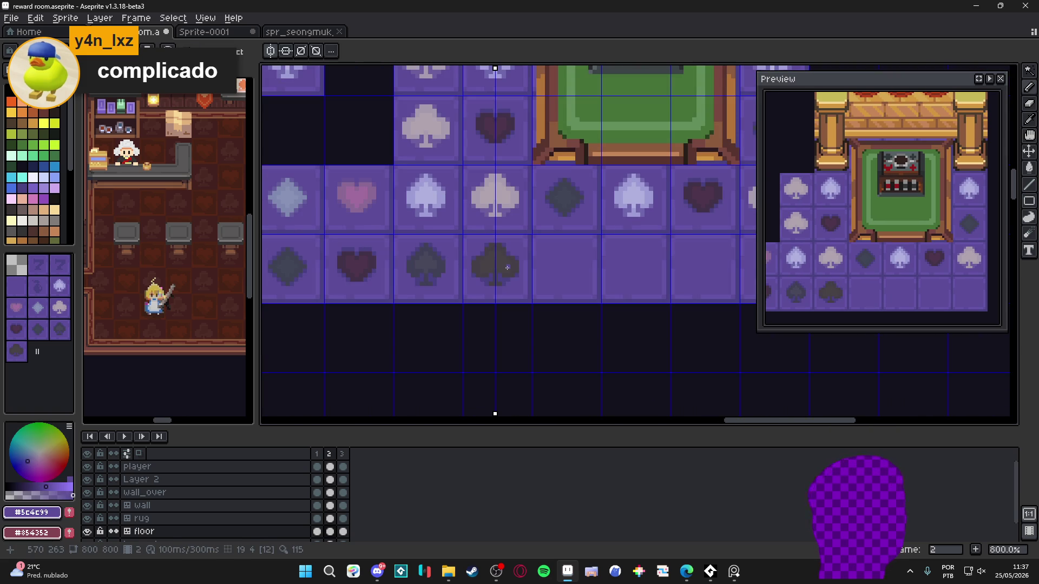
pyautogui.scroll(6, 384, 319)
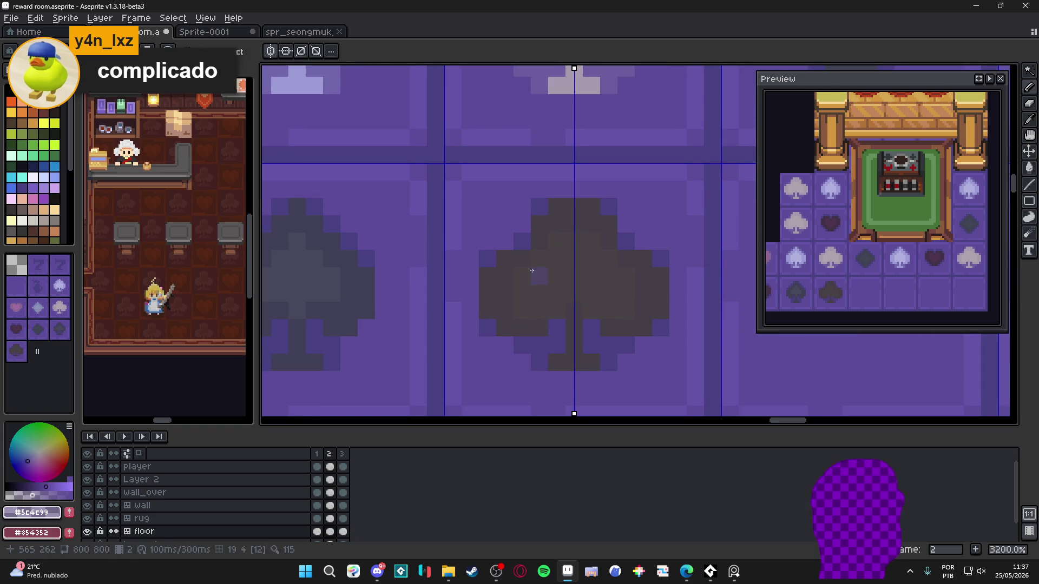
pyautogui.scroll(-5, 511, 264)
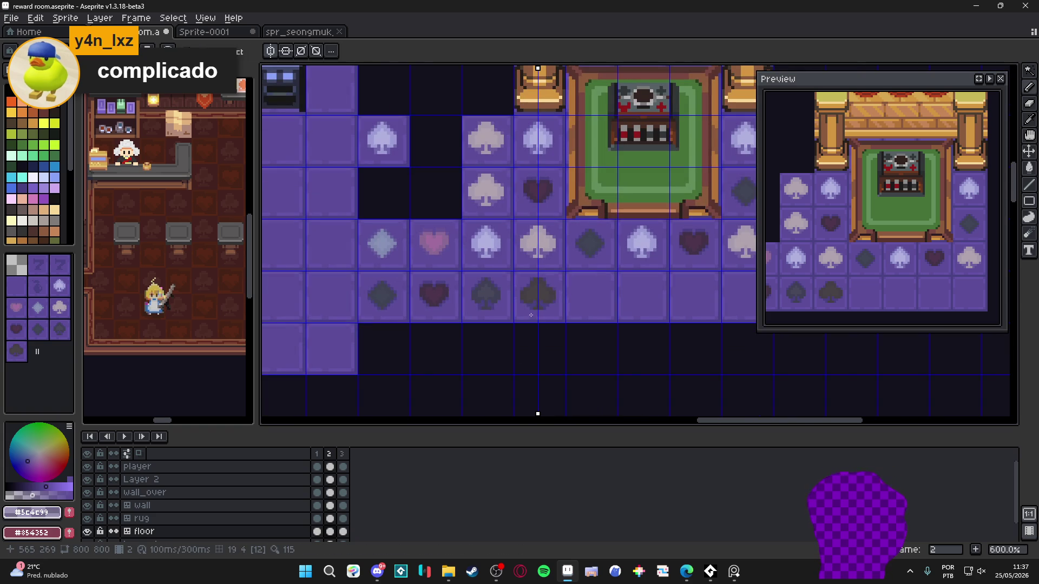
pyautogui.hotkey('ctrl', 'z')
pyautogui.scroll(4, 533, 303)
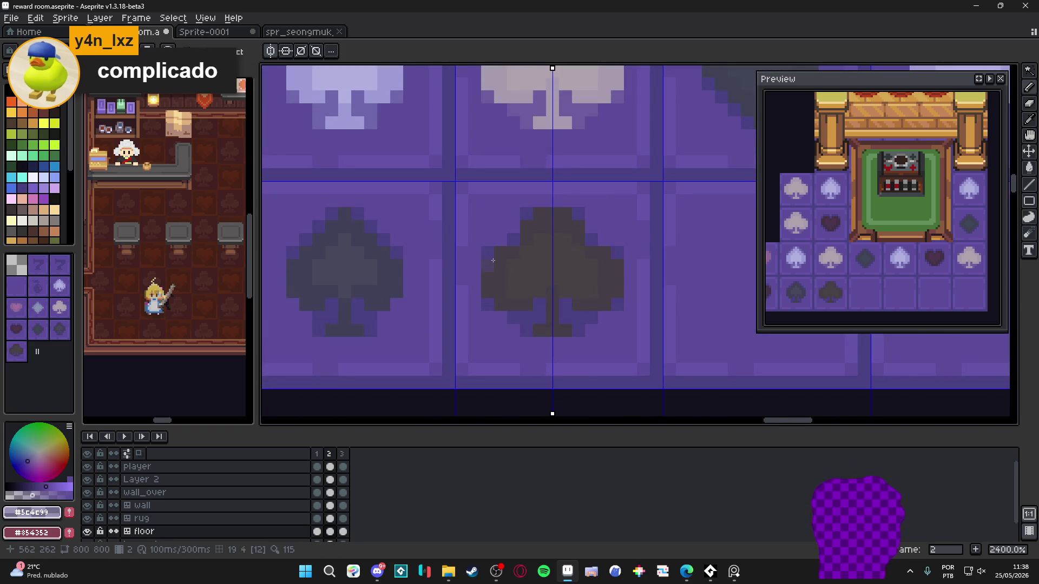
pyautogui.scroll(-4, 518, 339)
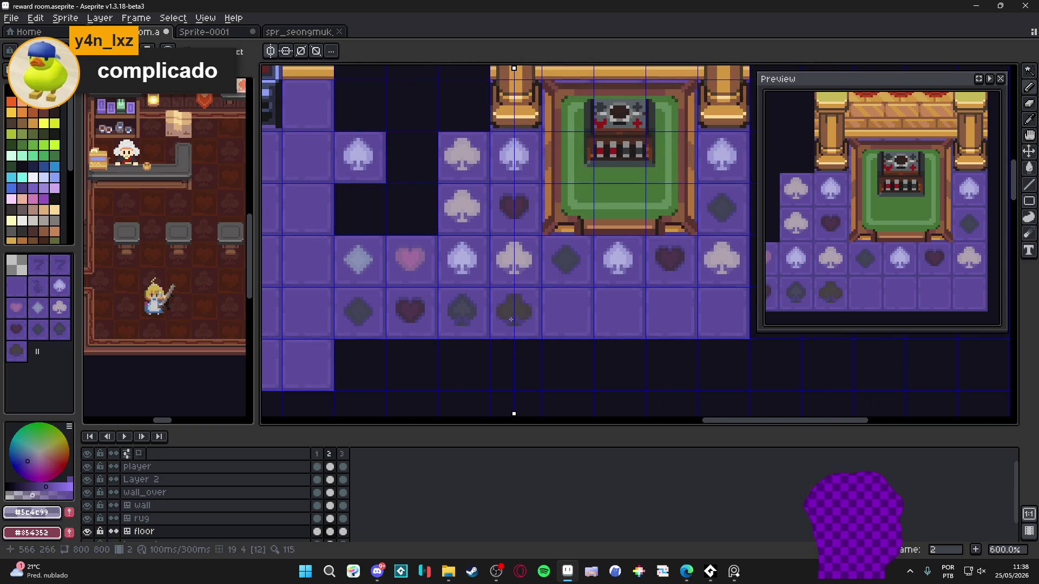
pyautogui.scroll(5, 476, 316)
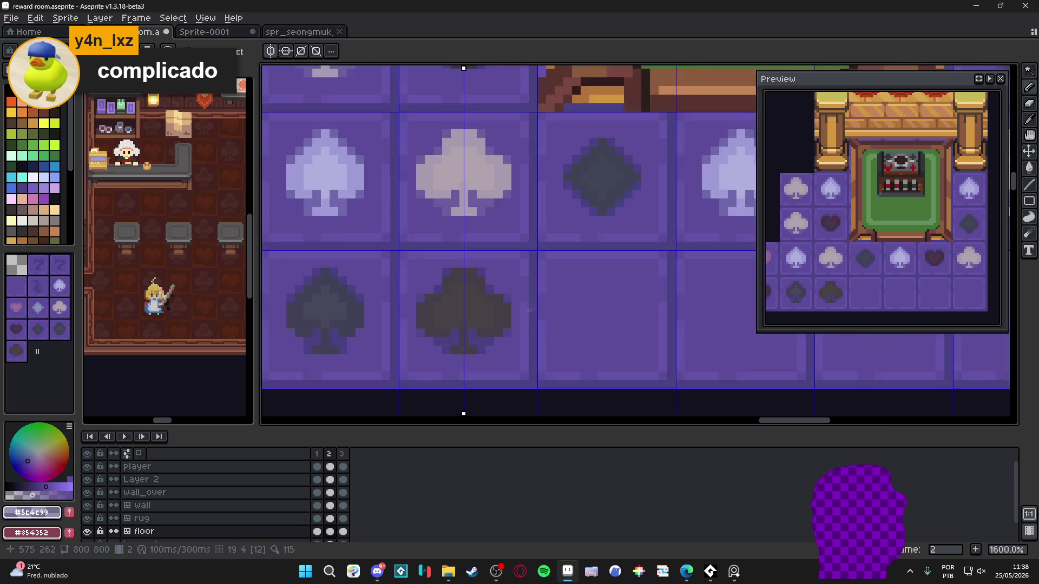
pyautogui.scroll(-3, 476, 314)
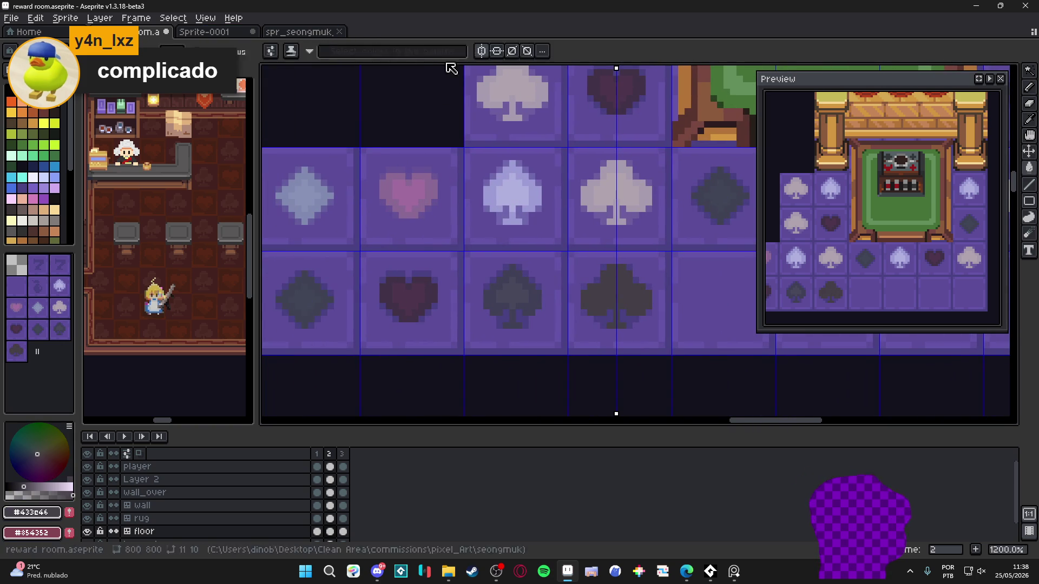
pyautogui.press('g')
pyautogui.scroll(3, 504, 304)
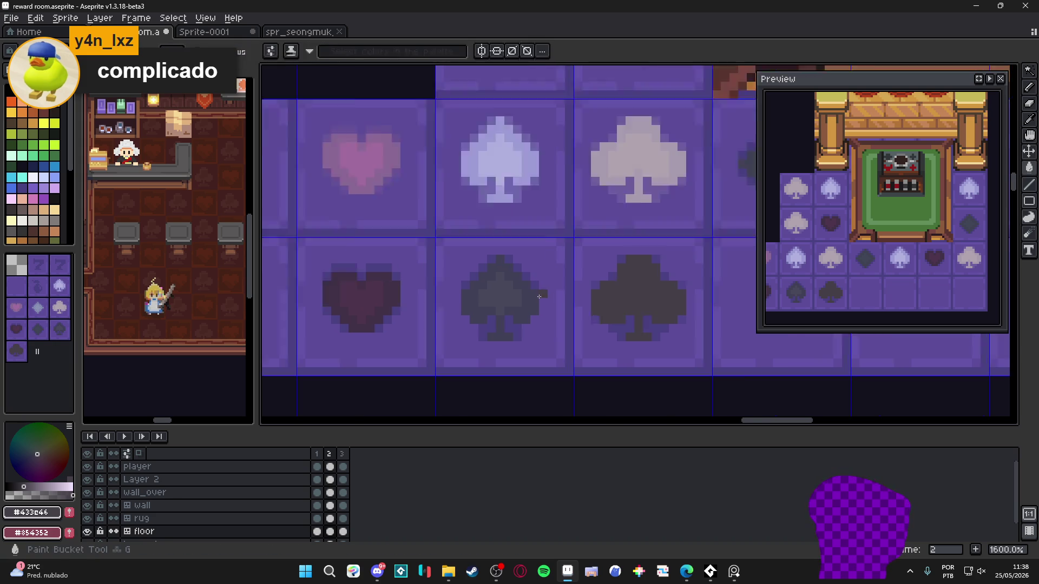
# - Sample the dark colours #404057 and #423147, trial-filling the club and undoing it
pyautogui.keyDown('alt'); pyautogui.click(504, 305); pyautogui.keyUp('alt')
pyautogui.scroll(-3, 445, 308)
pyautogui.scroll(3, 445, 313)
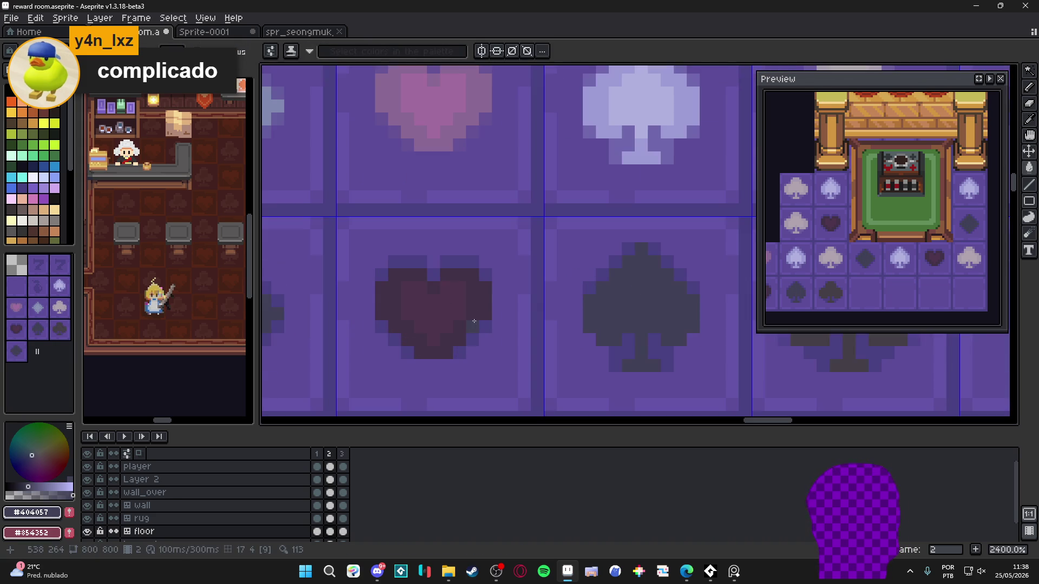
pyautogui.keyDown('alt'); pyautogui.click(445, 320); pyautogui.keyUp('alt')
pyautogui.scroll(-3, 445, 321)
pyautogui.click(447, 323)
pyautogui.hotkey('ctrl', 'z')
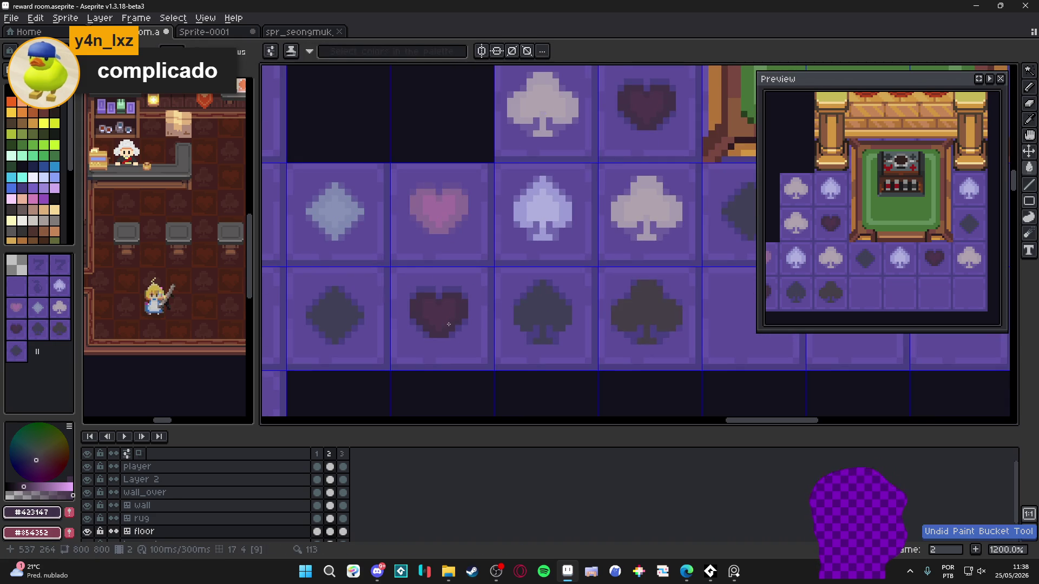
pyautogui.scroll(-3, 495, 340)
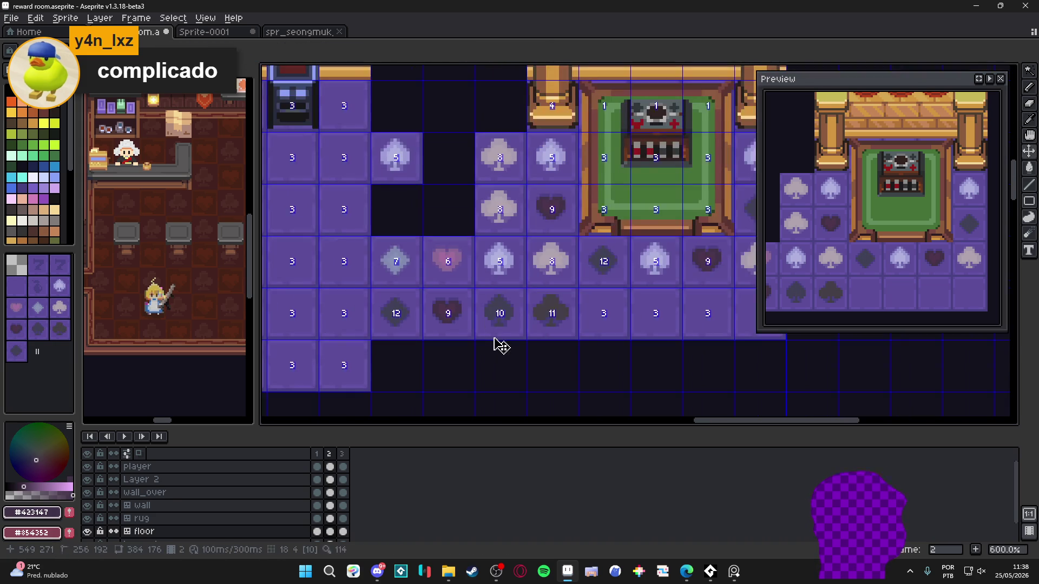
pyautogui.scroll(4, 495, 339)
# - Paint the heart and diamond floor tiles dark with #404057 and save reward room.aseprite
pyautogui.keyDown('alt'); pyautogui.click(478, 297); pyautogui.keyUp('alt')
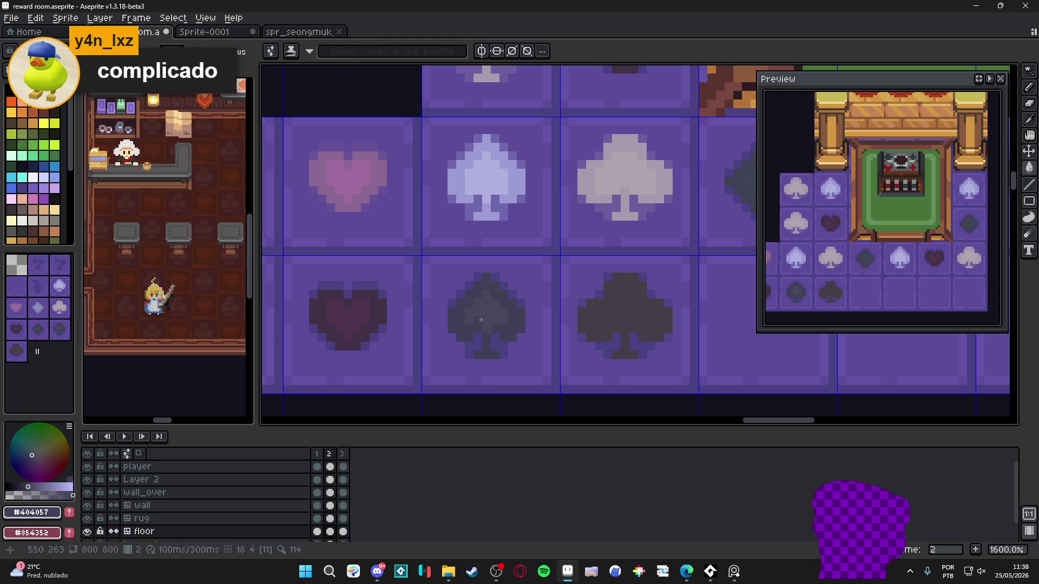
pyautogui.keyDown('alt'); pyautogui.click(374, 318); pyautogui.keyUp('alt')
pyautogui.scroll(-3, 362, 321)
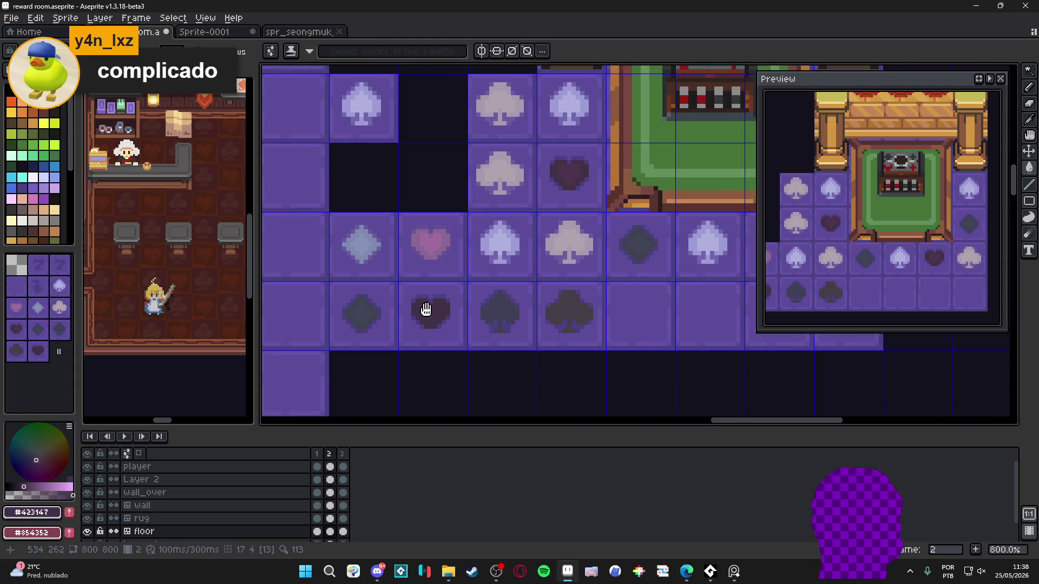
pyautogui.scroll(2, 361, 321)
pyautogui.keyDown('alt'); pyautogui.click(361, 321); pyautogui.keyUp('alt')
pyautogui.scroll(-5, 361, 322)
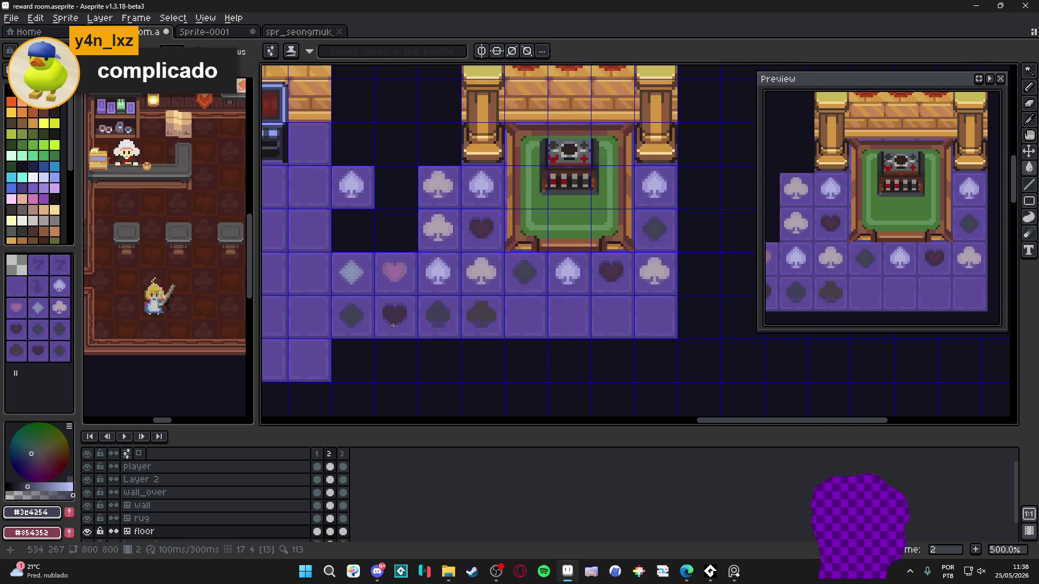
pyautogui.hscroll(3, 393, 333)
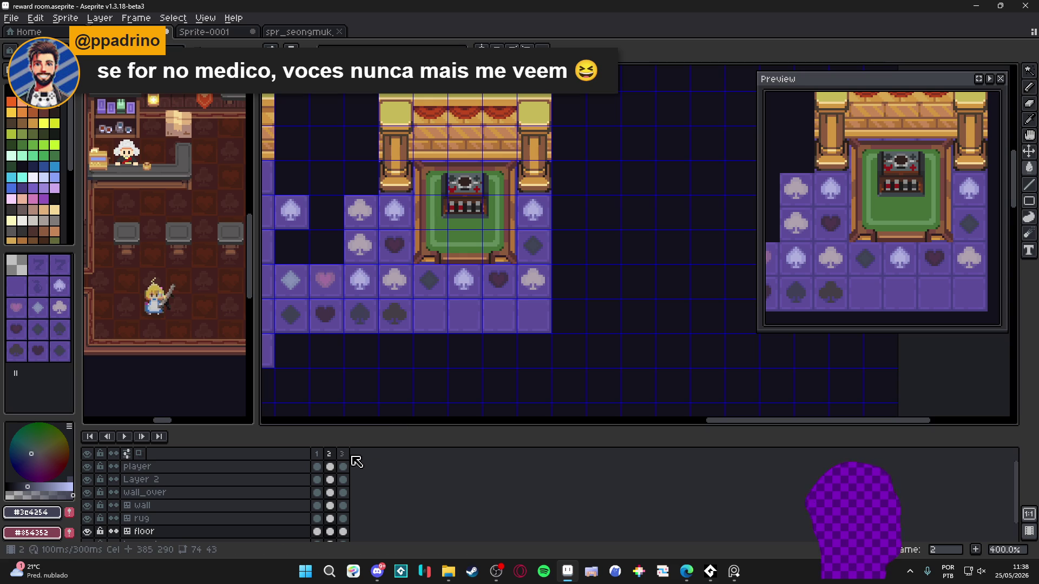
pyautogui.scroll(-2, 465, 313)
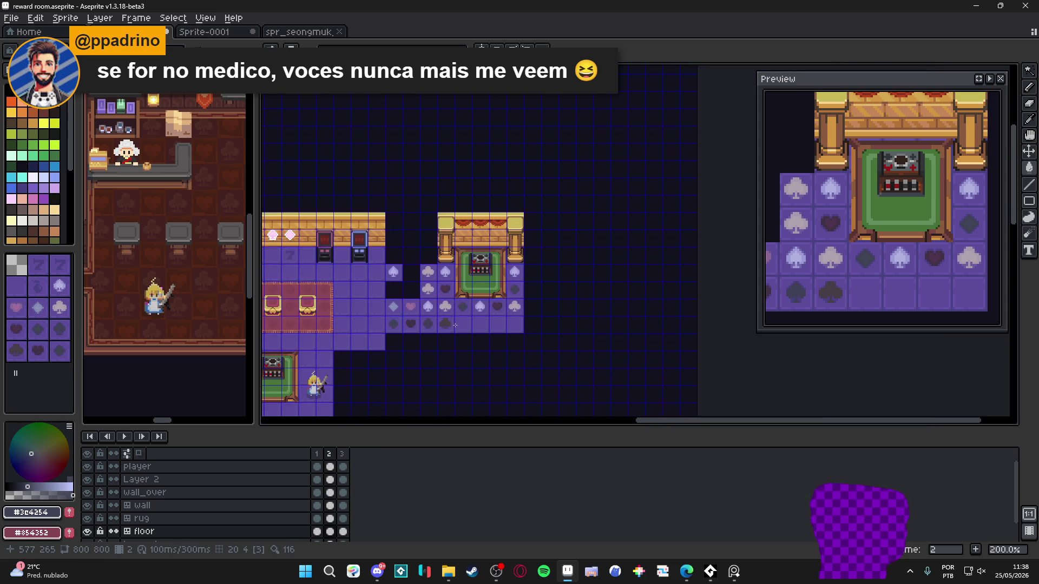
pyautogui.hotkey('ctrl', 's')
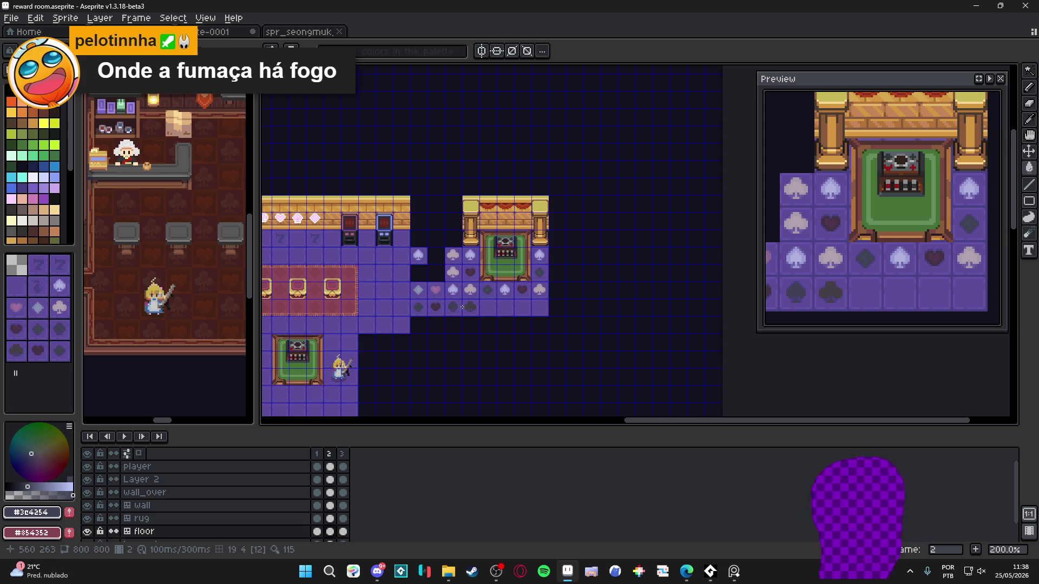
pyautogui.scroll(3, 462, 306)
# - Move the bottom row of four tiles down, then the 3x3 club-and-spade block down seven rows
pyautogui.press('m')
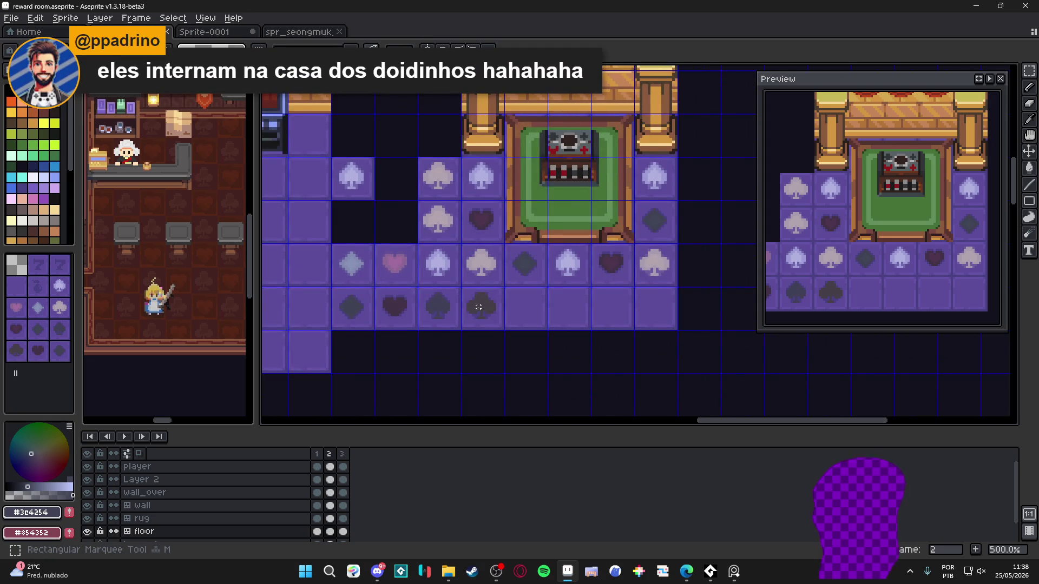
pyautogui.scroll(-1, 479, 306)
pyautogui.scroll(-1, 478, 307)
pyautogui.moveTo(478, 307)
pyautogui.mouseDown()
pyautogui.moveTo(568, 279)
pyautogui.moveTo(493, 283)
pyautogui.mouseUp()
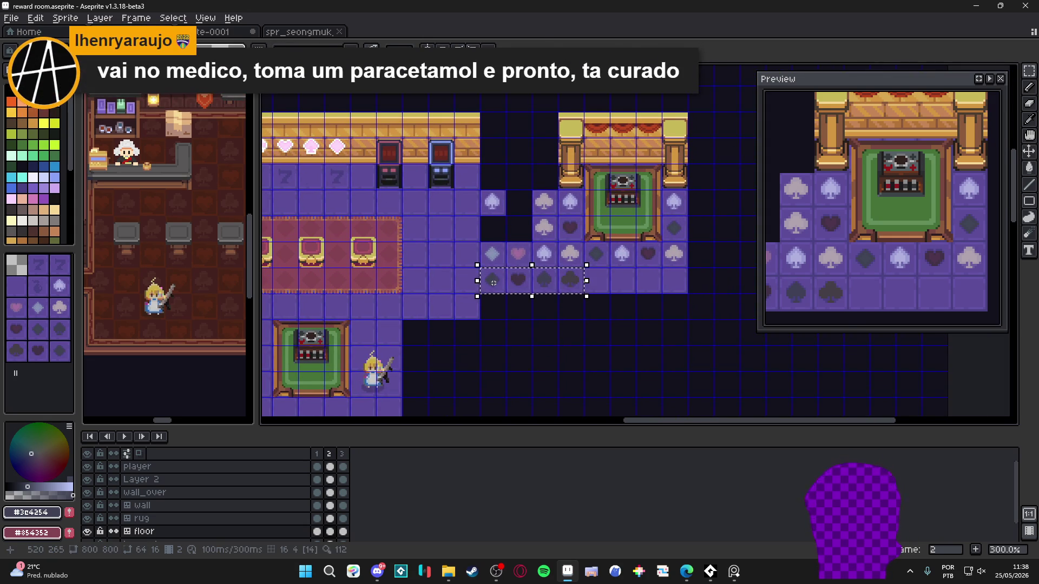
pyautogui.press('Down')
pyautogui.press('Down')
pyautogui.press('Down')
pyautogui.hotkey('ctrl', 'd')
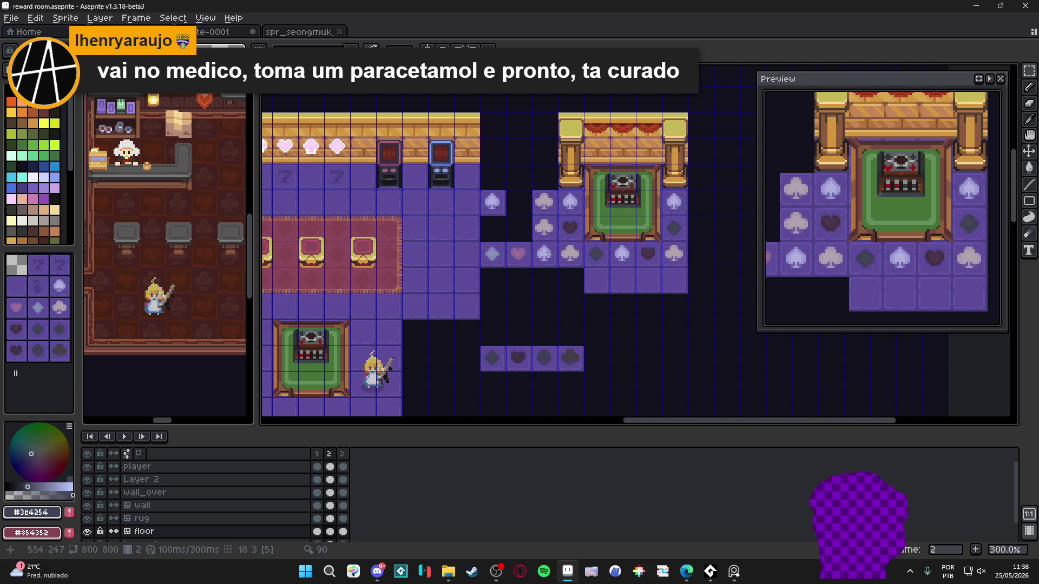
pyautogui.moveTo(559, 189); pyautogui.dragTo(480, 269)
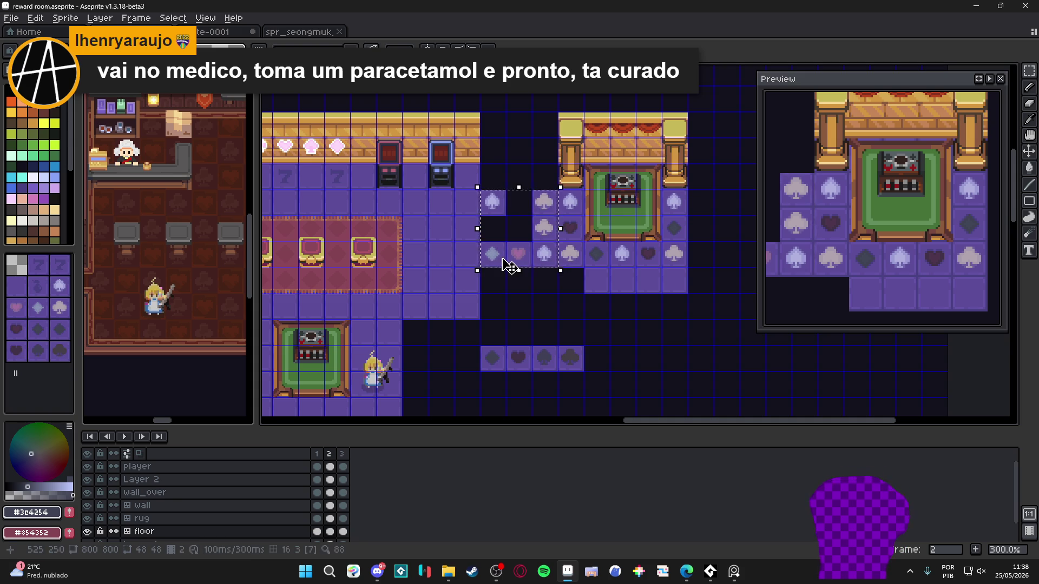
pyautogui.press('Down')
pyautogui.press('Down')
pyautogui.press('Down')
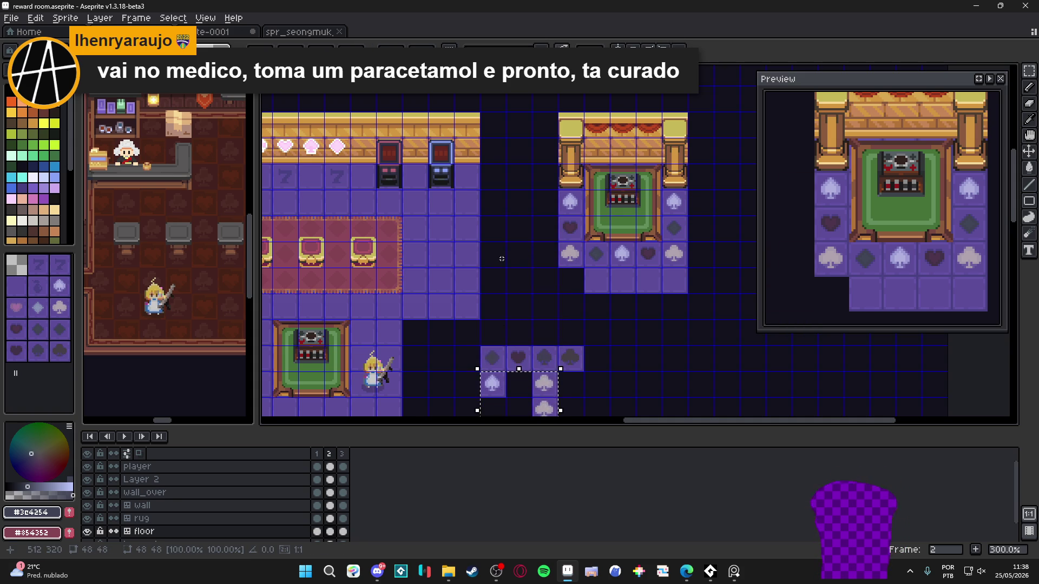
pyautogui.hotkey('ctrl', 'd')
# - Shift the club tile left, raise the diamond and heart tiles, delete the spare spade, save
pyautogui.scroll(-2, 515, 225)
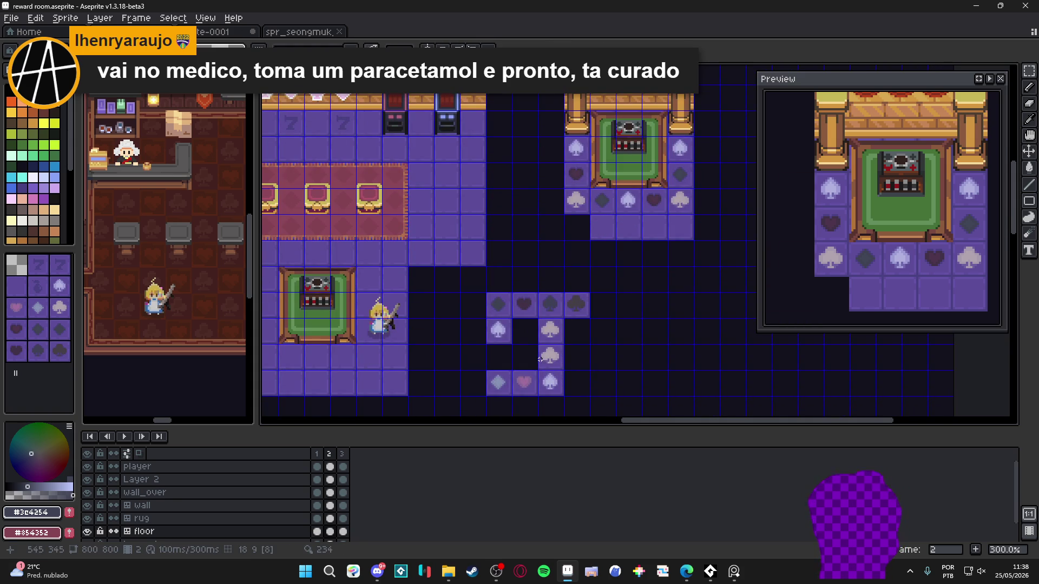
pyautogui.moveTo(560, 334); pyautogui.dragTo(535, 327)
pyautogui.click(543, 360)
pyautogui.moveTo(498, 372)
pyautogui.mouseDown()
pyautogui.moveTo(532, 389)
pyautogui.moveTo(517, 375)
pyautogui.moveTo(537, 379)
pyautogui.mouseUp()
pyautogui.press('Delete')
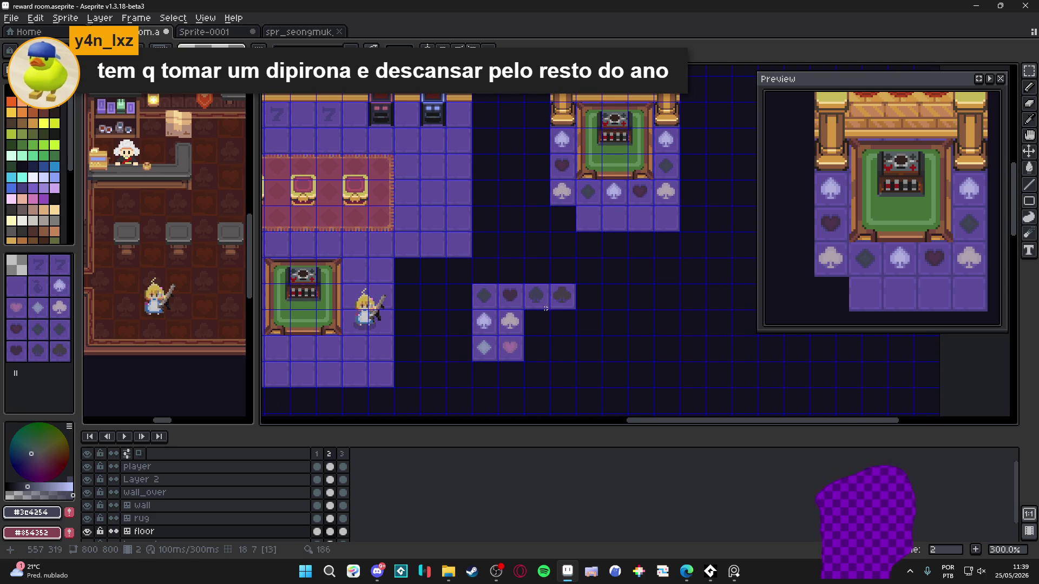
pyautogui.moveTo(531, 318); pyautogui.dragTo(465, 332)
pyautogui.moveTo(495, 218); pyautogui.dragTo(495, 255)
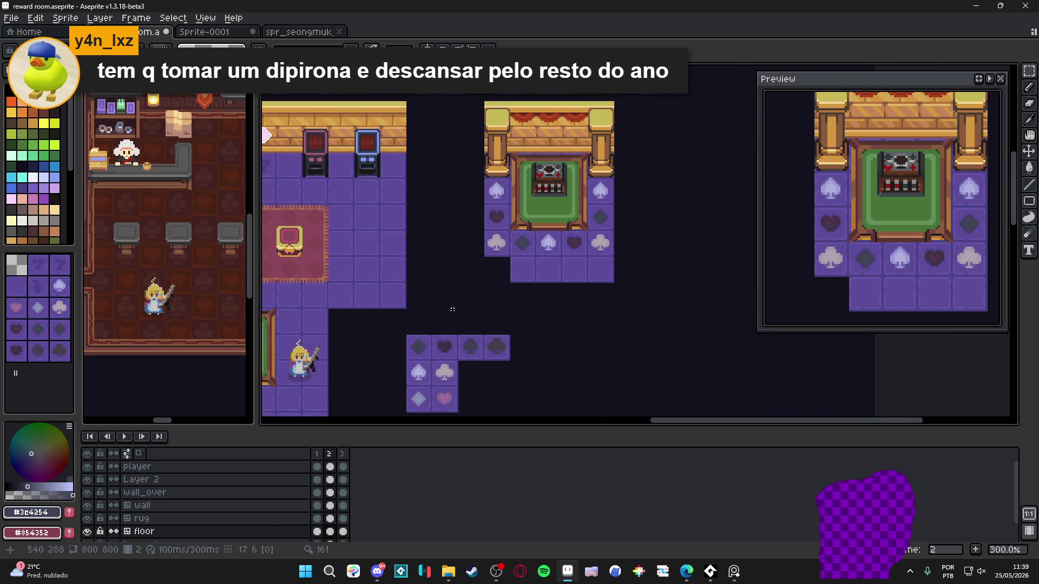
pyautogui.hotkey('ctrl', 's')
# - Compare frames 2 and 3, then stamp the dark club tile into a floor cell on frame 3
pyautogui.click(342, 453)
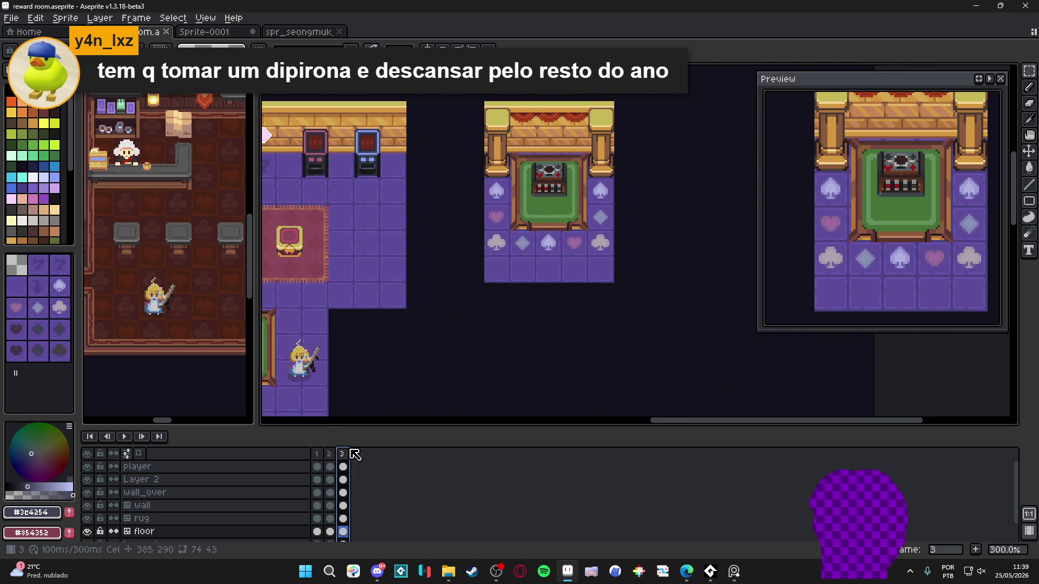
pyautogui.click(335, 455)
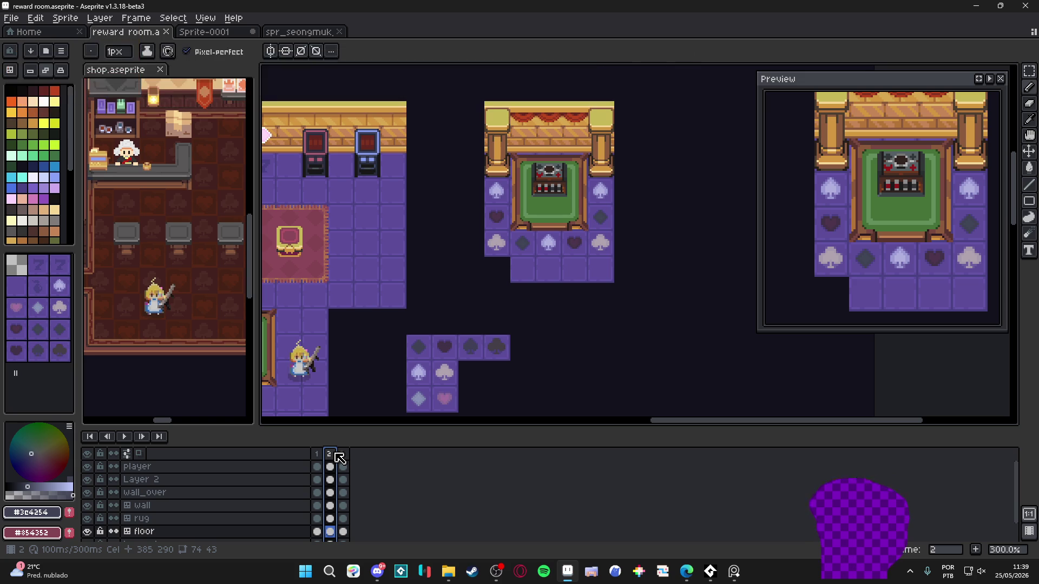
pyautogui.click(342, 454)
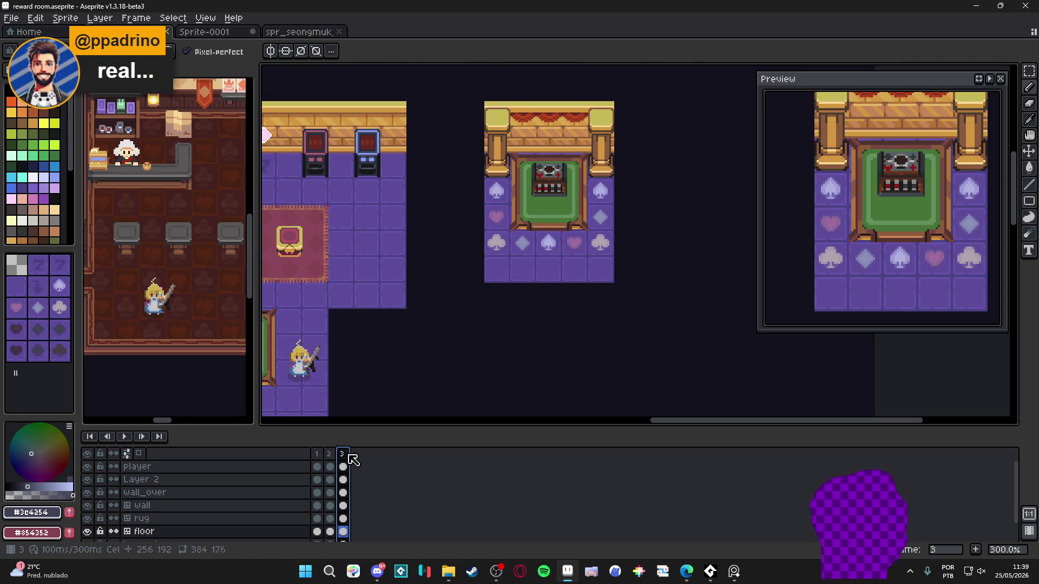
pyautogui.click(64, 357)
pyautogui.click(496, 244)
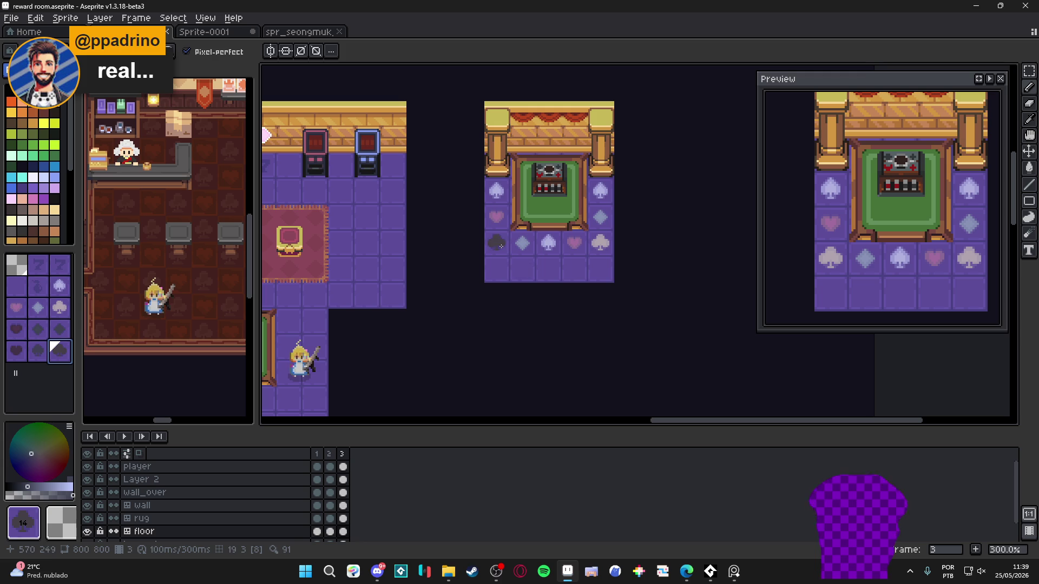
pyautogui.click(501, 246)
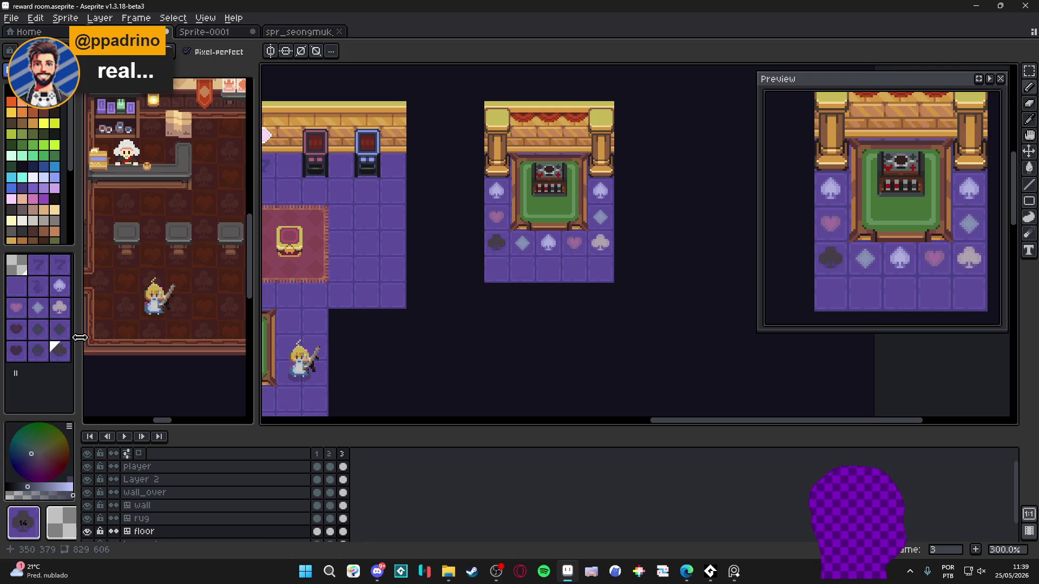
# - Stamp dark club tiles into two more floor cells, including the bottom-right one
pyautogui.click(38, 286)
pyautogui.click(35, 351)
pyautogui.click(493, 201)
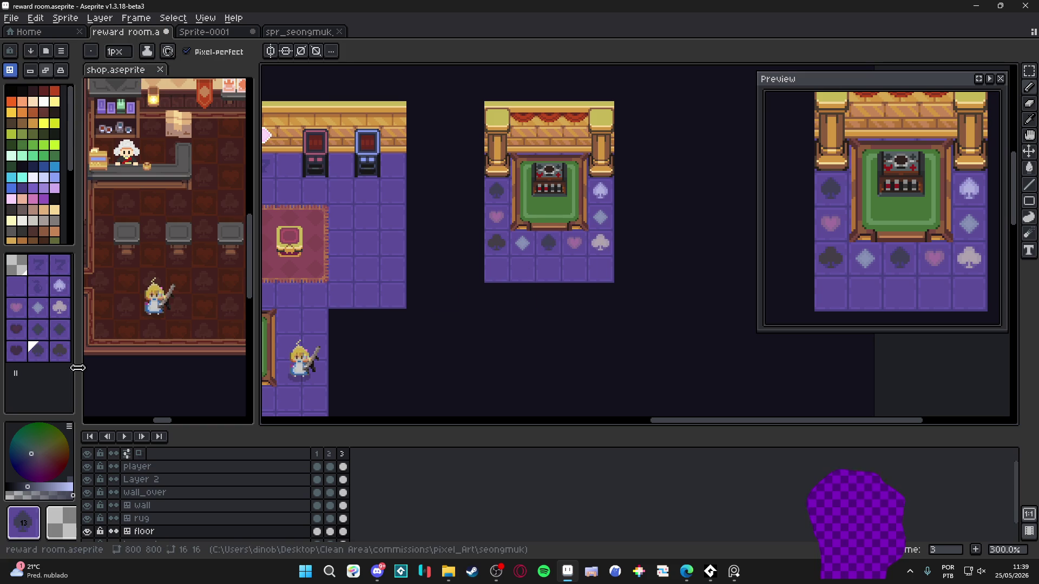
pyautogui.click(59, 350)
pyautogui.click(598, 237)
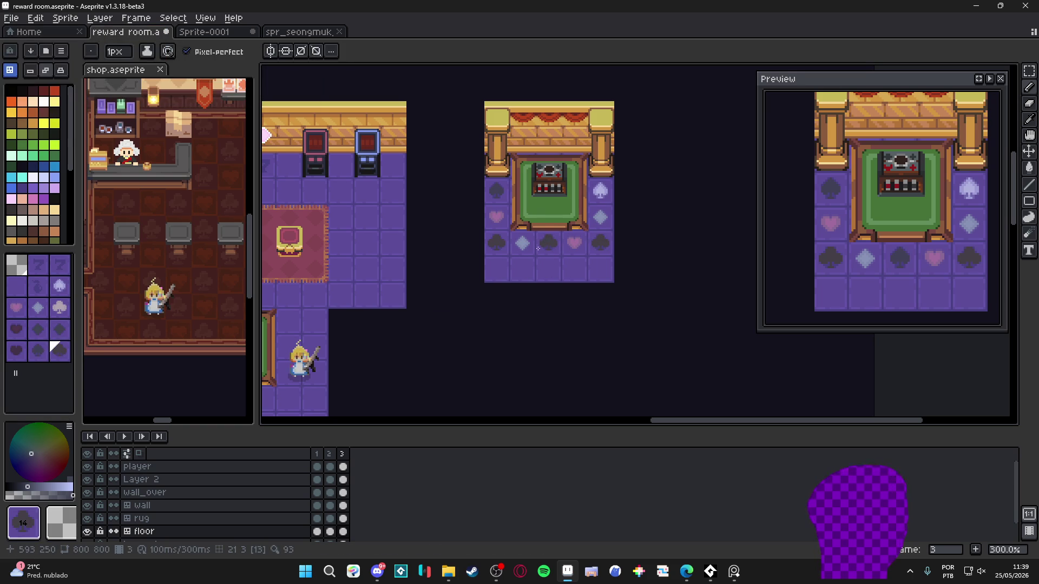
# - Undo and redo the last tile change to check it, then return to frame 2
pyautogui.hotkey('ctrl', 'z')
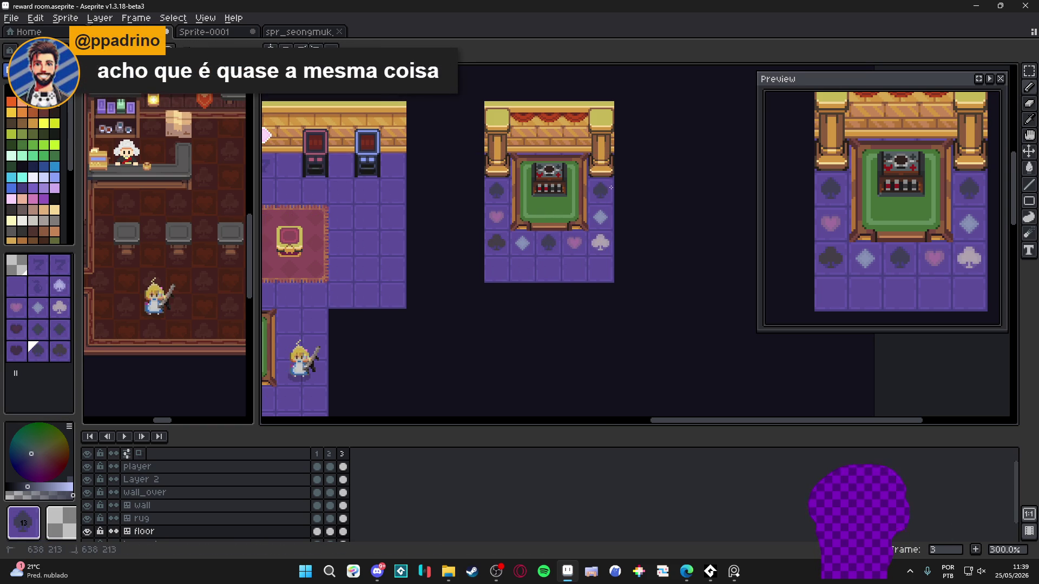
pyautogui.hotkey('ctrl', 'y')
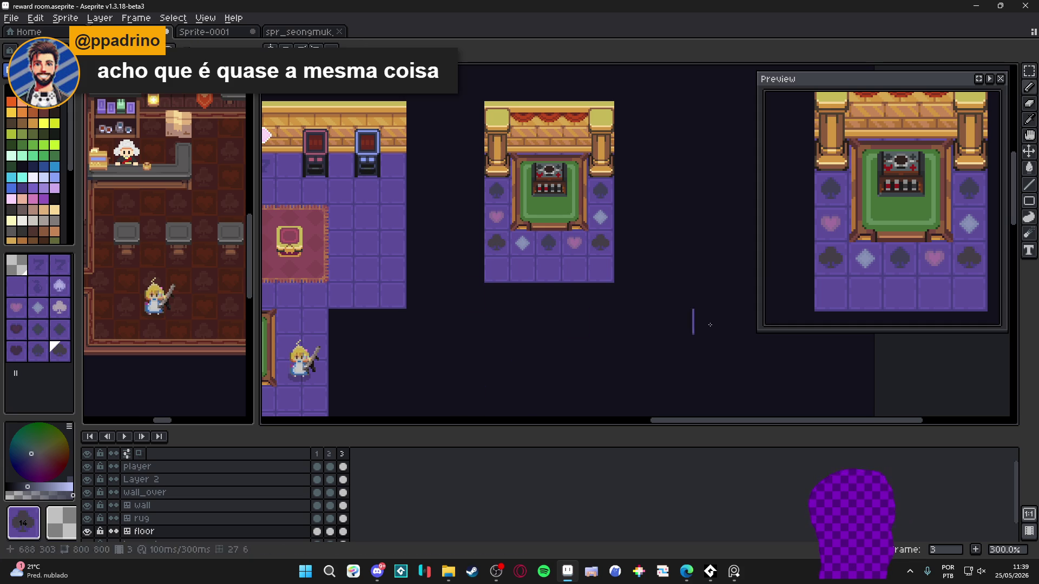
pyautogui.click(331, 454)
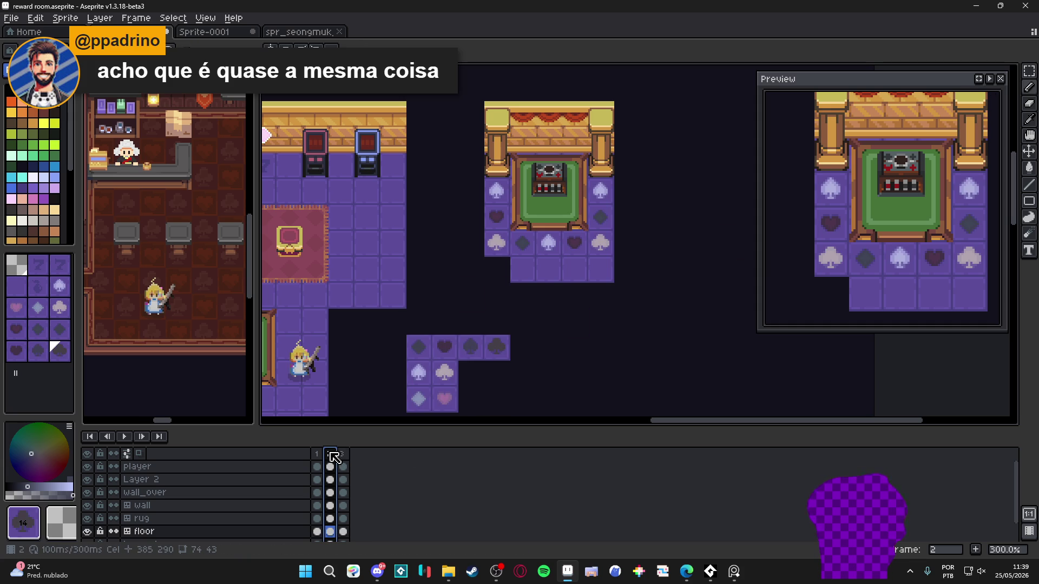
# - Marquee-select the spare suit-tile cluster and zoom in on the right-hand room
pyautogui.moveTo(428, 357); pyautogui.dragTo(485, 233)
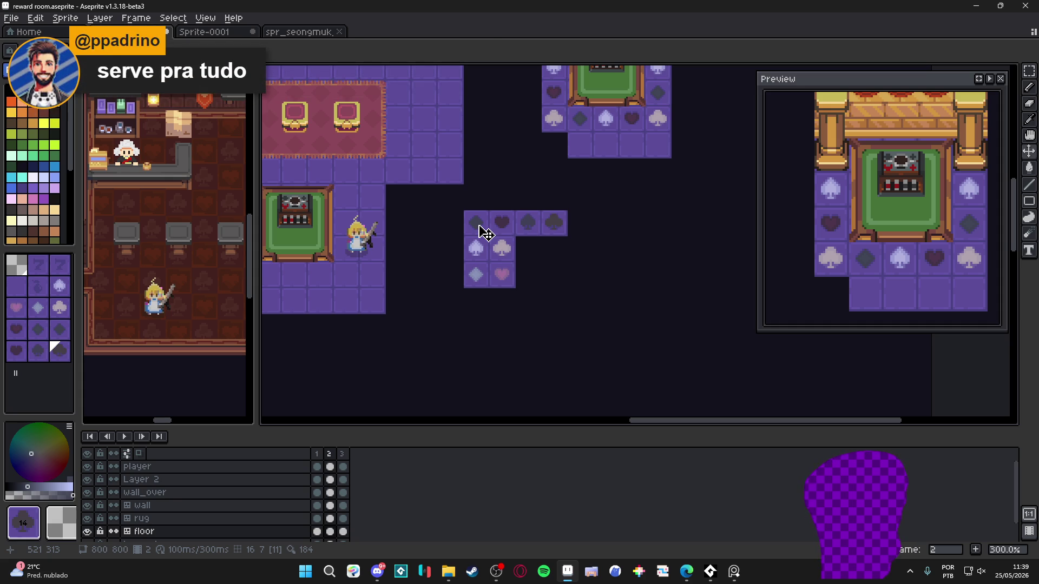
pyautogui.press('m')
pyautogui.moveTo(465, 210)
pyautogui.mouseDown()
pyautogui.moveTo(592, 287)
pyautogui.moveTo(414, 284)
pyautogui.moveTo(484, 284)
pyautogui.mouseUp()
pyautogui.scroll(-3, 557, 288)
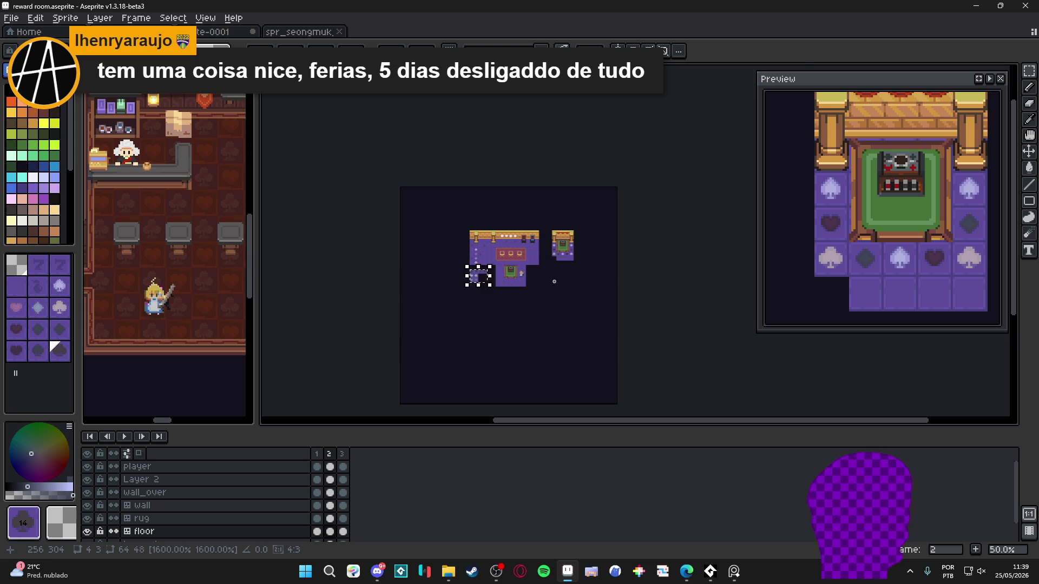
pyautogui.scroll(2, 554, 281)
pyautogui.moveTo(554, 282); pyautogui.dragTo(487, 290)
pyautogui.scroll(1, 487, 290)
pyautogui.moveTo(540, 241); pyautogui.dragTo(523, 285)
pyautogui.scroll(1, 531, 282)
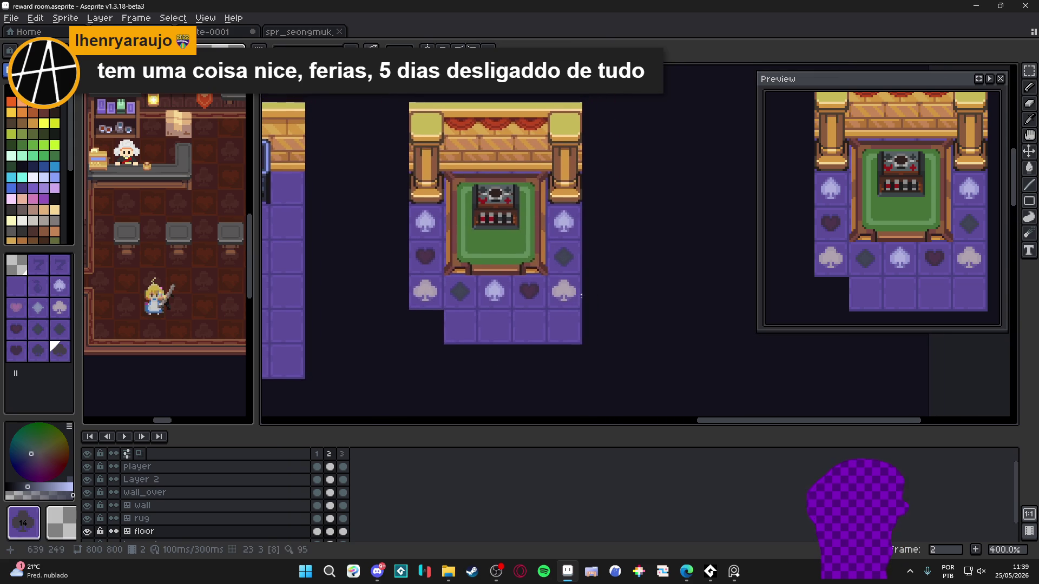
# - Play the preview, then tag frames 2–3 as a new 'blink' animation
pyautogui.click(989, 79)
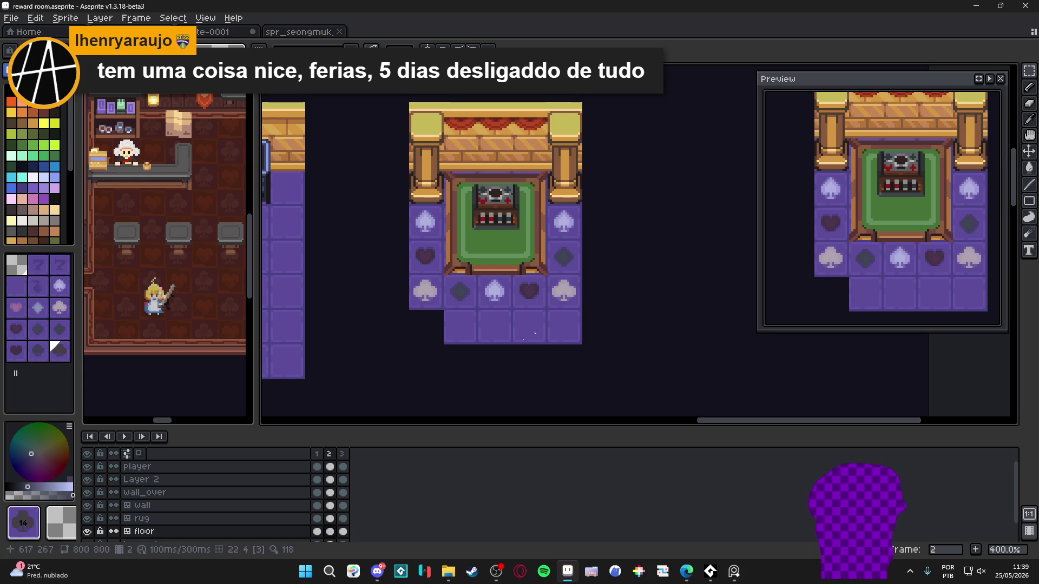
pyautogui.keyDown('shift'); pyautogui.click(341, 453); pyautogui.keyUp('shift')
pyautogui.rightClick(340, 454)
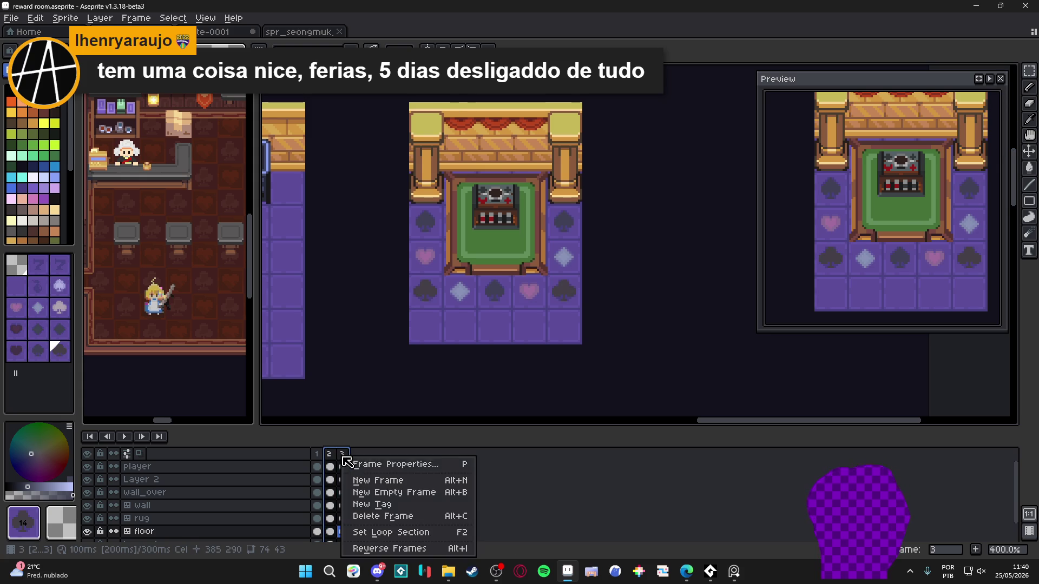
pyautogui.click(403, 518)
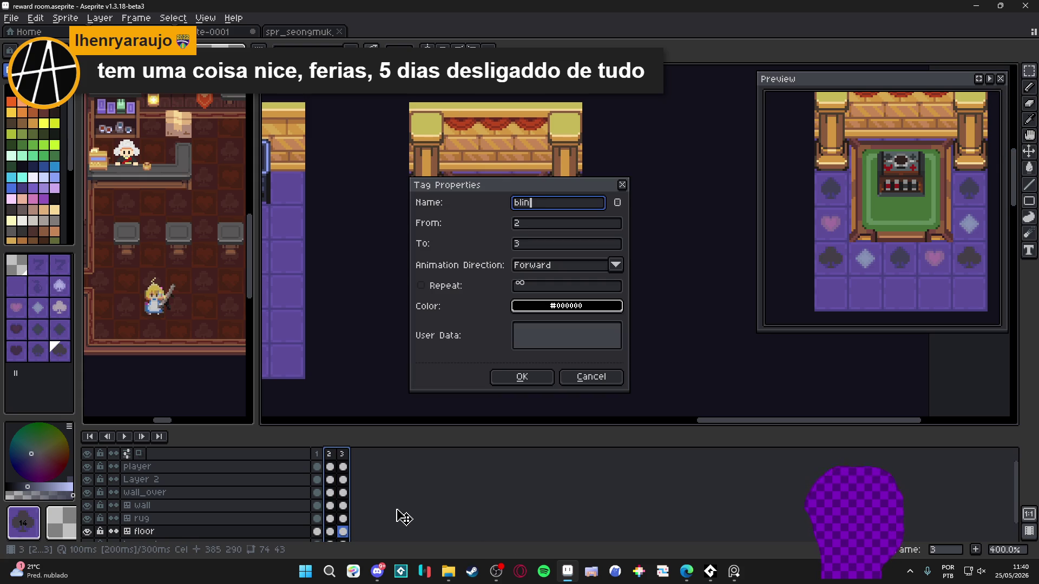
pyautogui.write('k')
pyautogui.press('Return')
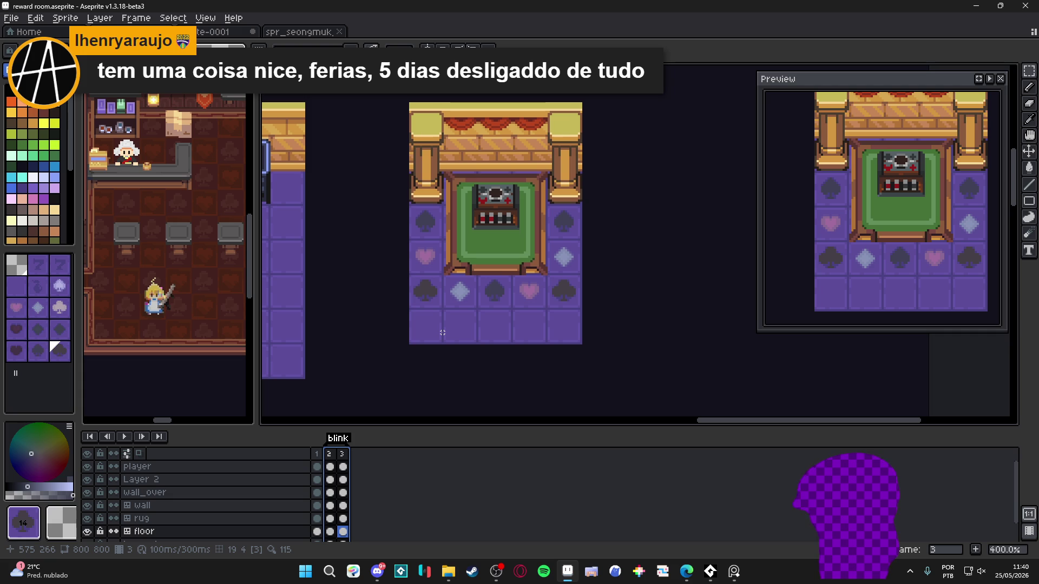
pyautogui.scroll(-1, 456, 329)
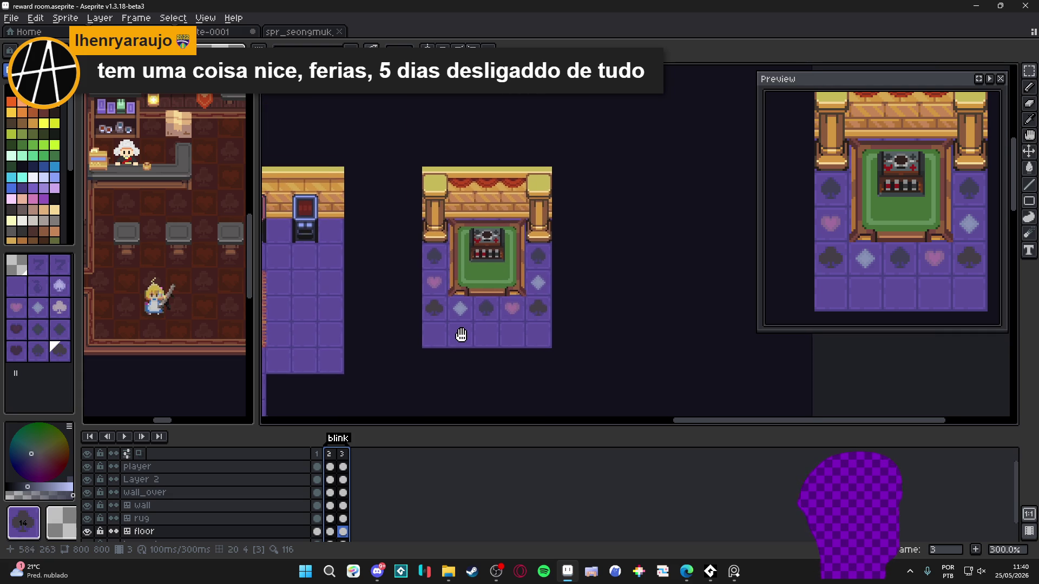
# - Set the duration of frames 2 and 3 to 250 ms each
pyautogui.click(125, 436)
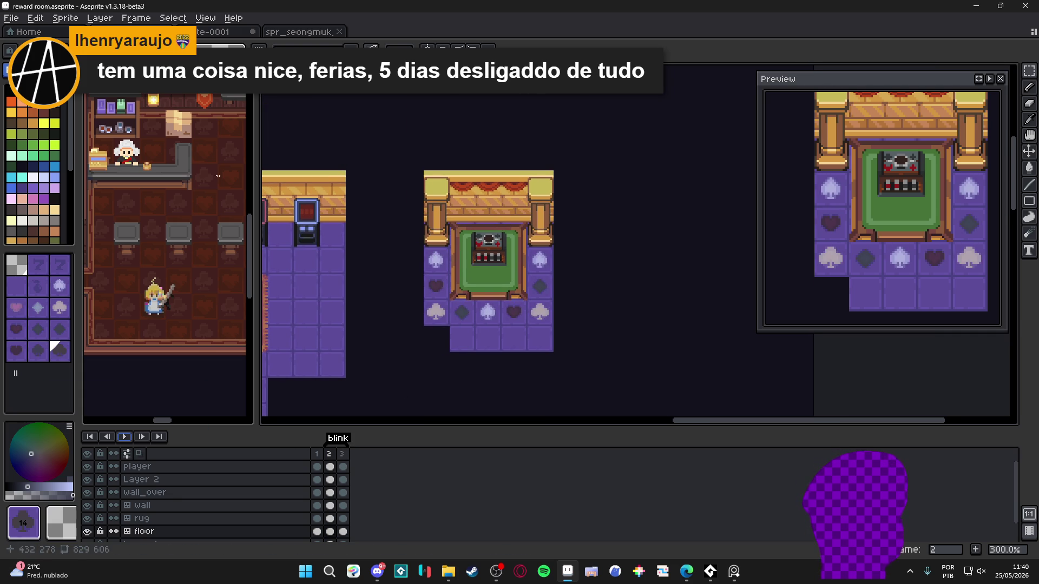
pyautogui.click(205, 18)
pyautogui.click(368, 483)
pyautogui.moveTo(330, 466); pyautogui.dragTo(340, 463)
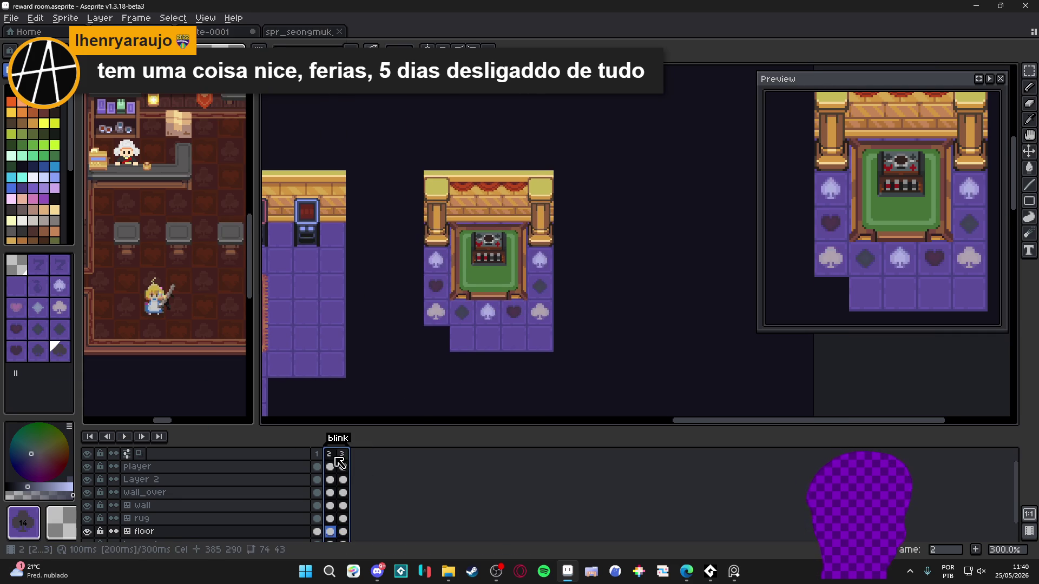
pyautogui.press('p')
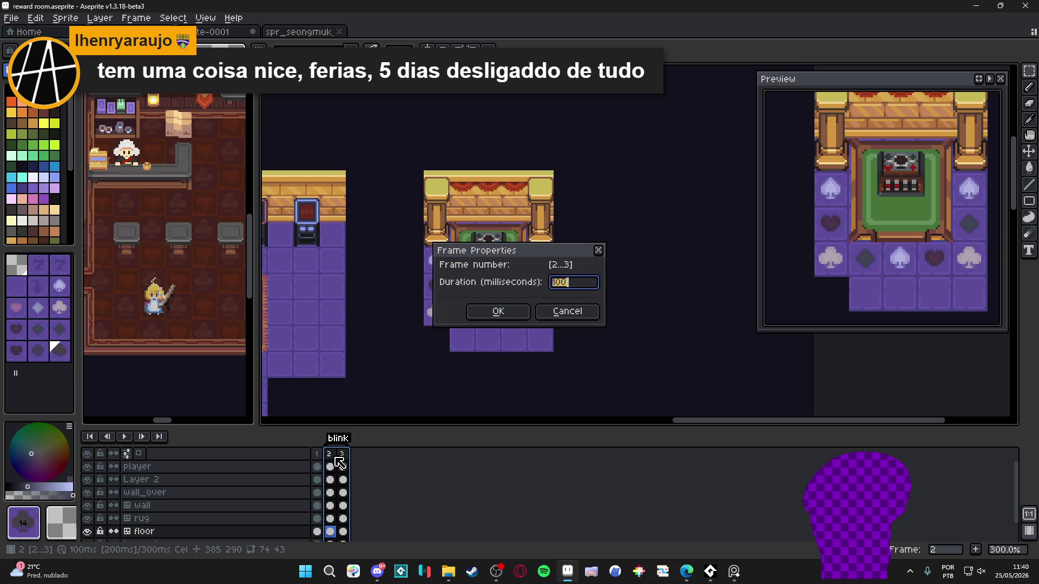
pyautogui.press('Return')
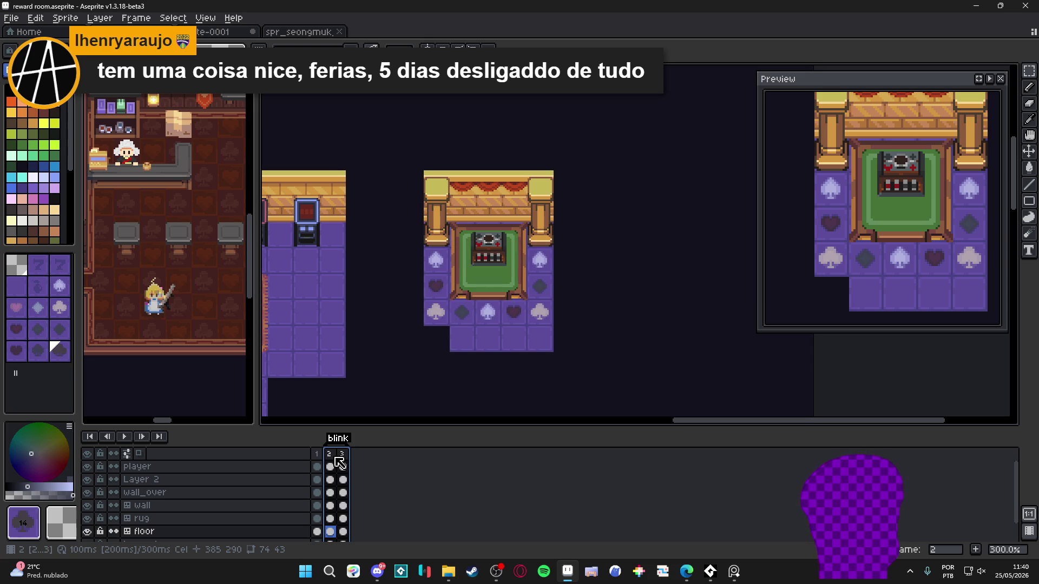
pyautogui.press('Escape')
# - Play the animation, then compare frames 2 and 3 to check the blink
pyautogui.click(124, 437)
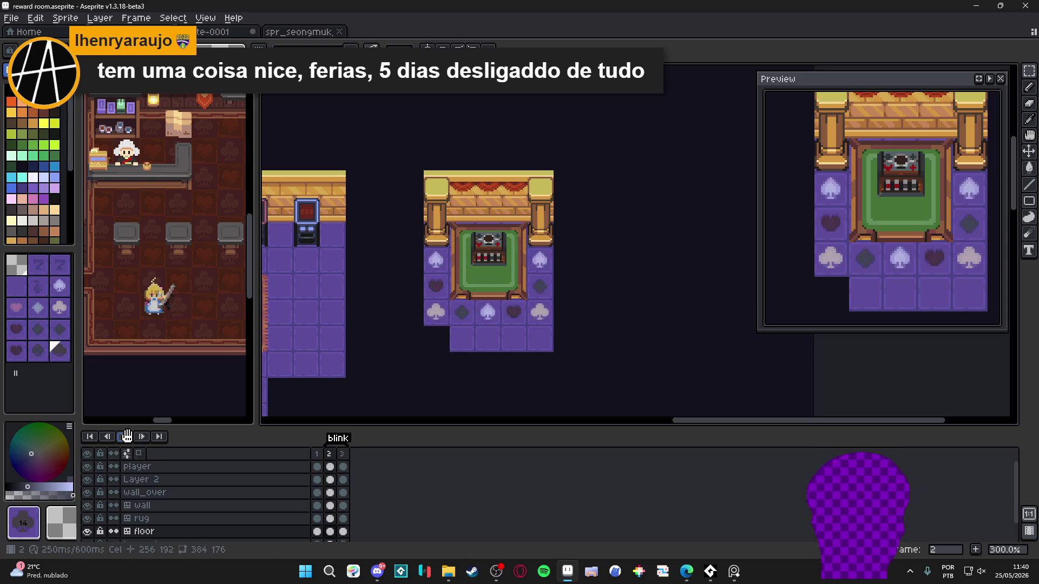
pyautogui.click(329, 453)
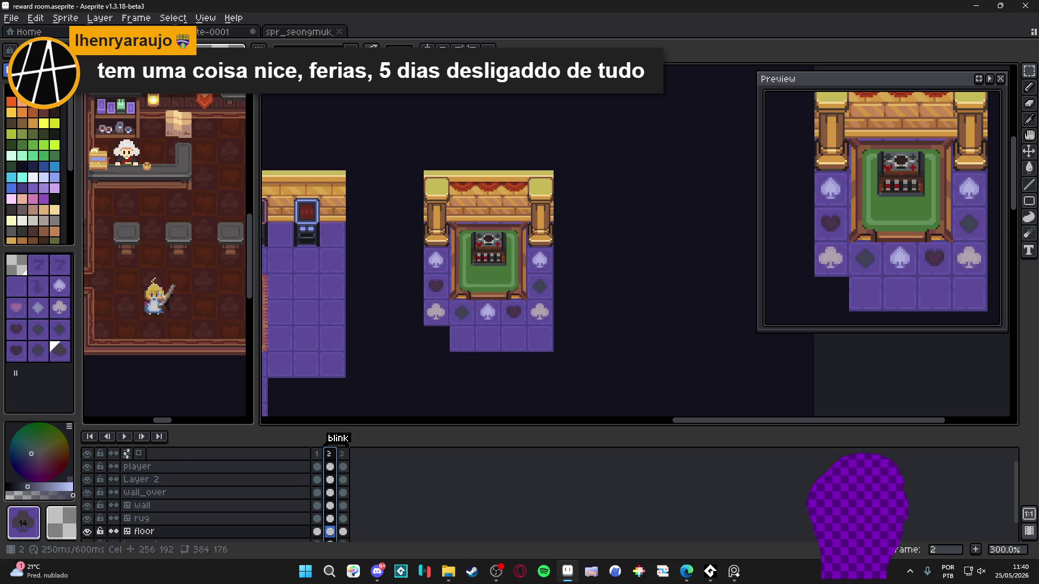
pyautogui.click(342, 460)
pyautogui.click(330, 461)
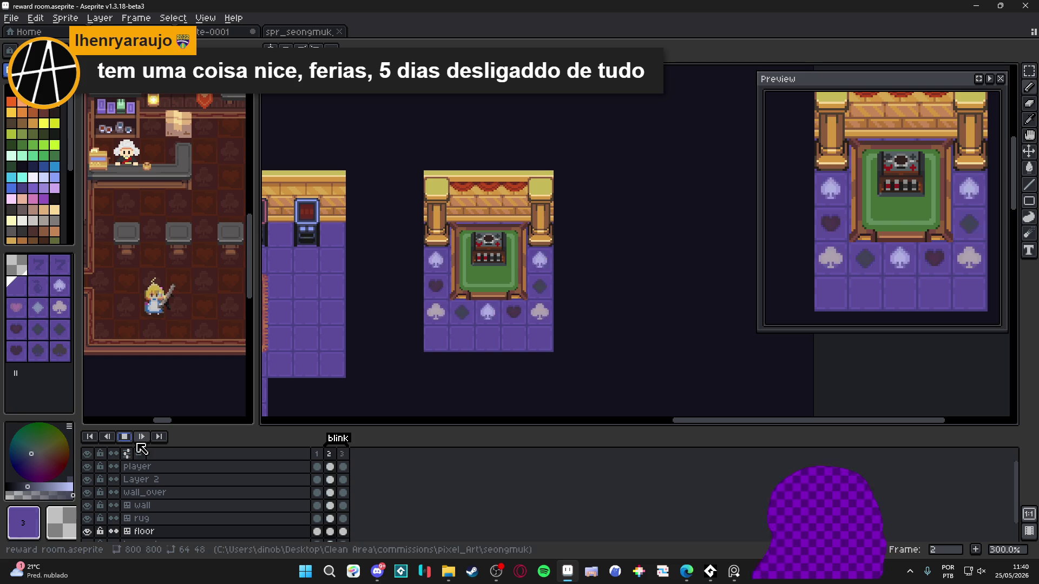
# - Stop playback and compare frames 2 and 3, ending on frame 2
pyautogui.click(124, 437)
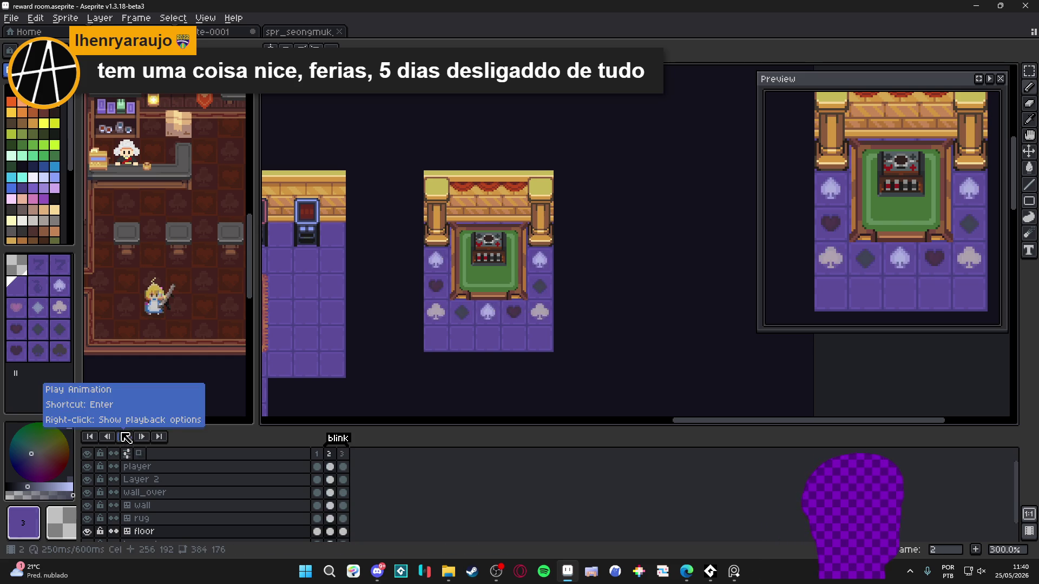
pyautogui.click(332, 453)
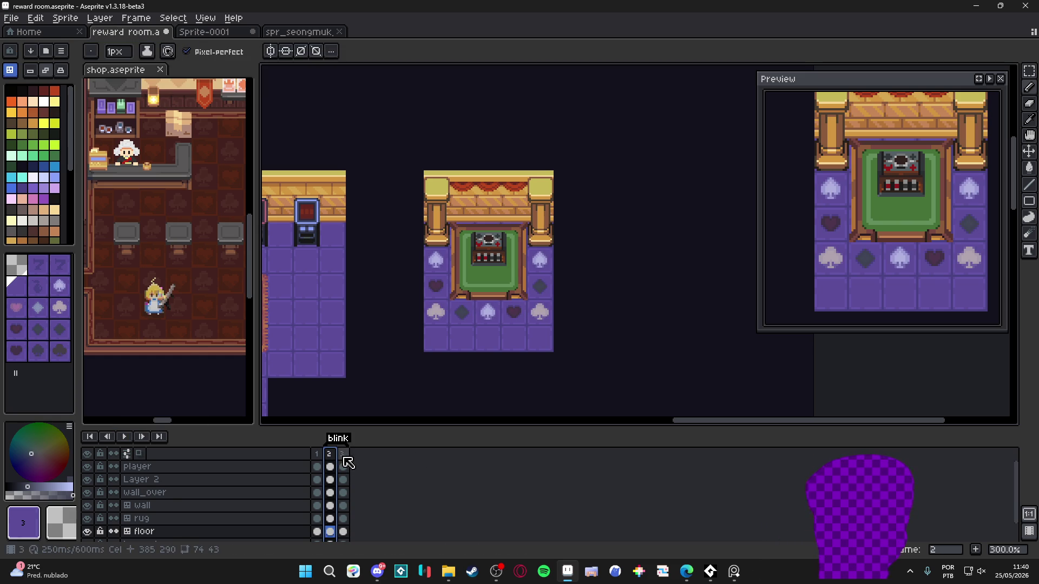
pyautogui.click(346, 457)
pyautogui.scroll(-2, 460, 293)
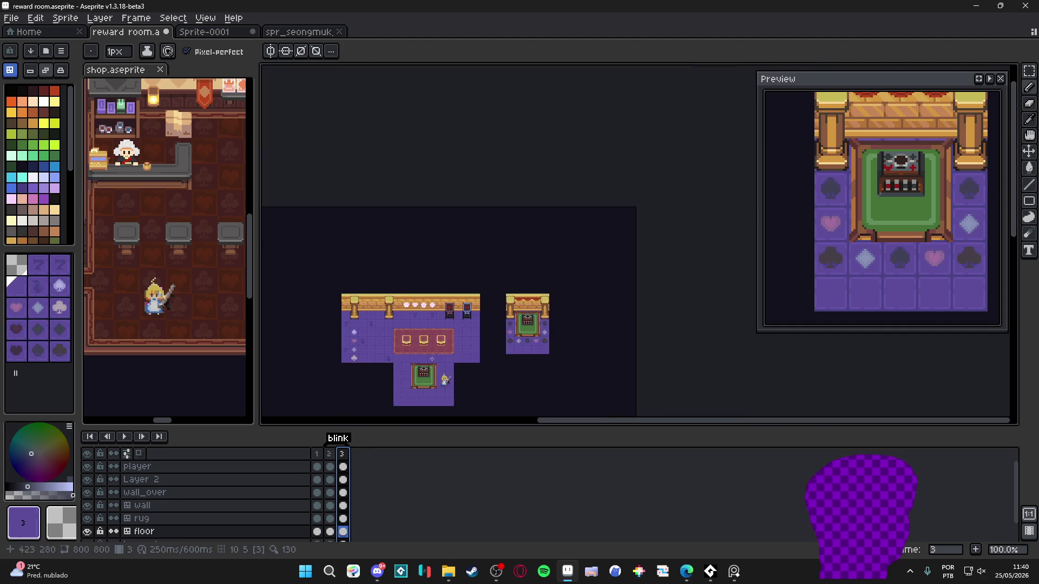
pyautogui.scroll(1, 525, 285)
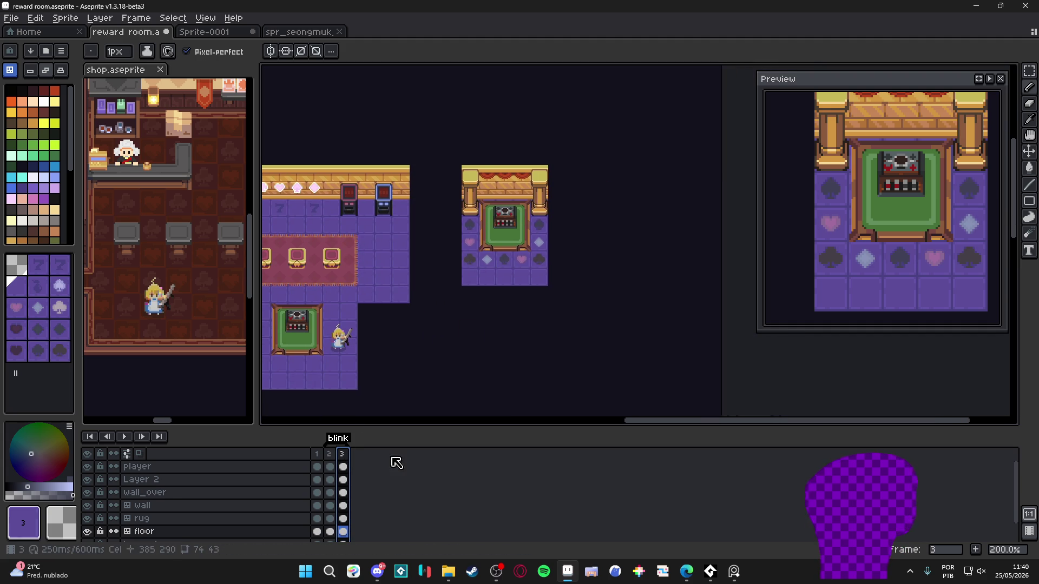
pyautogui.click(329, 454)
# - Place a light club tile in the spare cluster's empty slot, then marquee-select and lift it
pyautogui.moveTo(402, 363); pyautogui.dragTo(605, 269)
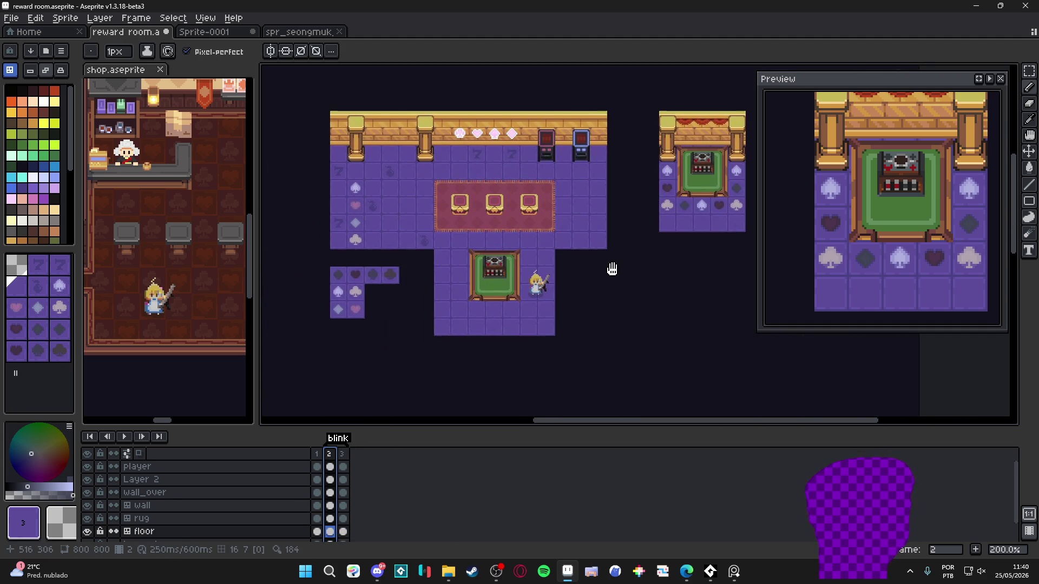
pyautogui.scroll(2, 371, 301)
pyautogui.scroll(1, 371, 302)
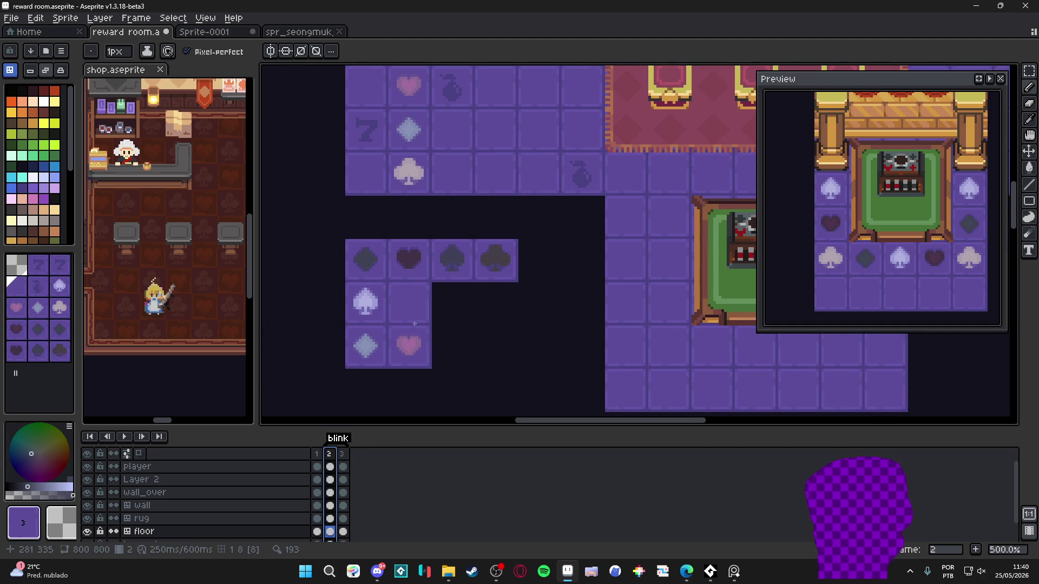
pyautogui.click(383, 336)
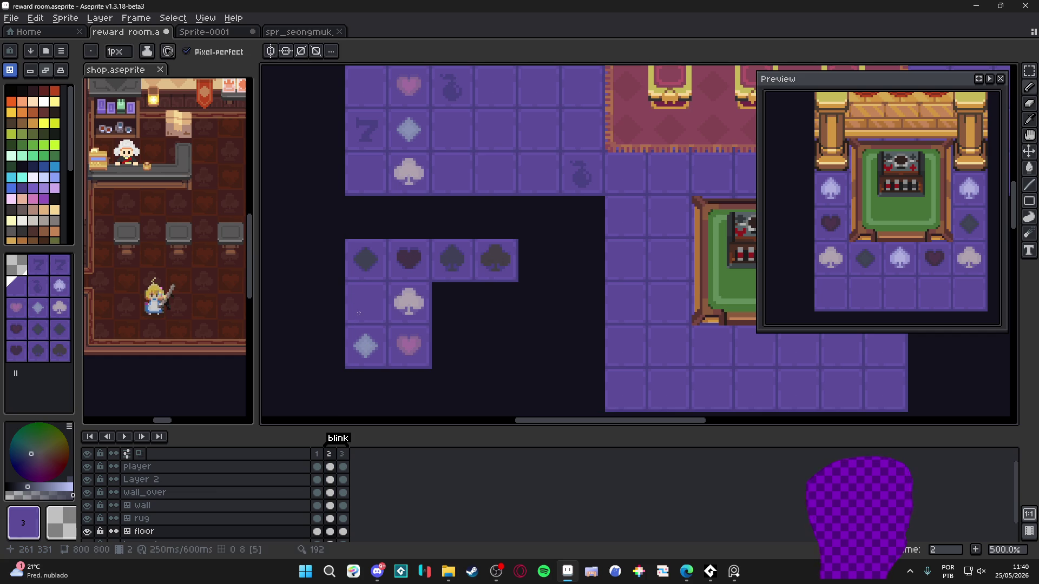
pyautogui.press('m')
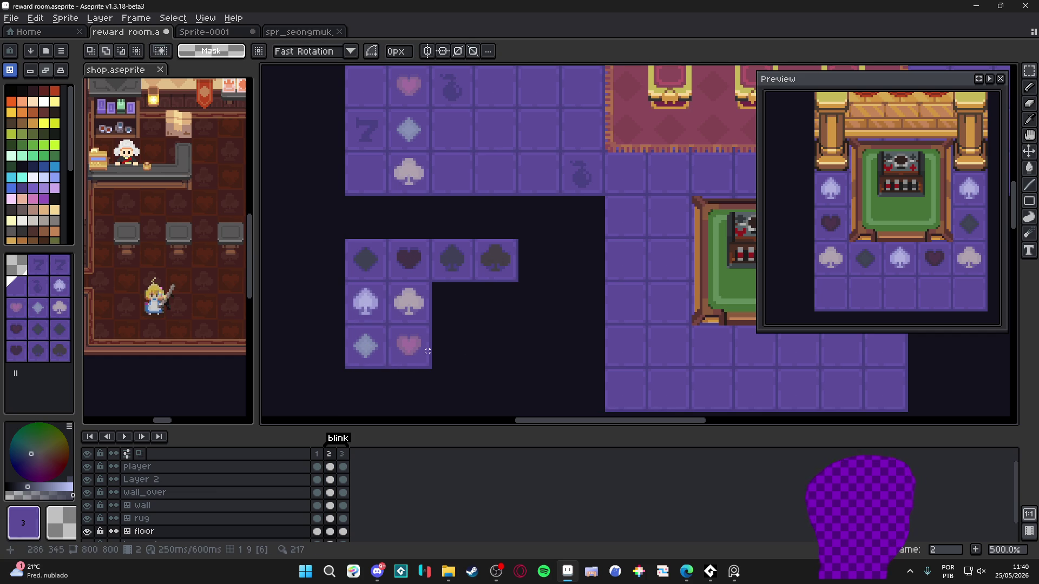
pyautogui.moveTo(478, 316); pyautogui.dragTo(445, 316)
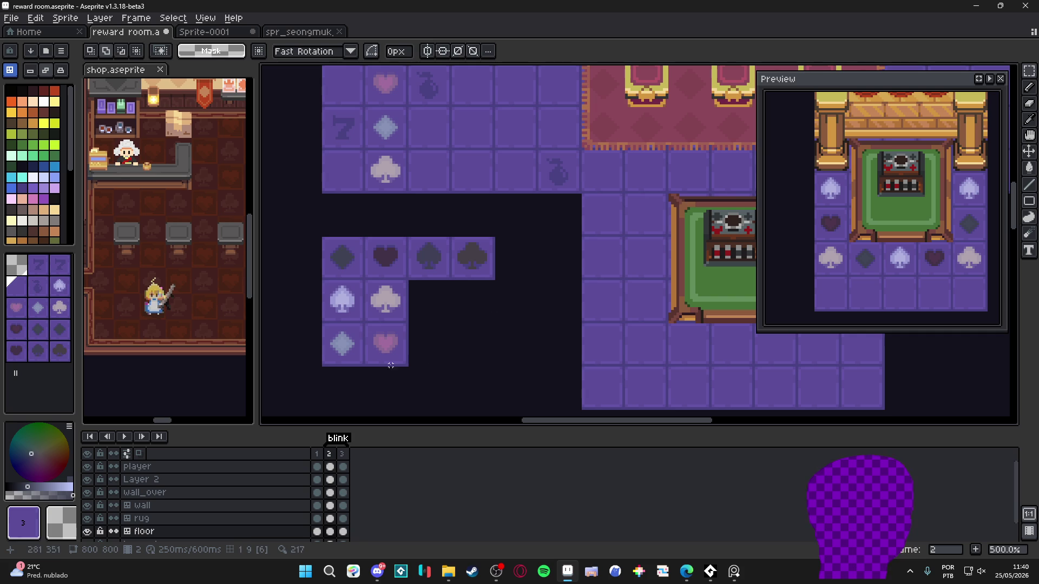
pyautogui.scroll(-1, 420, 322)
pyautogui.moveTo(379, 292); pyautogui.dragTo(408, 320)
pyautogui.click(398, 306)
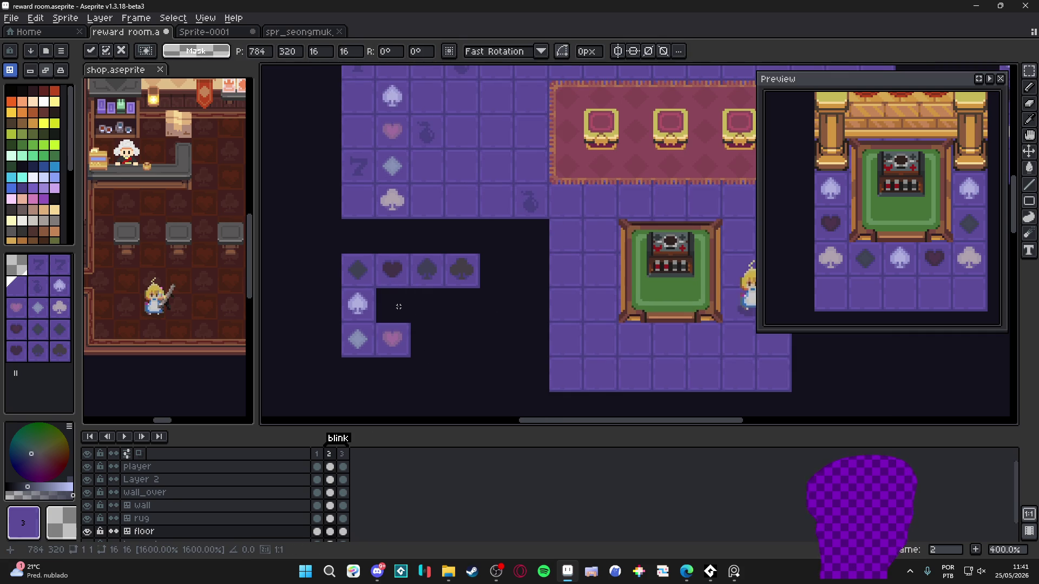
# - In pixel mode, shift the club tile one tile right and the heart tile up into the slot
pyautogui.press('Return')
pyautogui.hotkey('ctrl', 'd')
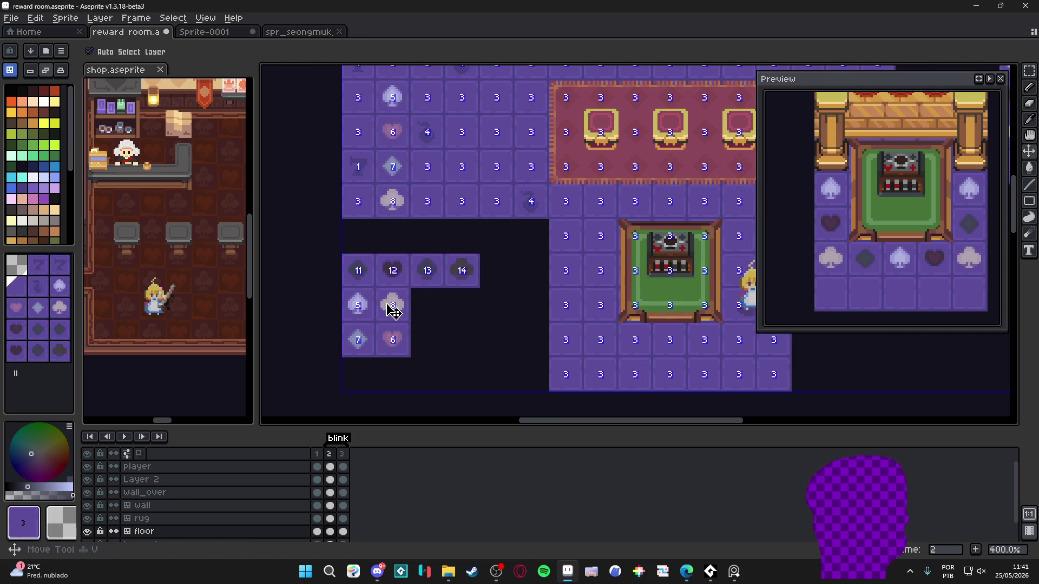
pyautogui.click(10, 71)
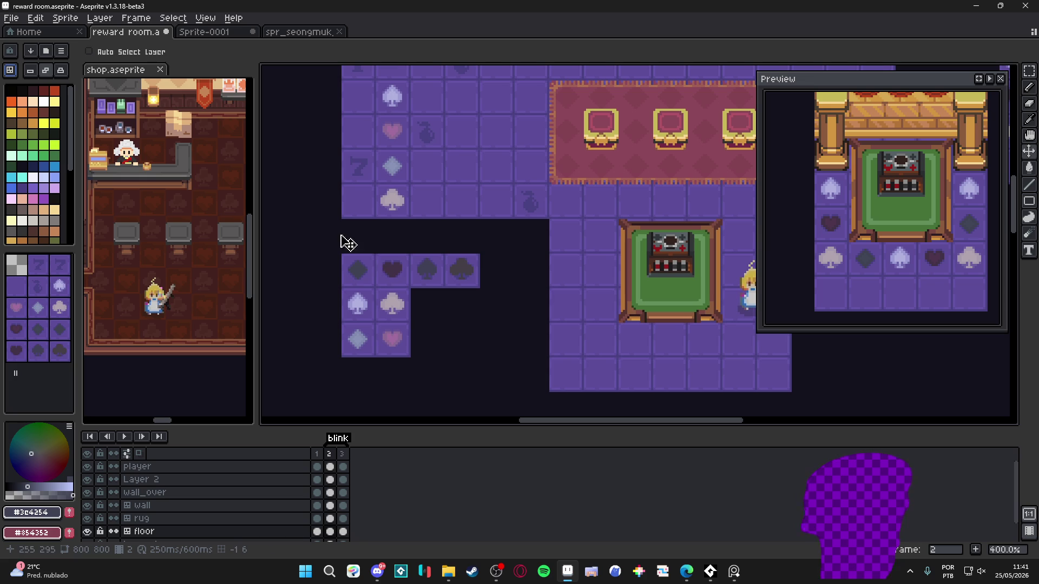
pyautogui.hotkey('ctrl', 'shift', 'd')
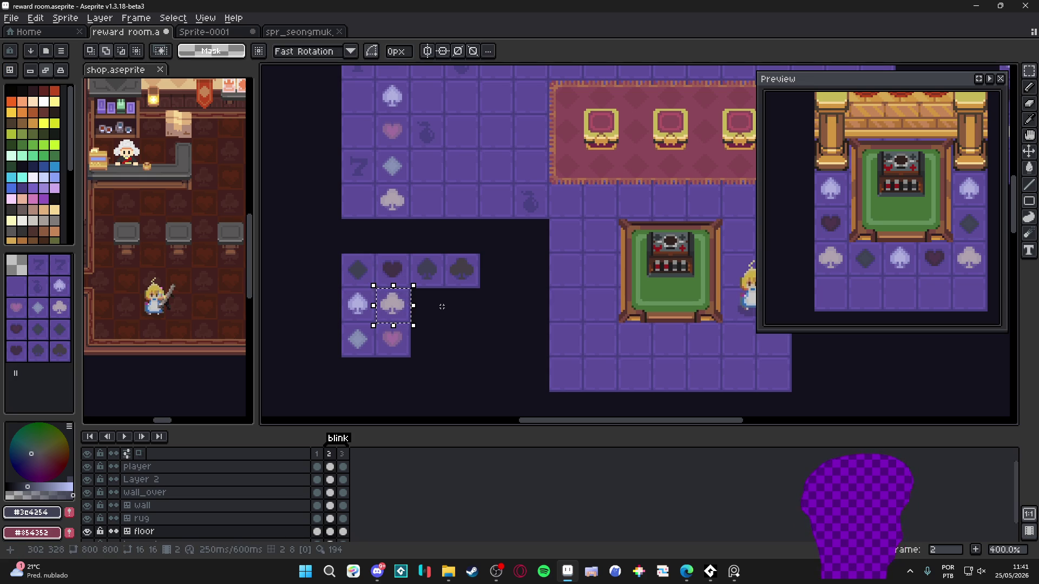
pyautogui.moveTo(406, 306); pyautogui.dragTo(442, 306)
pyautogui.hotkey('shift', 'Right')
pyautogui.moveTo(391, 343); pyautogui.dragTo(392, 340)
pyautogui.press('Up')
pyautogui.press('Return')
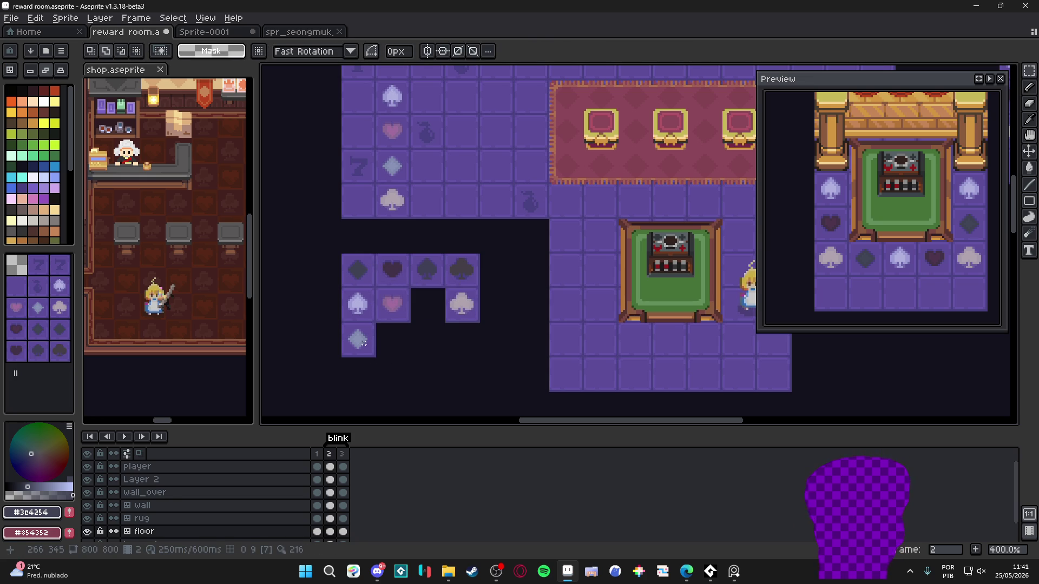
# - Move the spade tile two tiles right and the diamond tile up into the row
pyautogui.click(361, 308)
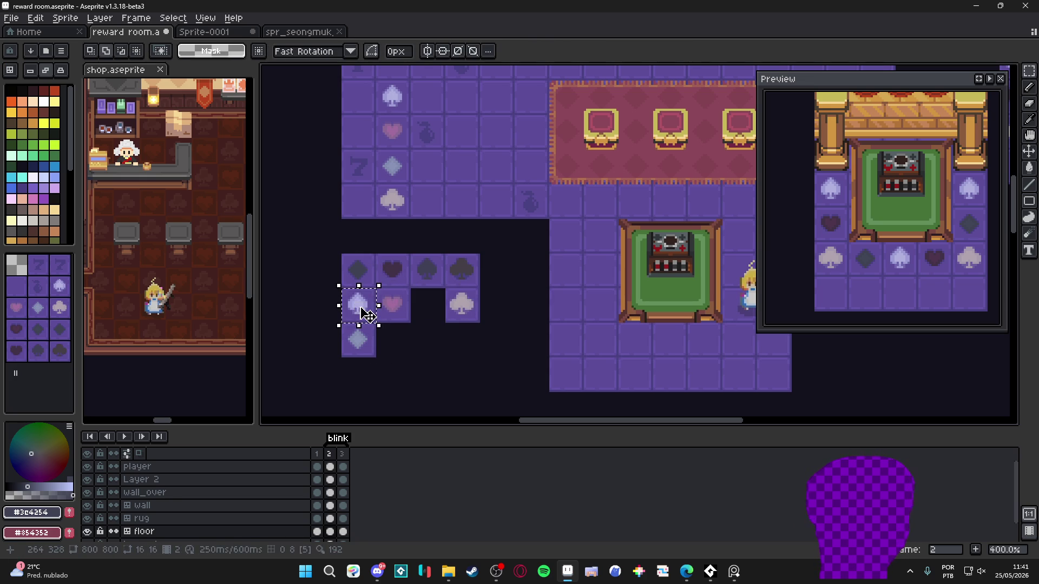
pyautogui.moveTo(360, 307); pyautogui.dragTo(443, 314)
pyautogui.click(359, 341)
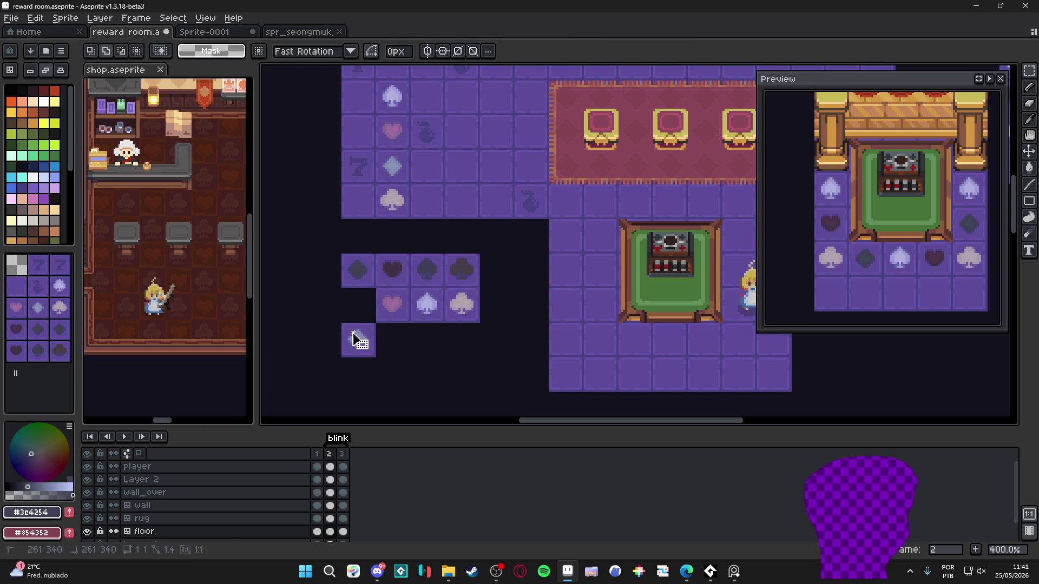
pyautogui.moveTo(359, 340)
pyautogui.mouseDown()
pyautogui.moveTo(358, 307)
pyautogui.moveTo(332, 308)
pyautogui.moveTo(484, 325)
pyautogui.moveTo(453, 325)
pyautogui.mouseUp()
pyautogui.press('Return')
# - Check the tiles with the floor layer hidden, then paste the row onto a new Layer 3
pyautogui.hscroll(1, 367, 321)
pyautogui.click(88, 532)
pyautogui.click(87, 531)
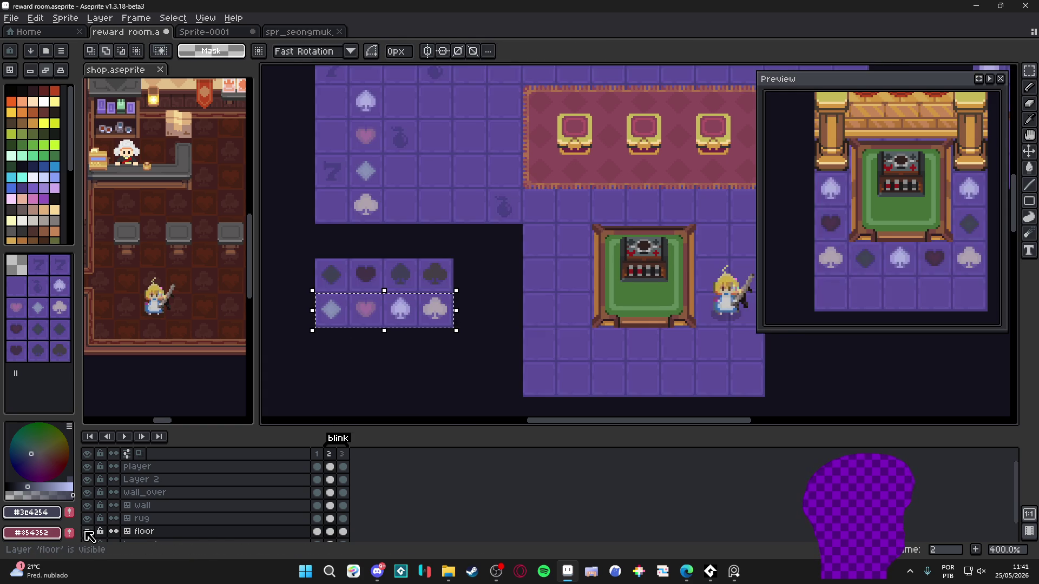
pyautogui.click(88, 531)
pyautogui.click(88, 532)
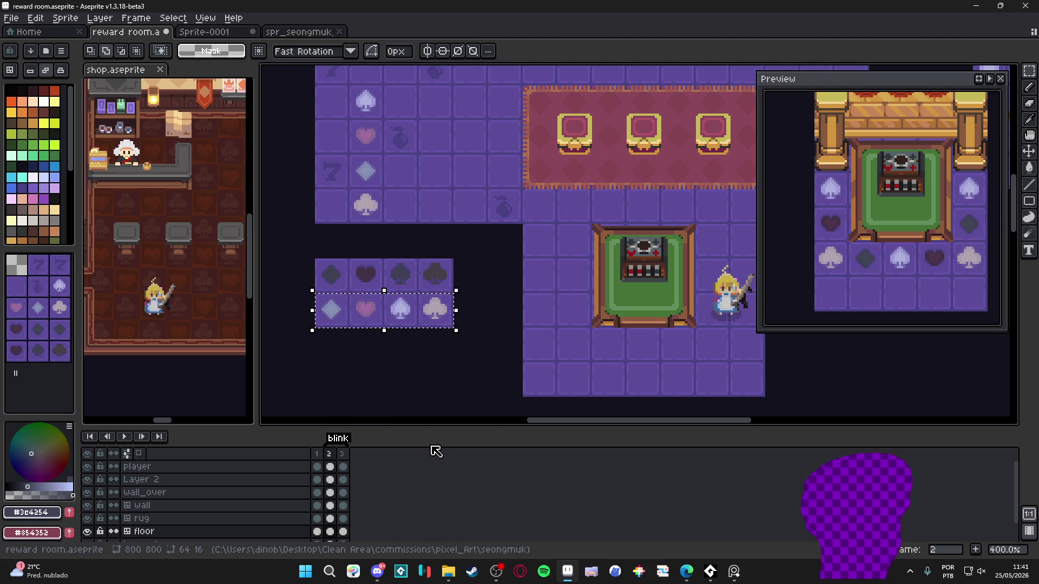
pyautogui.hotkey('ctrl', 'shift', 'n')
pyautogui.hotkey('ctrl', 'v')
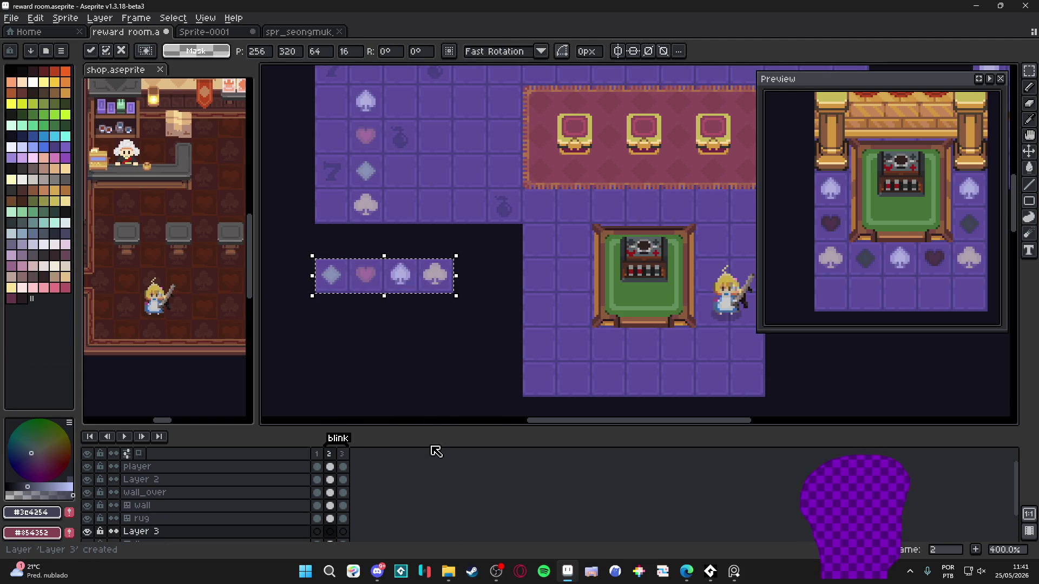
# - Commit the pasted row and lower Layer 3's cel opacity to about 70%
pyautogui.press('Return')
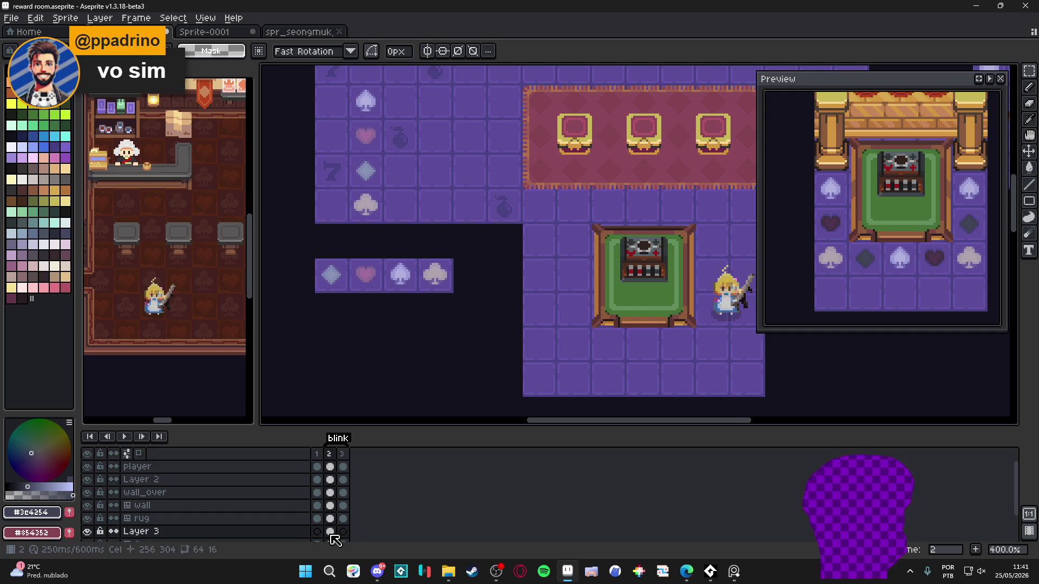
pyautogui.doubleClick(330, 533)
pyautogui.click(660, 428)
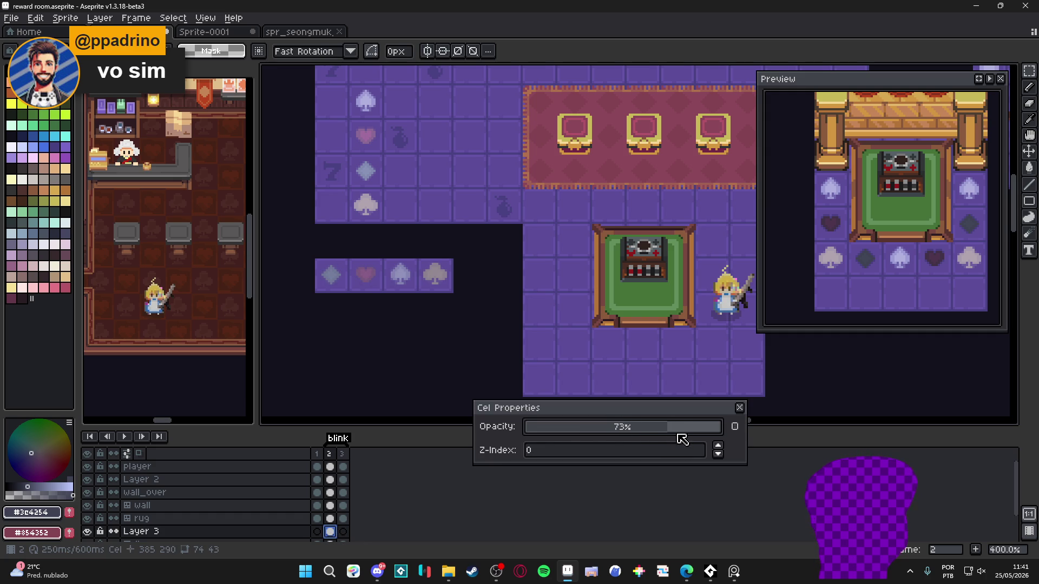
pyautogui.click(739, 407)
# - Darken the lower tile row's icons, then undo to restore the light suit icons
pyautogui.moveTo(441, 283); pyautogui.dragTo(375, 292)
pyautogui.press('Delete')
pyautogui.press('Down')
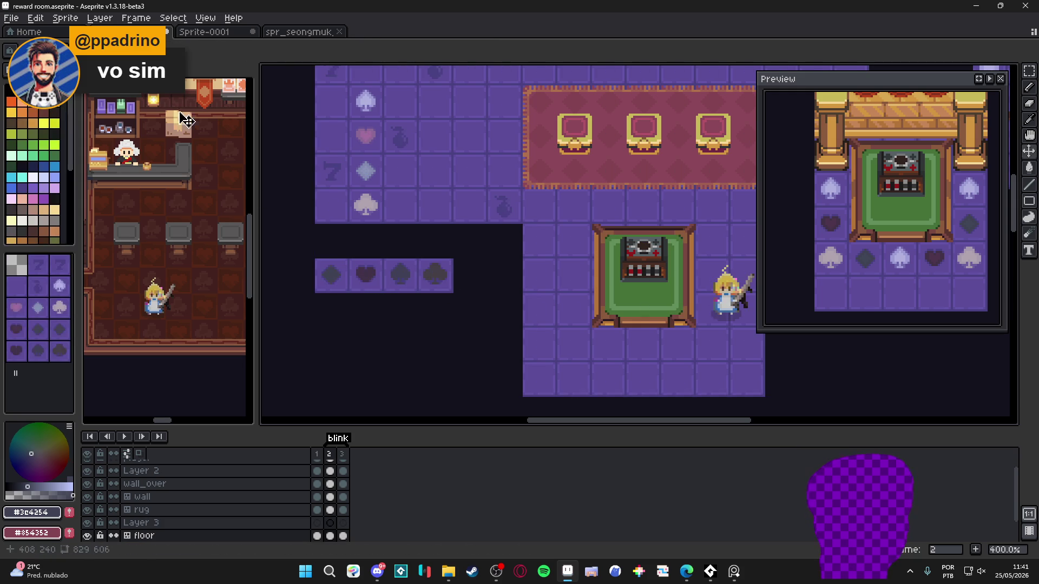
pyautogui.hotkey('ctrl', 'z')
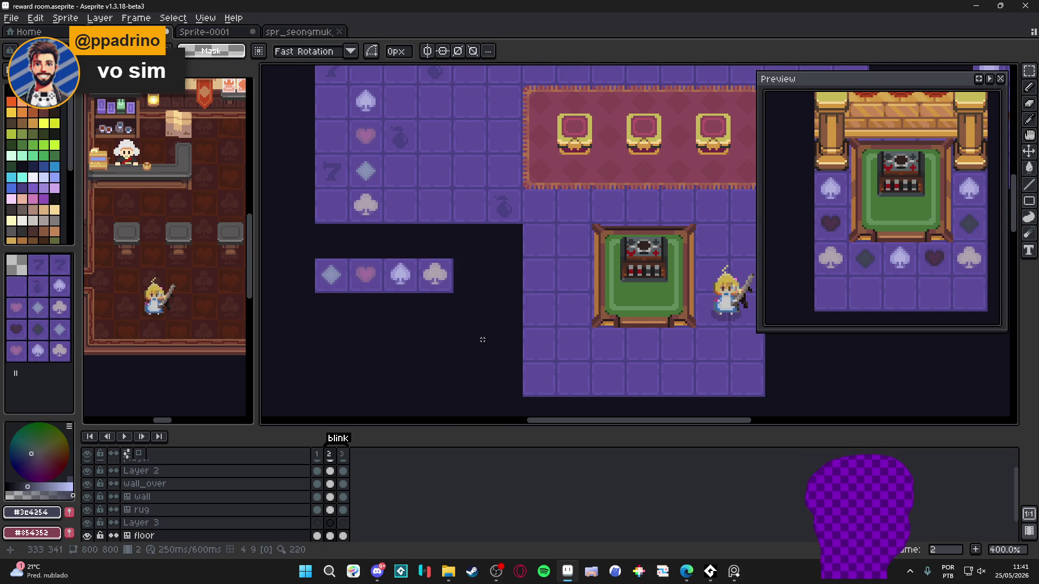
pyautogui.scroll(-2, 482, 339)
pyautogui.hscroll(5, 637, 320)
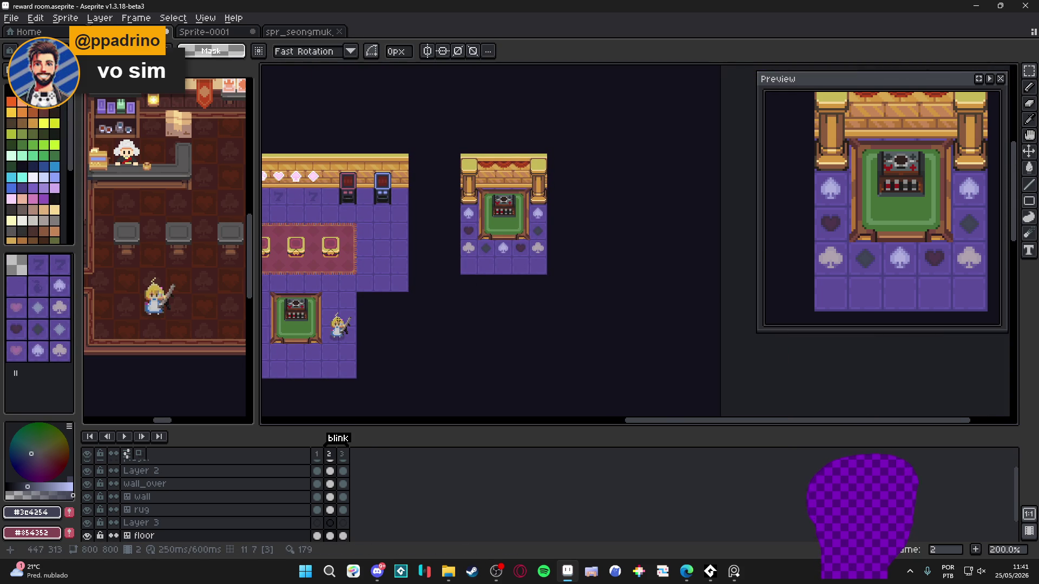
# - Compare frames 3, 1 and 2 of the blink animation
pyautogui.hscroll(-5, 337, 321)
pyautogui.hscroll(3, 496, 298)
pyautogui.scroll(3, 632, 245)
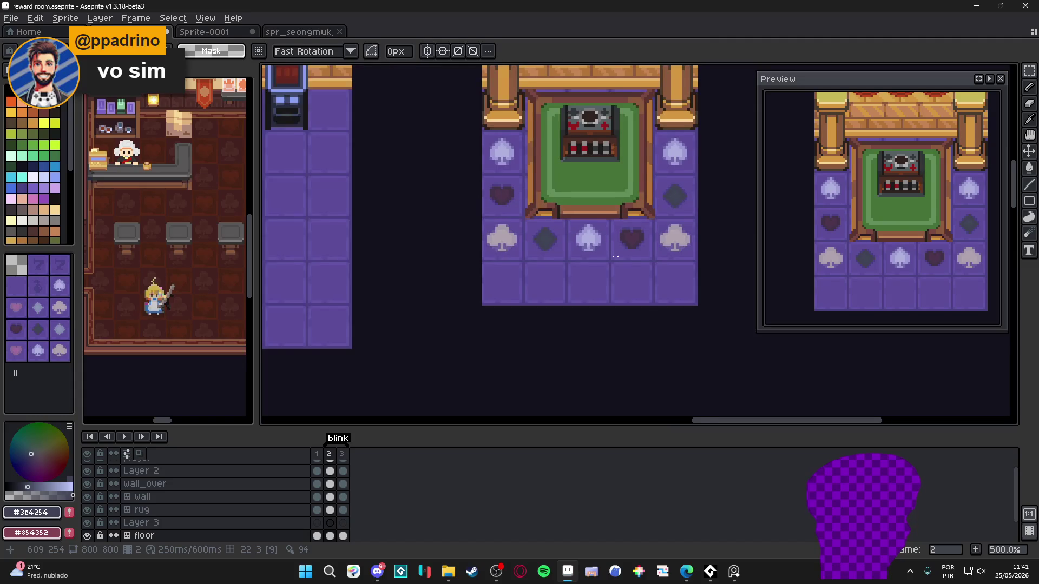
pyautogui.click(346, 456)
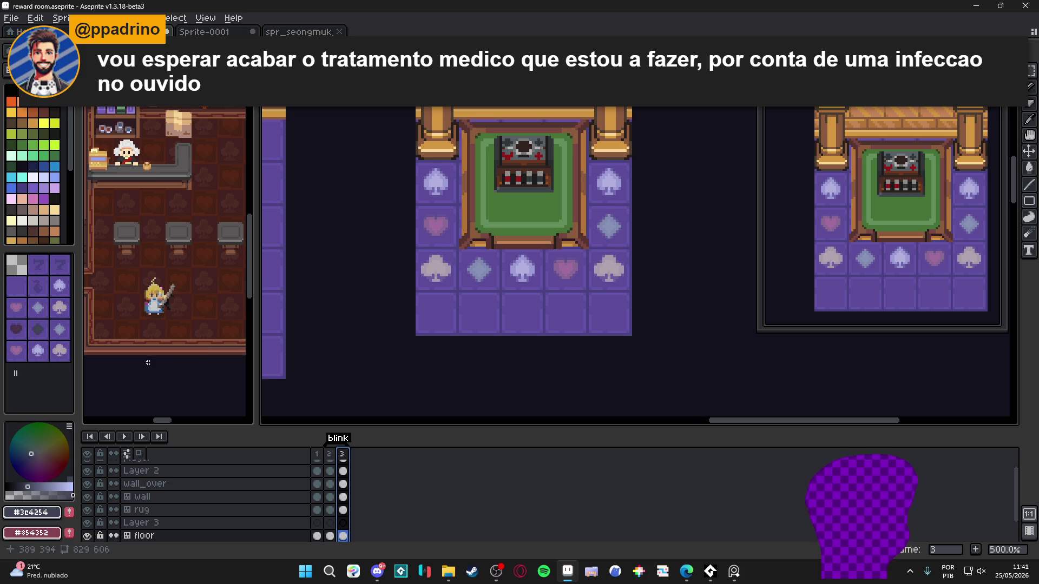
pyautogui.scroll(-1, 425, 325)
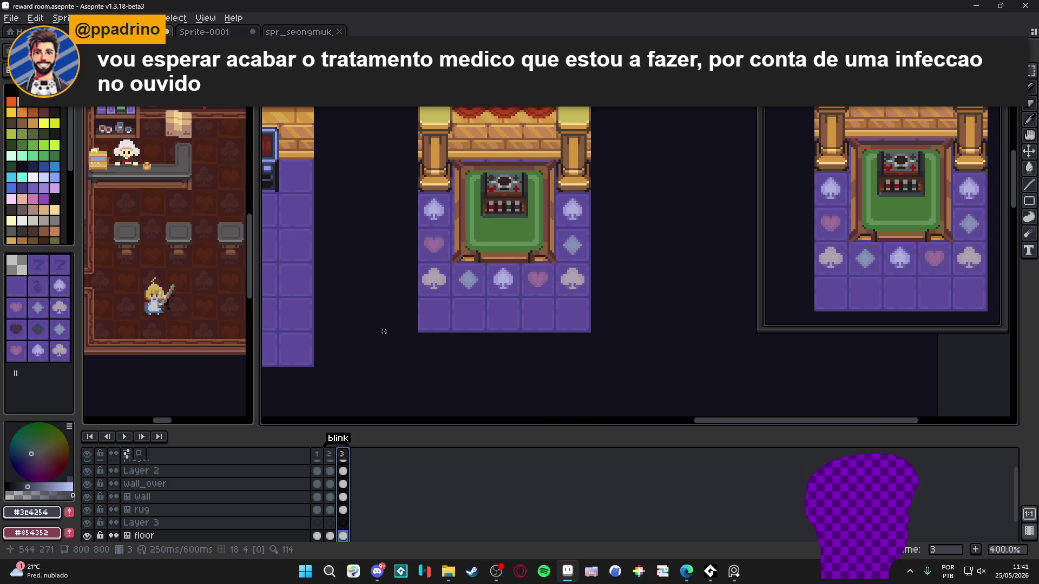
pyautogui.scroll(-2, 345, 336)
pyautogui.scroll(1, 459, 340)
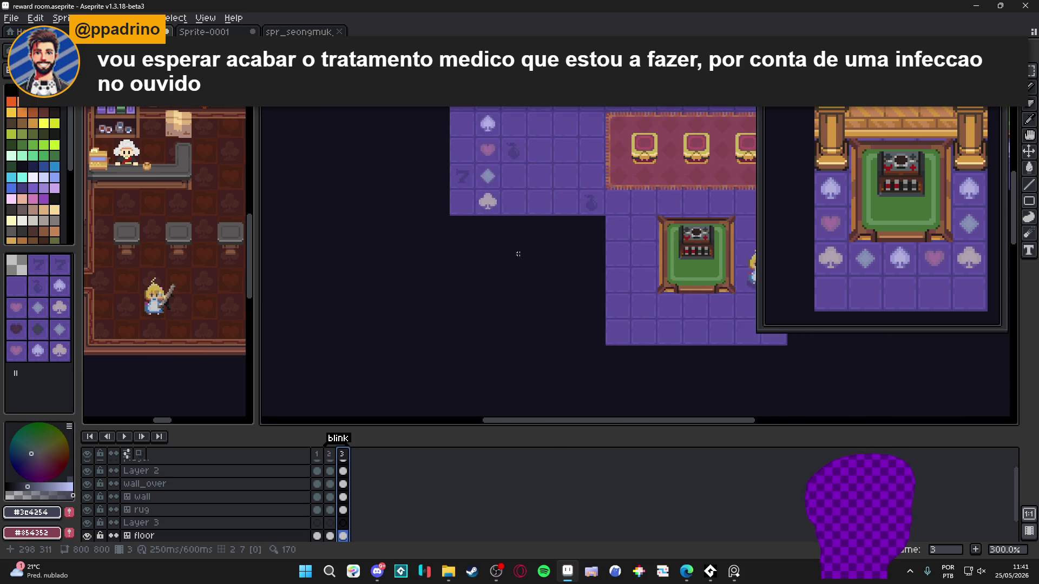
pyautogui.scroll(-1, 460, 339)
pyautogui.scroll(1, 487, 178)
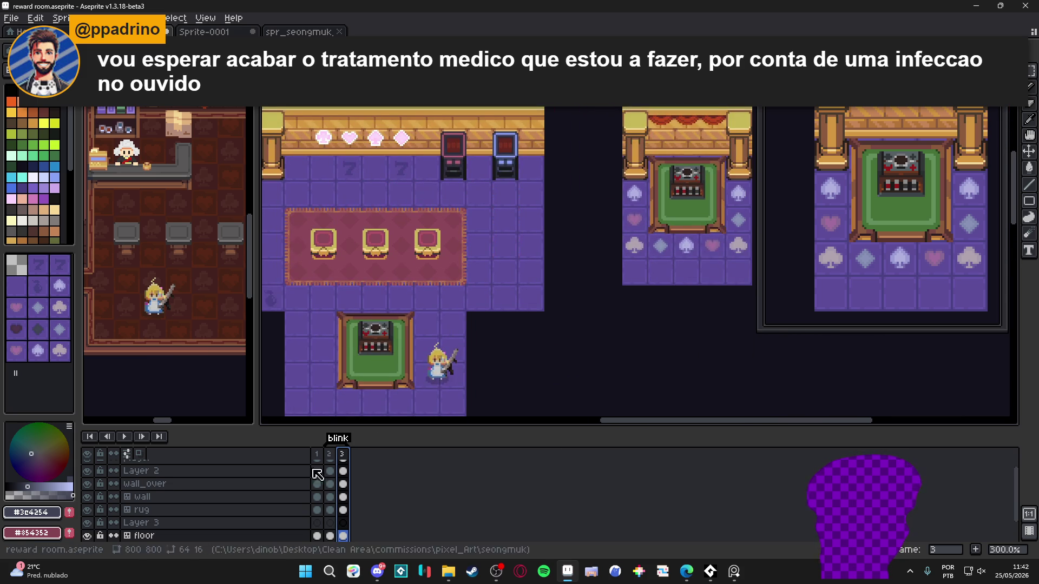
pyautogui.click(318, 455)
pyautogui.scroll(-1, 773, 227)
pyautogui.click(330, 454)
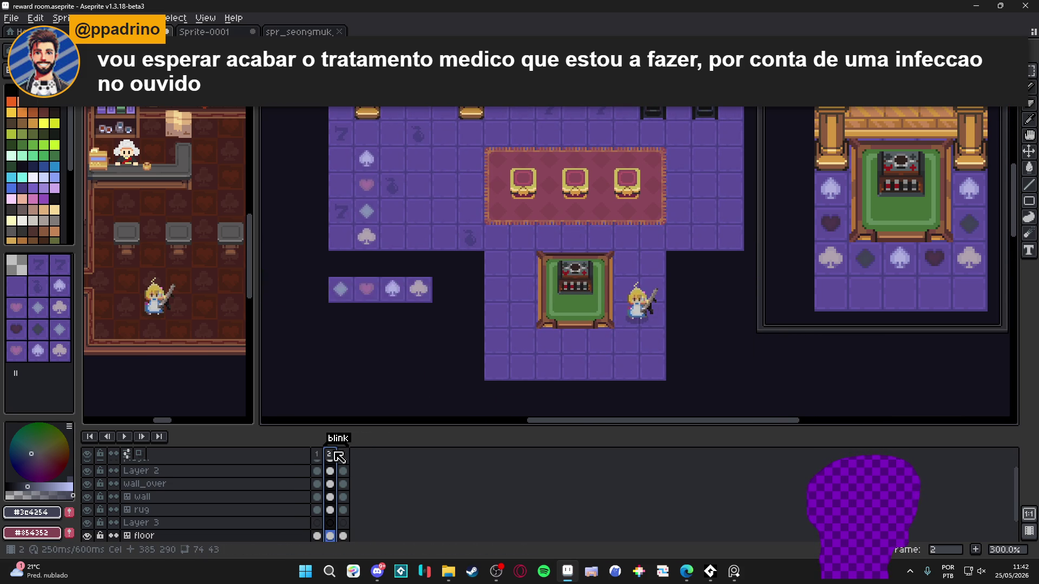
# - On frame 2, pick the club tile from the tileset and undo the pasted tile row
pyautogui.moveTo(530, 297); pyautogui.dragTo(483, 317)
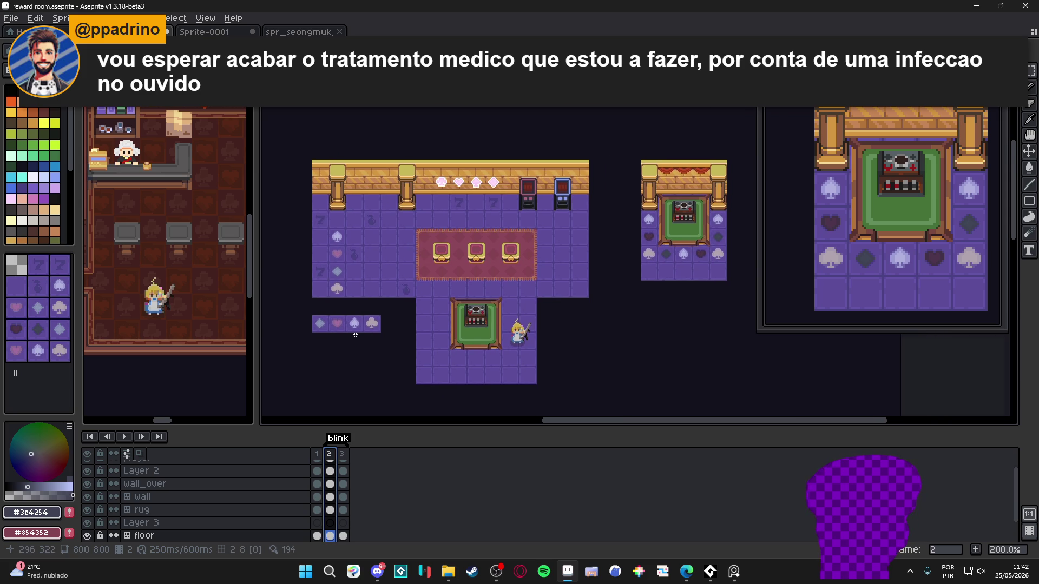
pyautogui.scroll(2, 355, 336)
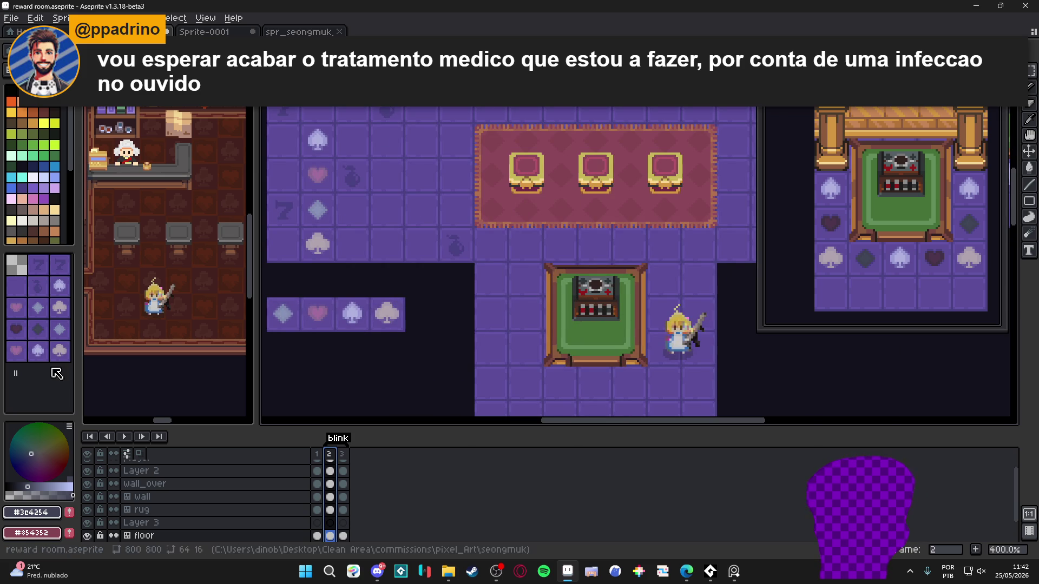
pyautogui.click(59, 351)
pyautogui.click(60, 307)
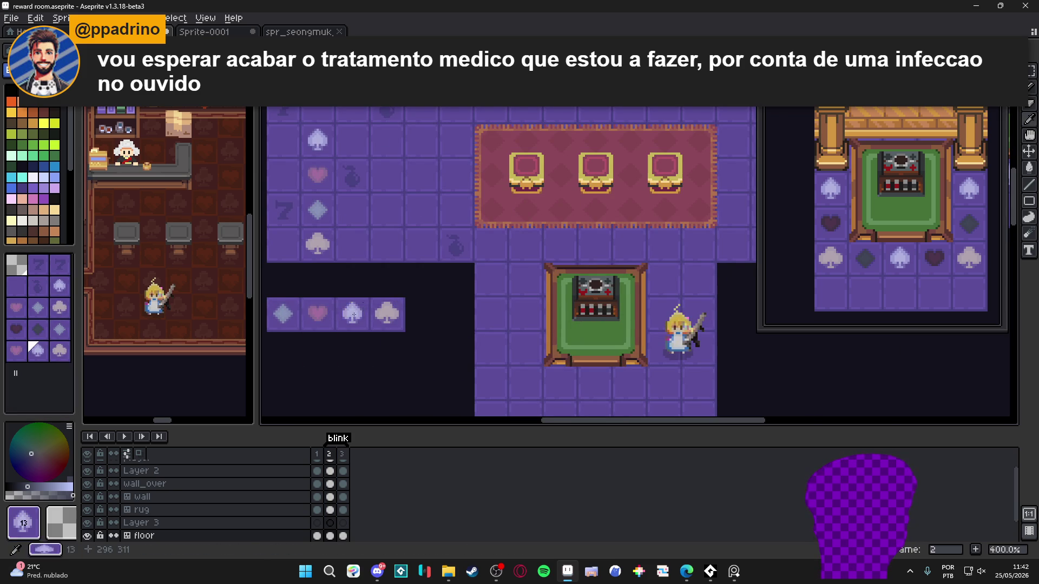
pyautogui.scroll(-2, 395, 367)
pyautogui.hotkey('ctrl', 'z')
pyautogui.scroll(2, 364, 407)
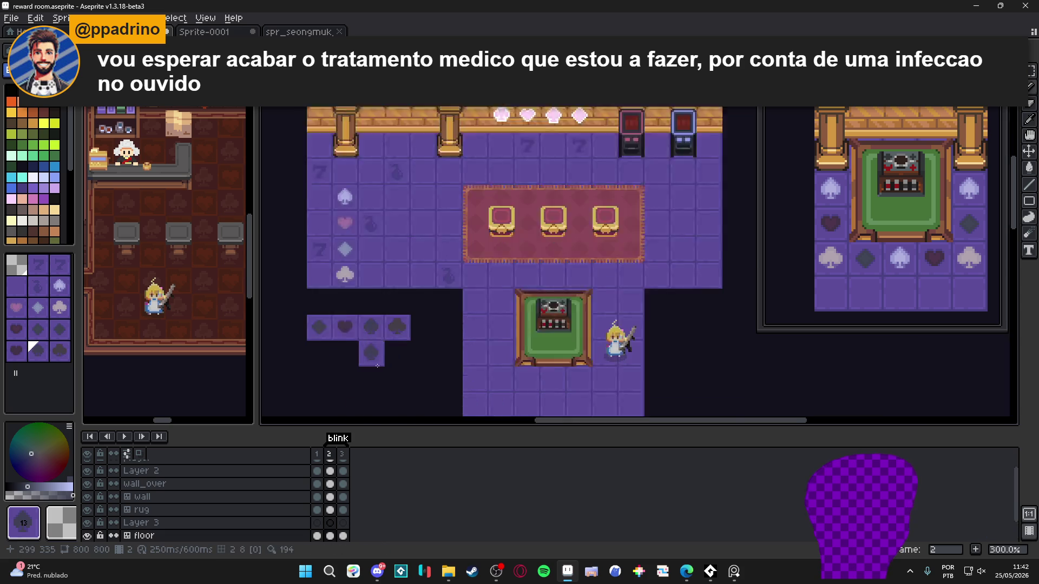
pyautogui.moveTo(360, 355); pyautogui.dragTo(425, 315)
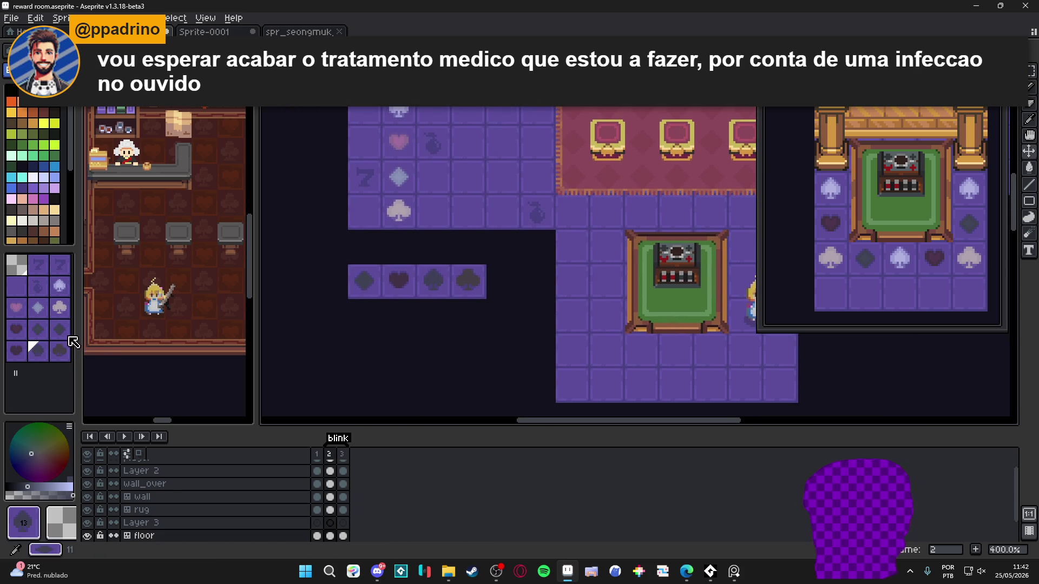
# - Convert the floor layer to a normal layer, then back to a tilemap with a regenerated tileset
pyautogui.rightClick(186, 535)
pyautogui.moveTo(241, 496)
pyautogui.click(279, 509)
pyautogui.rightClick(192, 536)
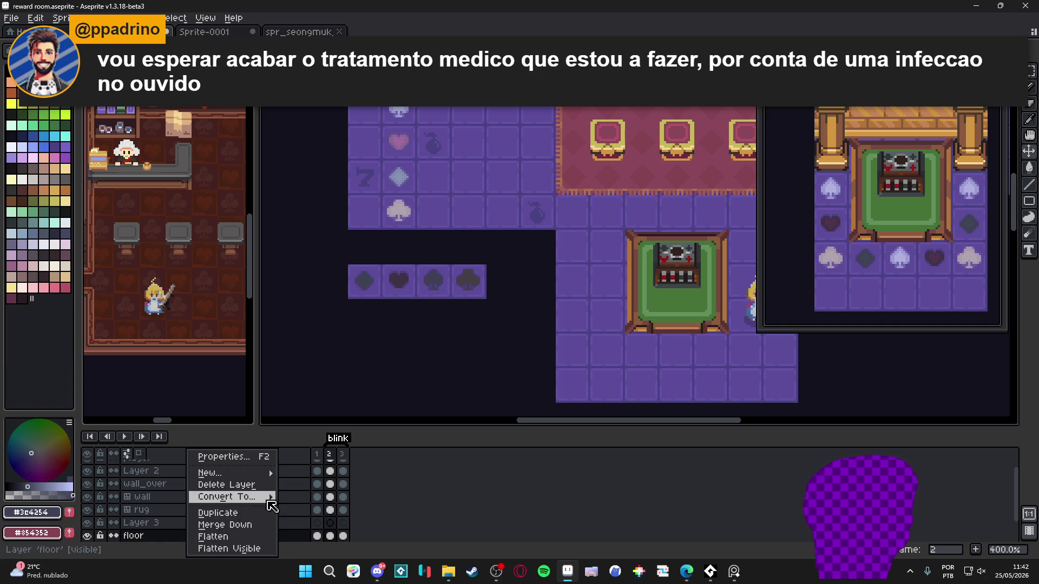
pyautogui.click(308, 497)
pyautogui.click(532, 331)
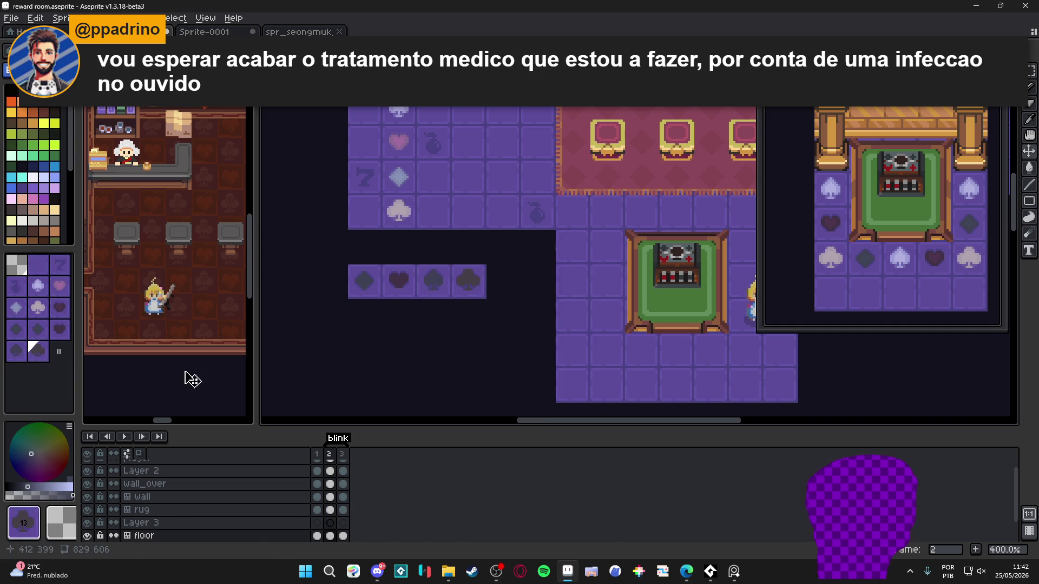
pyautogui.scroll(-3, 508, 308)
pyautogui.scroll(1, 608, 287)
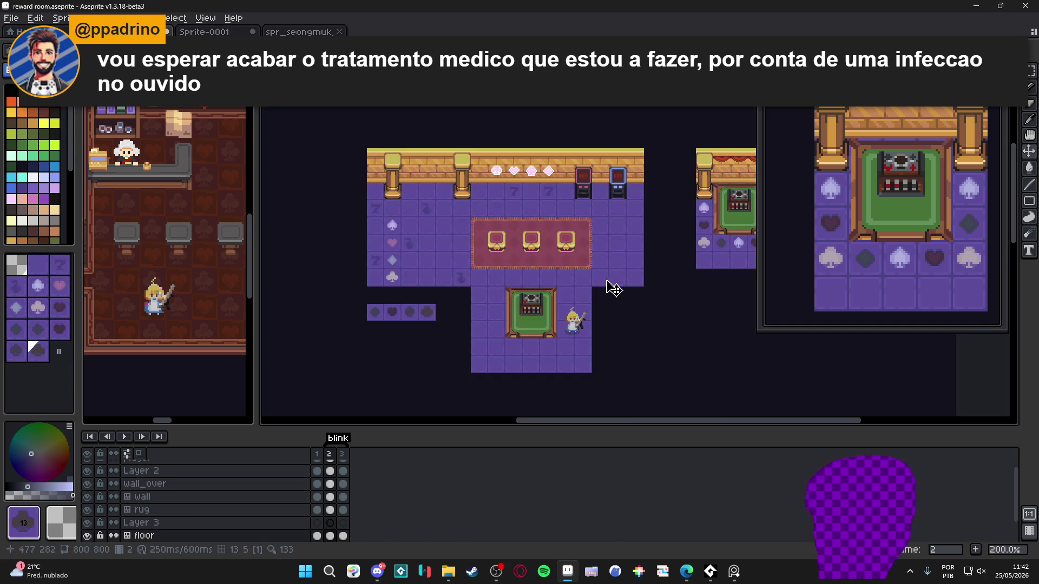
pyautogui.moveTo(607, 287); pyautogui.dragTo(515, 288)
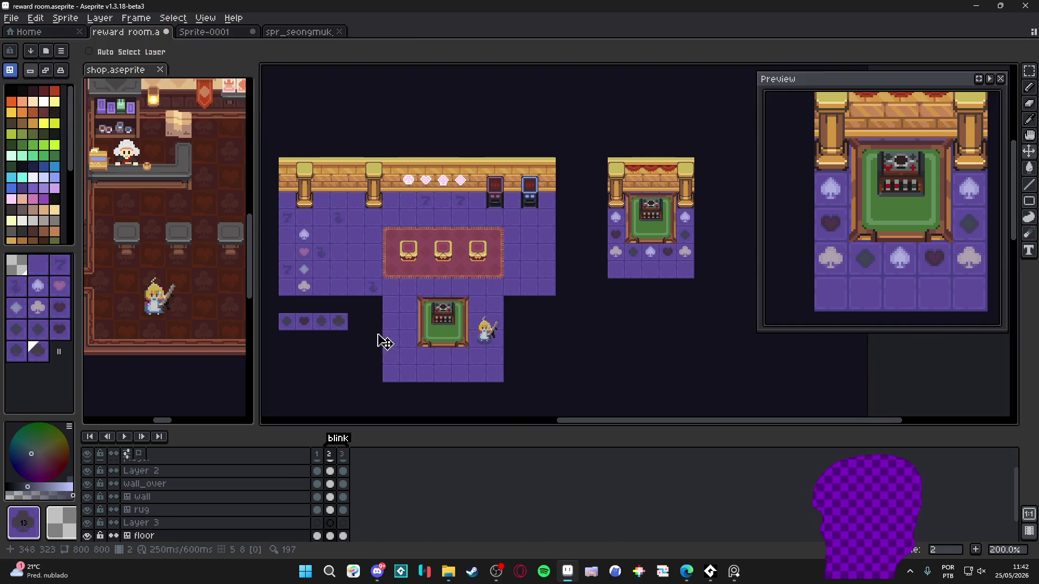
pyautogui.press('b')
pyautogui.keyDown('alt'); pyautogui.click(302, 325); pyautogui.keyUp('alt')
pyautogui.click(617, 277)
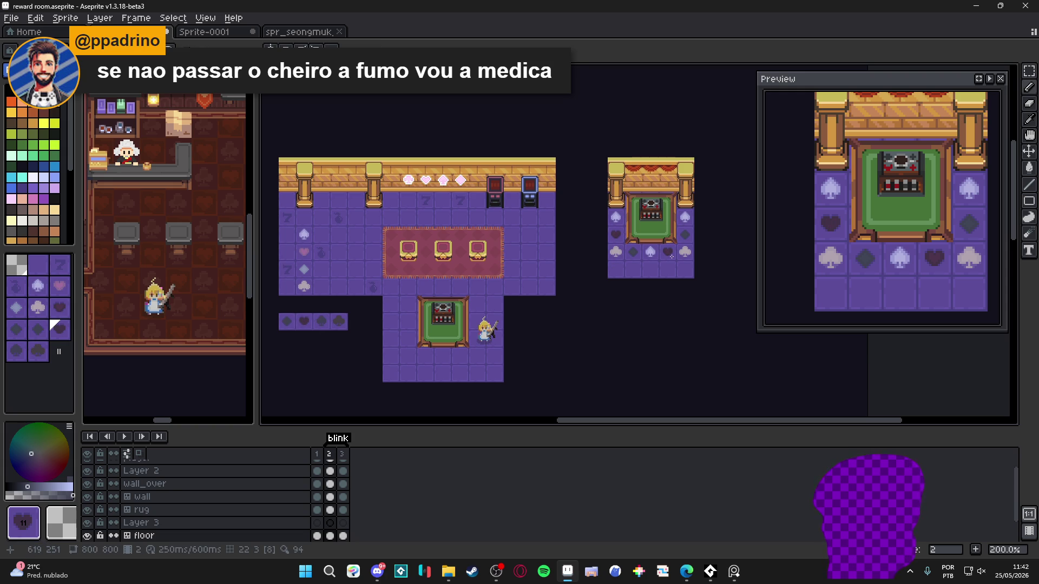
pyautogui.keyDown('alt'); pyautogui.click(322, 321); pyautogui.keyUp('alt')
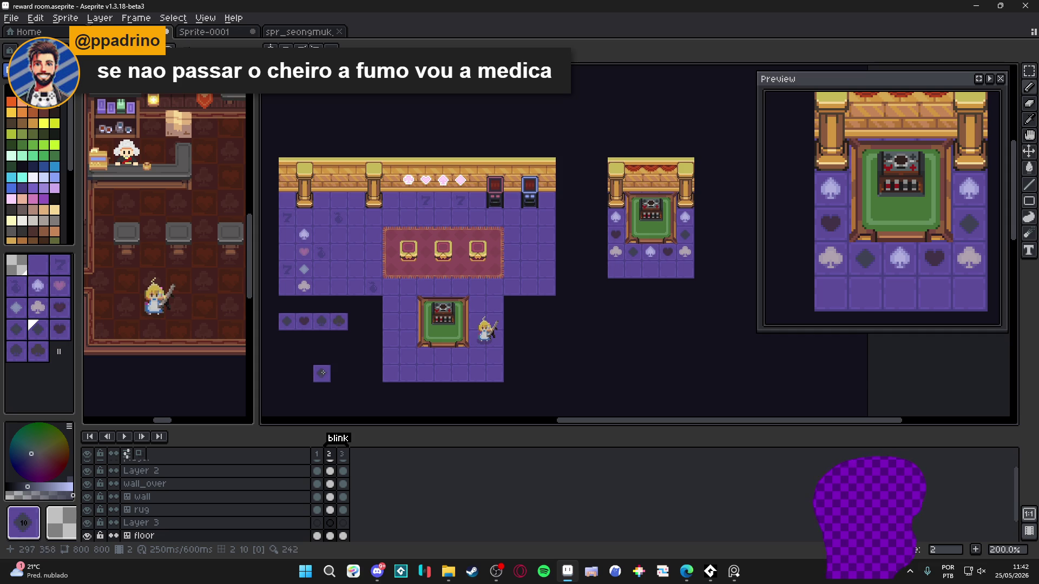
pyautogui.press('v')
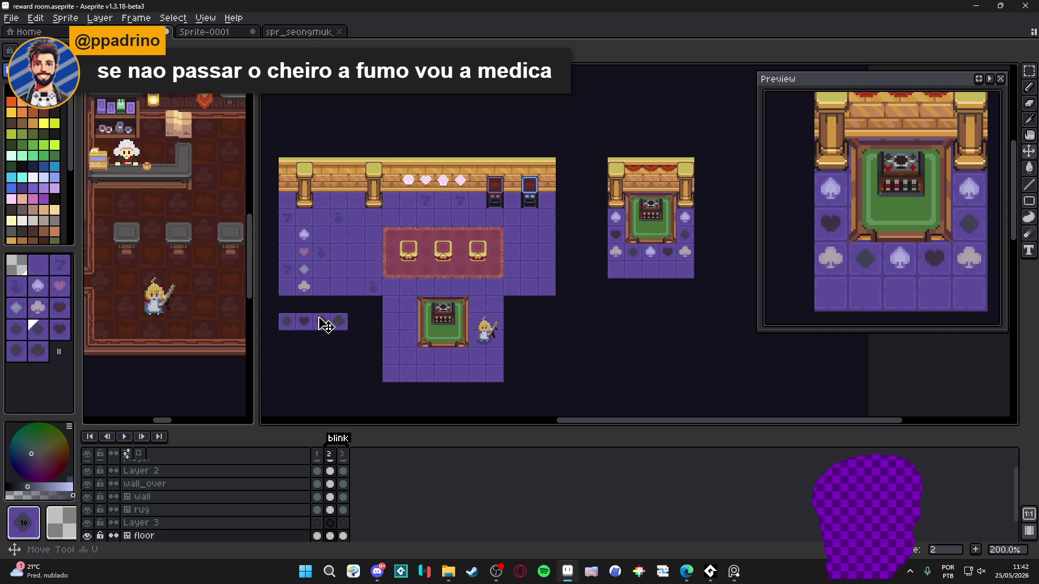
pyautogui.scroll(3, 290, 335)
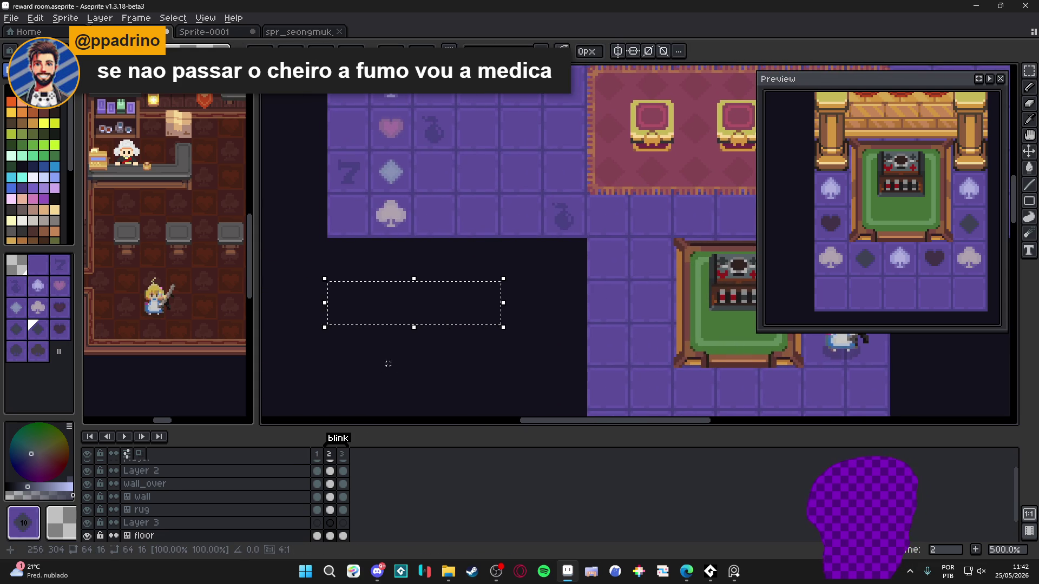
pyautogui.scroll(-1, 395, 357)
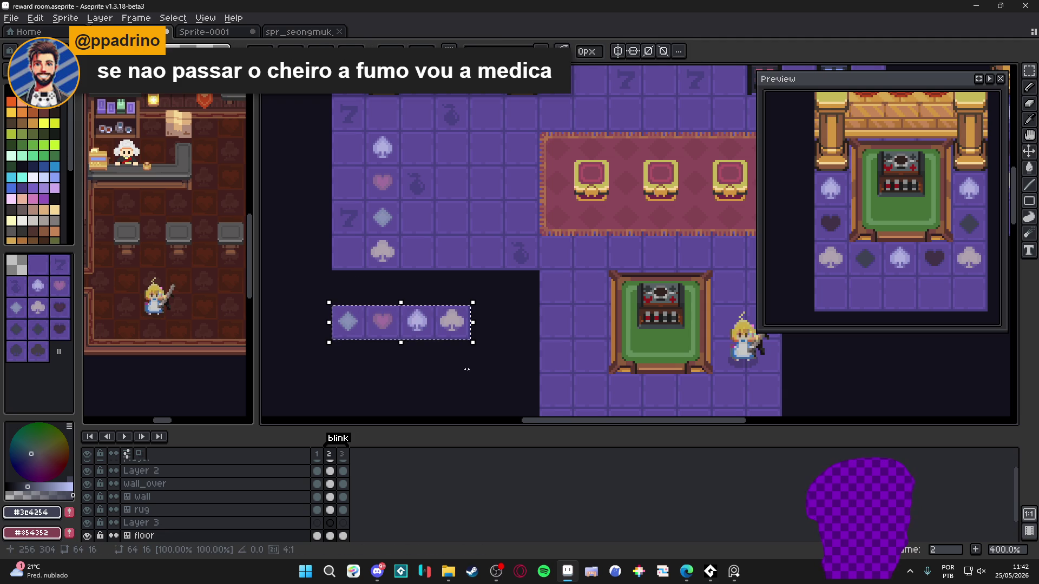
pyautogui.click(331, 523)
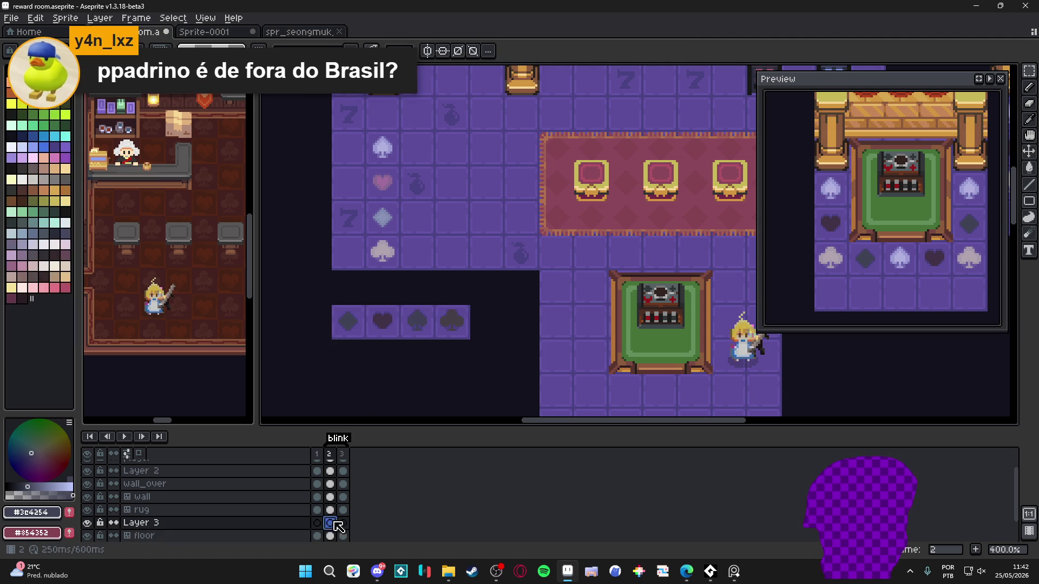
# - Lower the opacity of Layer 3's frame-2 cel below 100%
pyautogui.doubleClick(328, 523)
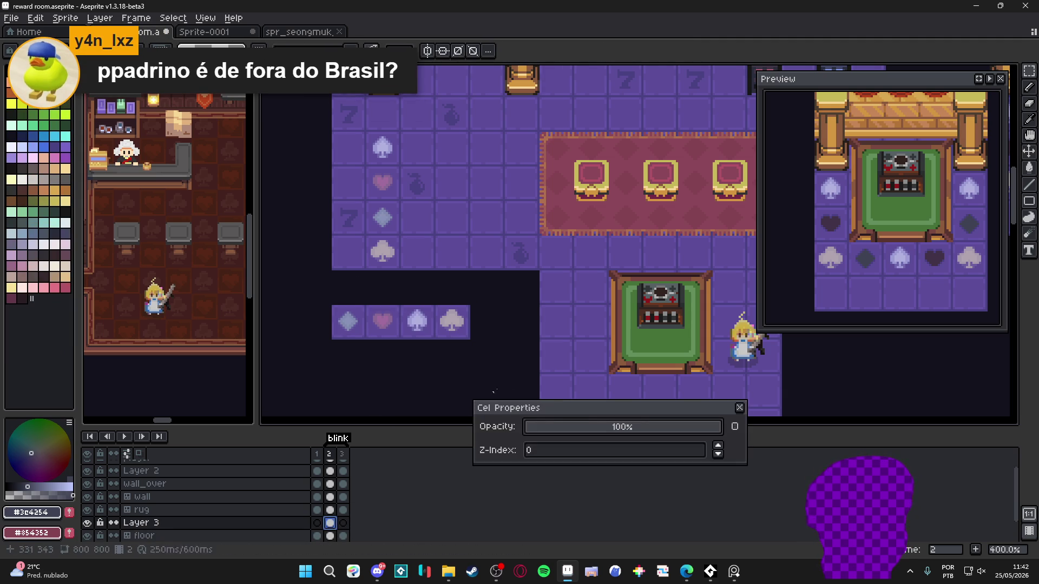
pyautogui.moveTo(679, 431); pyautogui.dragTo(670, 433)
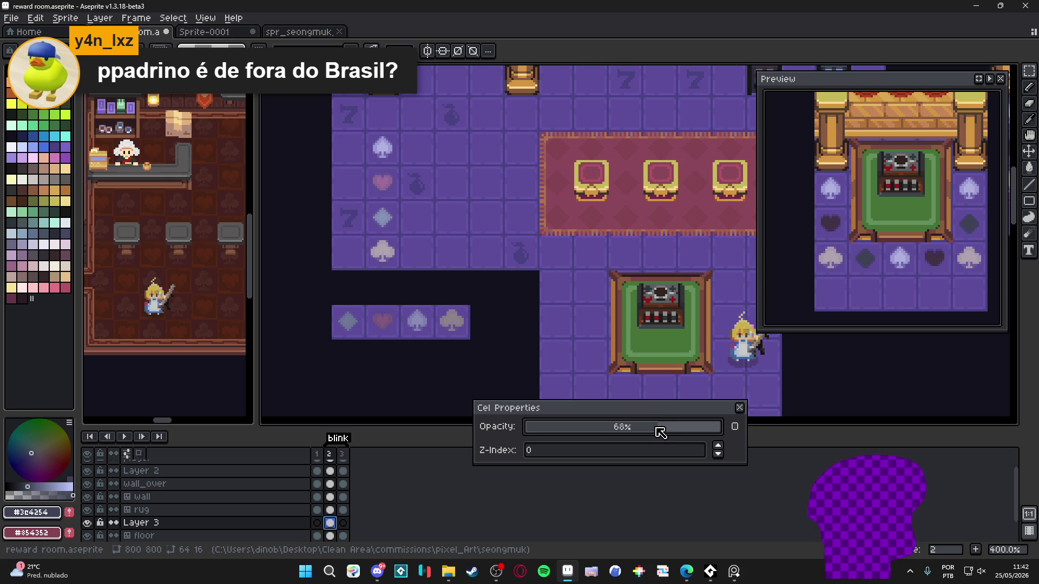
pyautogui.press('Escape')
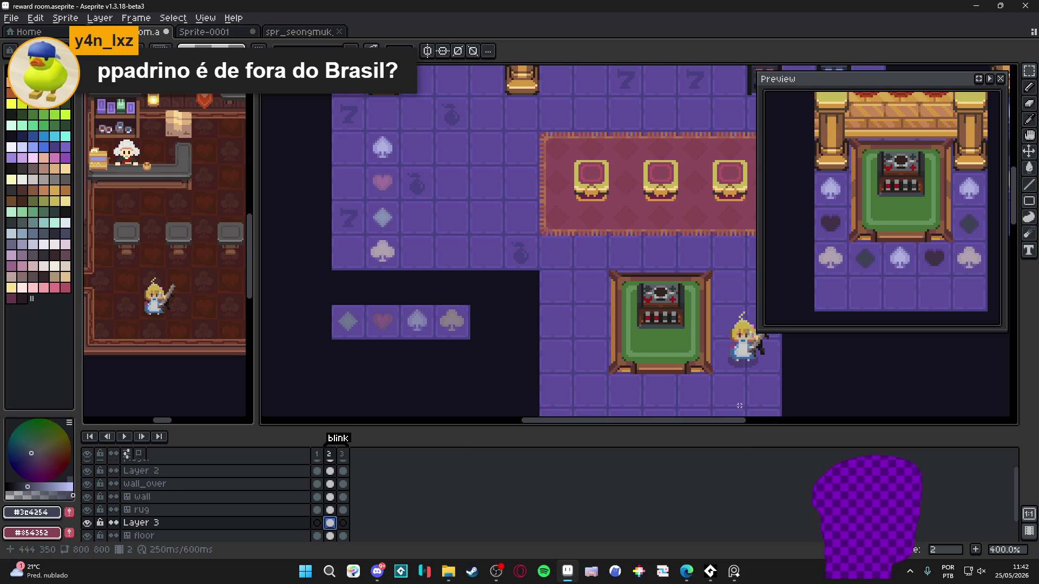
# - Select the four-tile strip on the floor layer, then undo and drop the selection
pyautogui.keyDown('ctrl'); pyautogui.click(416, 337); pyautogui.keyUp('ctrl')
pyautogui.click(416, 337)
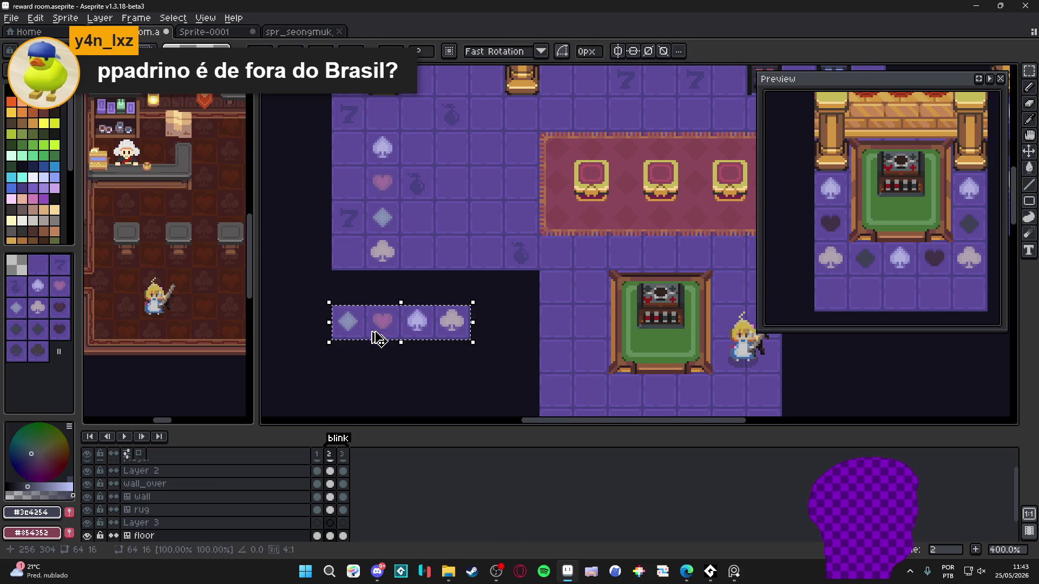
pyautogui.click(408, 371)
pyautogui.scroll(-2, 411, 373)
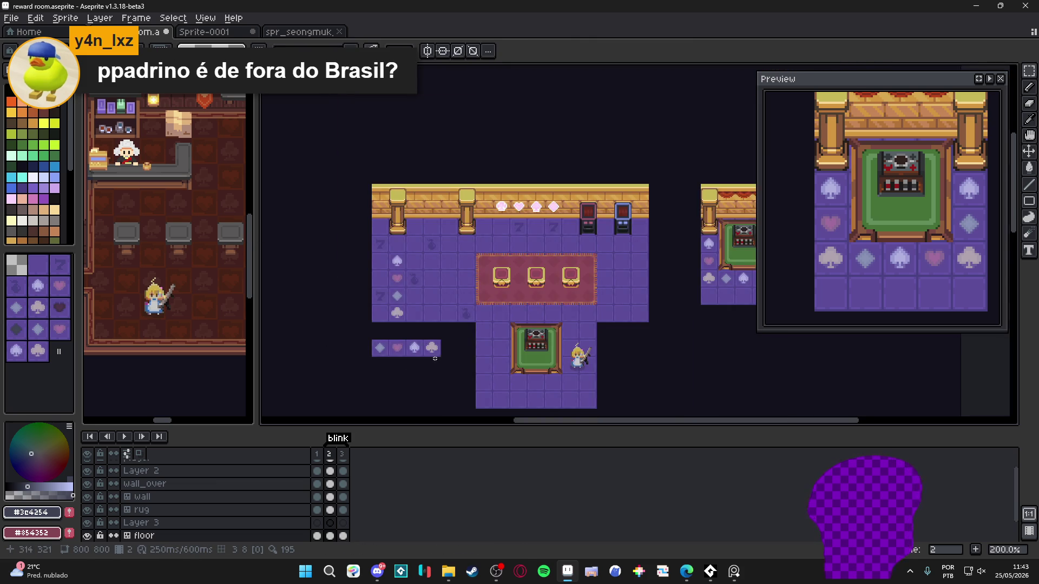
pyautogui.scroll(2, 434, 359)
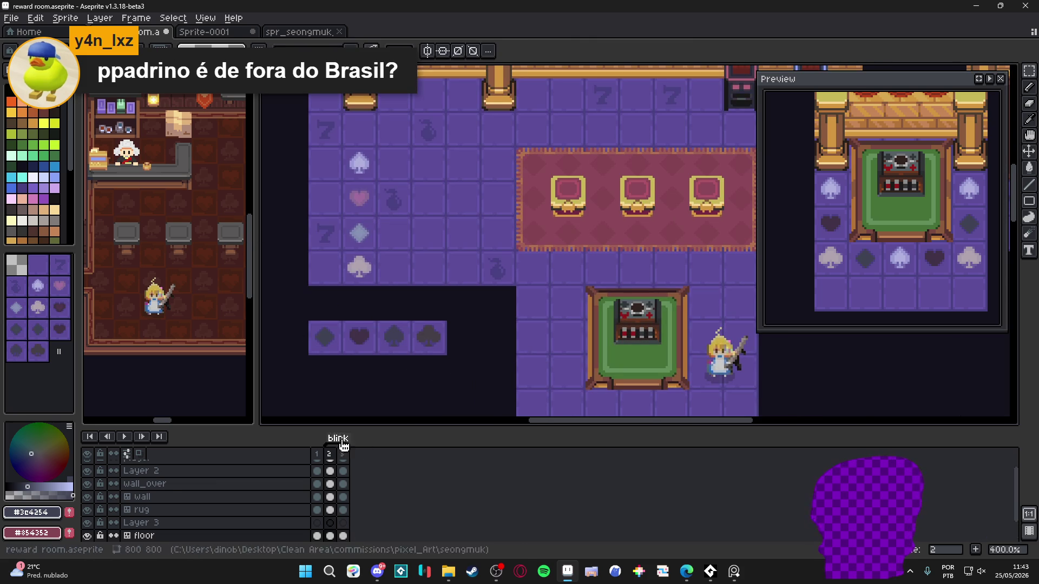
pyautogui.hotkey('ctrl', 'z')
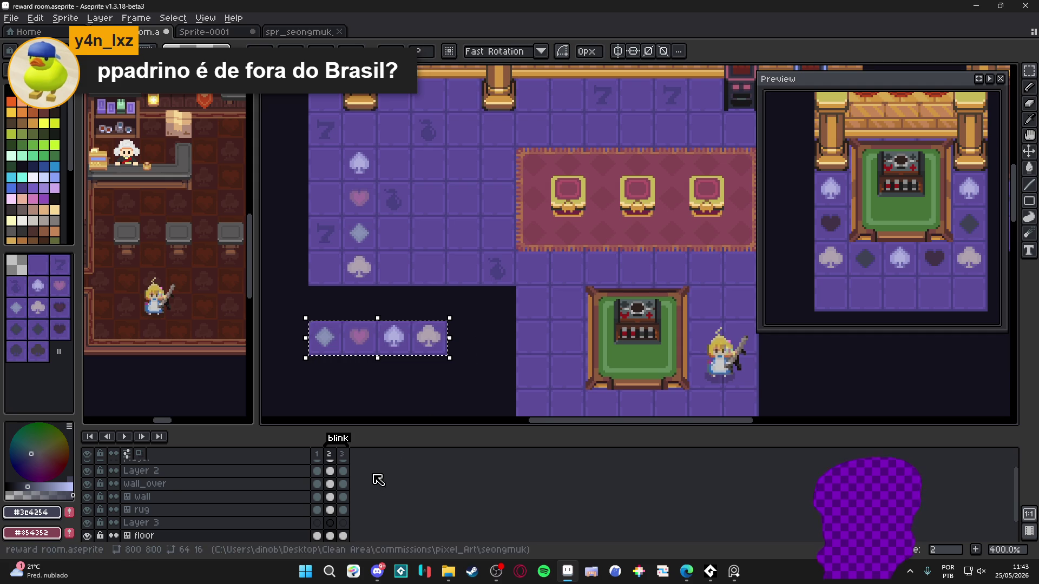
pyautogui.press('Escape')
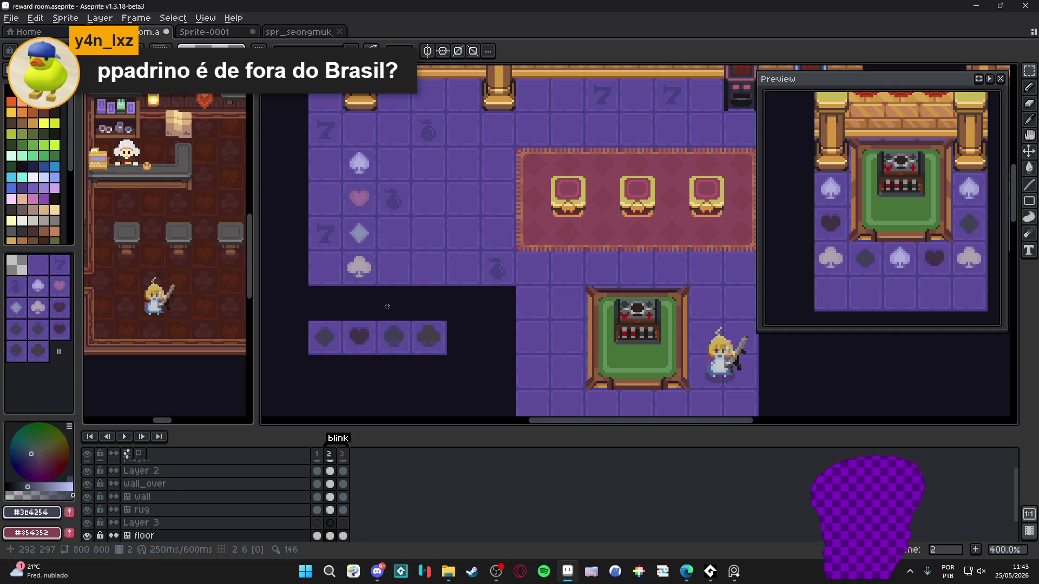
# - On frame 2, select the pale suit-tile strip and nudge it into place
pyautogui.click(343, 523)
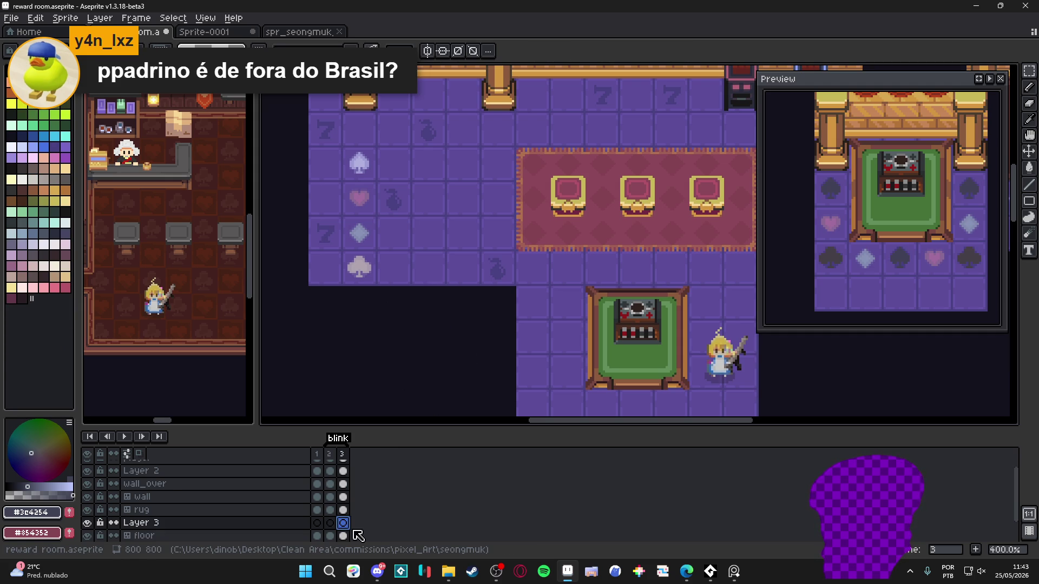
pyautogui.press('Left')
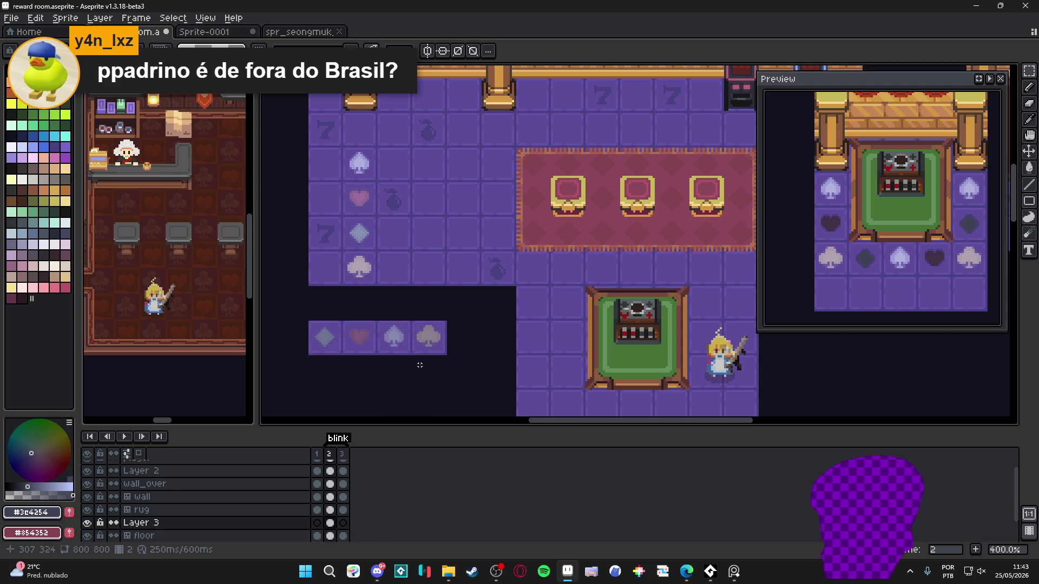
pyautogui.moveTo(428, 342); pyautogui.dragTo(317, 327)
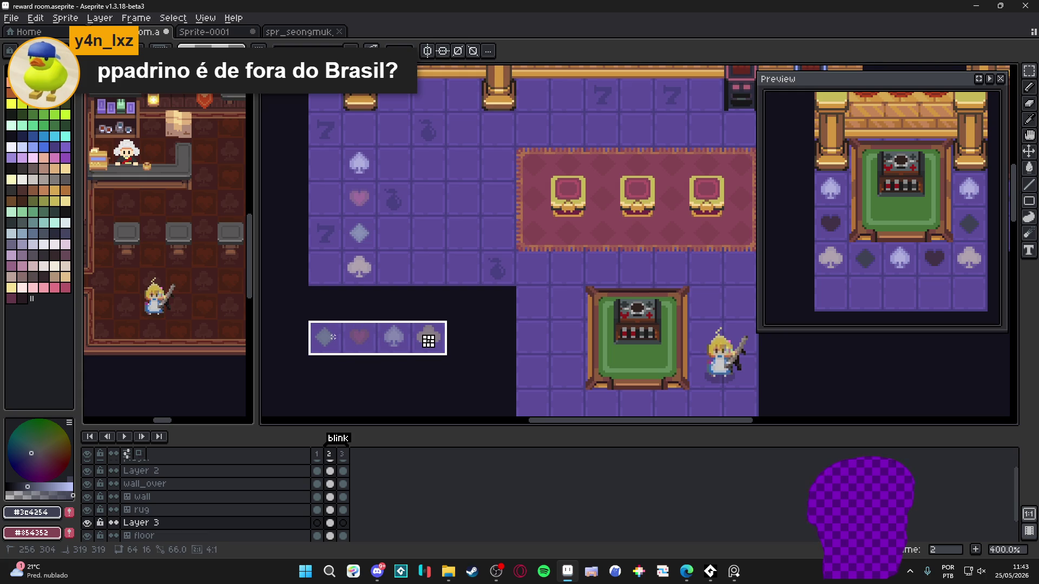
pyautogui.press('b')
pyautogui.moveTo(377, 342)
pyautogui.mouseDown()
pyautogui.moveTo(398, 191)
pyautogui.moveTo(405, 215)
pyautogui.moveTo(359, 370)
pyautogui.mouseUp()
# - Check the opacity of Layer 3's frame 2 cel, select the floor cel in frame 2, and hide Layer 3
pyautogui.doubleClick(330, 523)
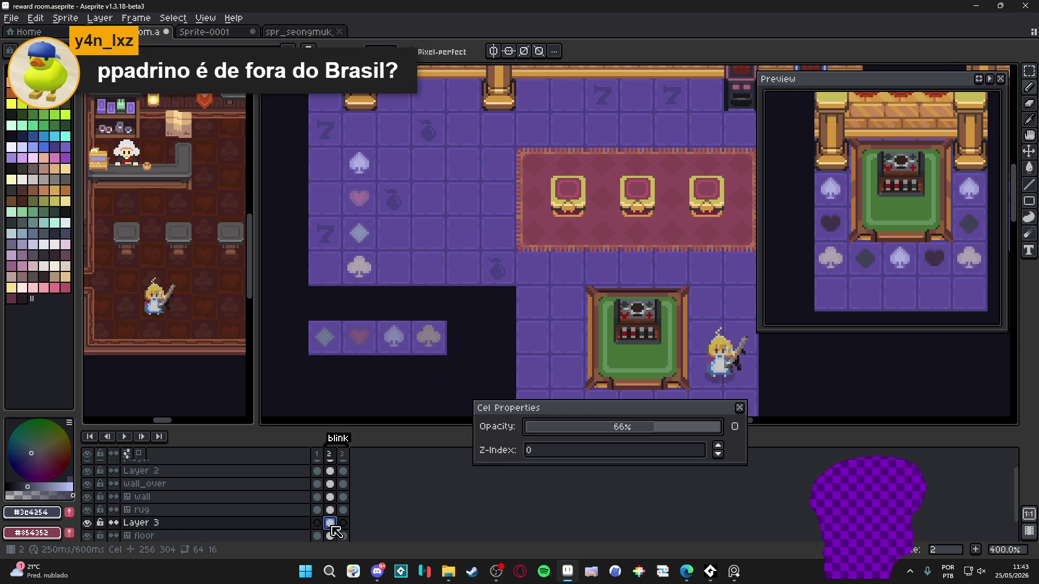
pyautogui.click(738, 409)
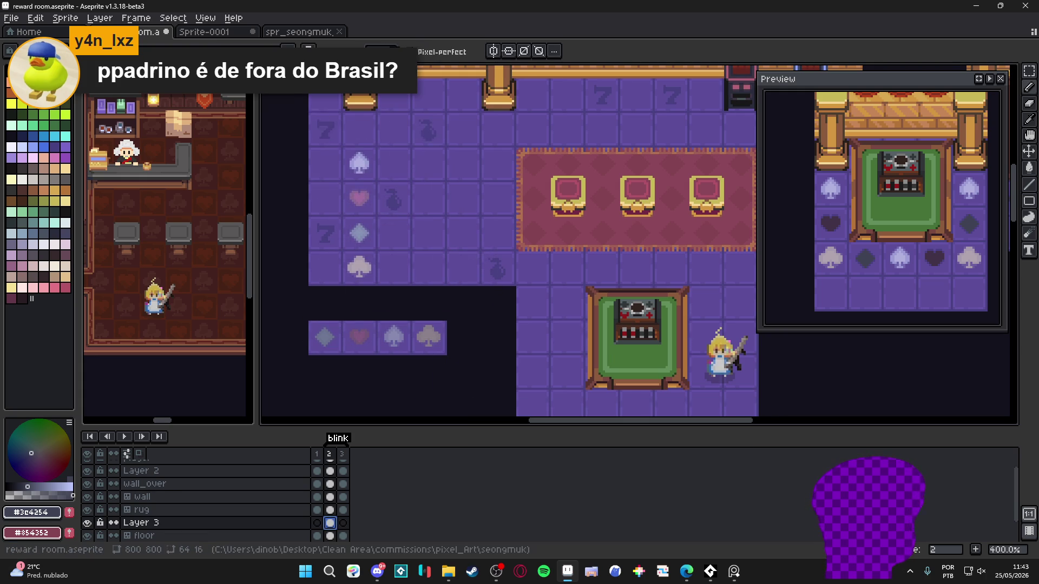
pyautogui.click(331, 536)
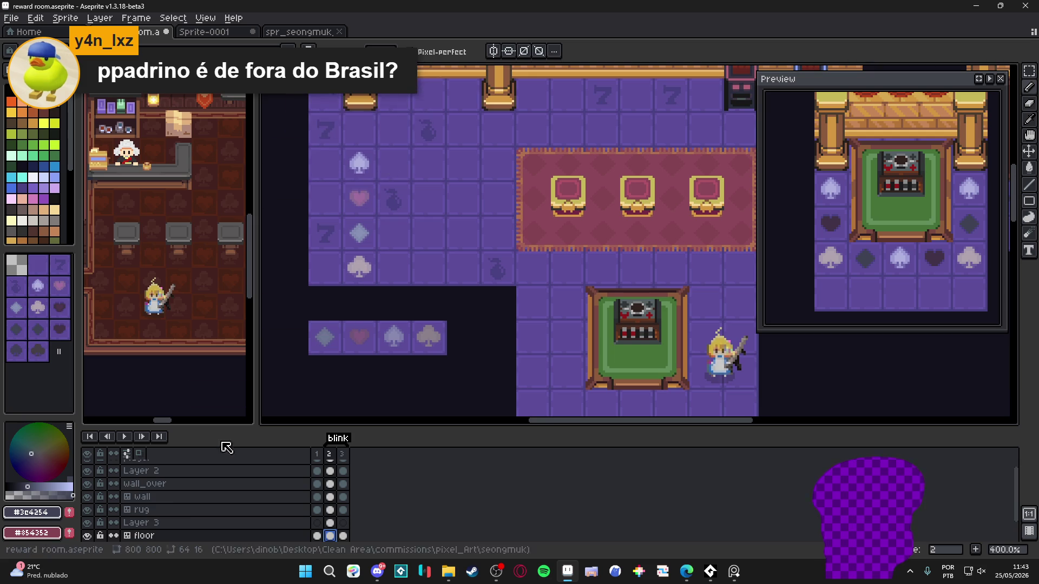
pyautogui.click(88, 523)
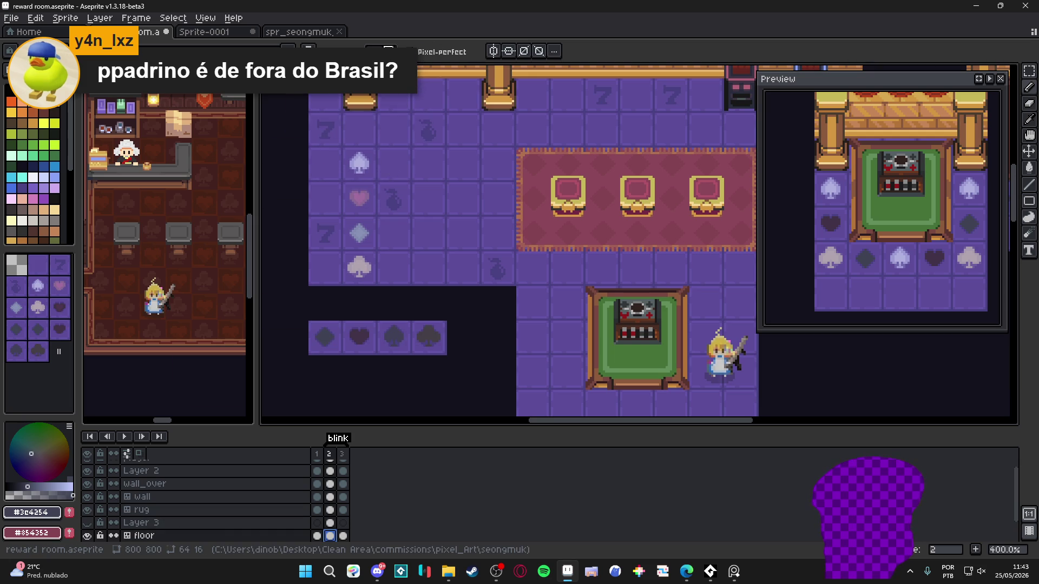
# - Stamp the suit-tile row onto the floor layer in frame 2
pyautogui.click(382, 47)
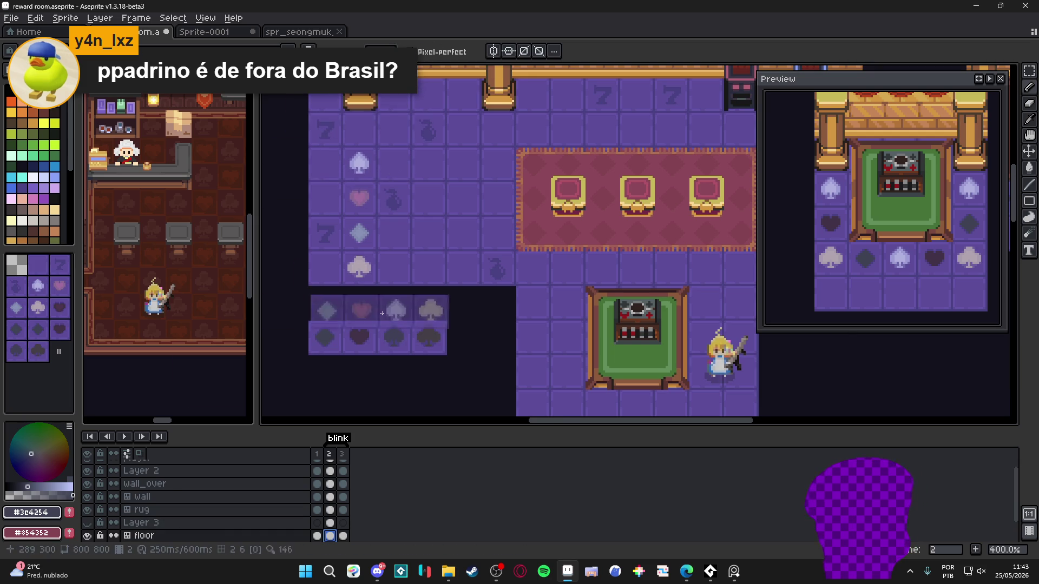
pyautogui.scroll(2, 373, 335)
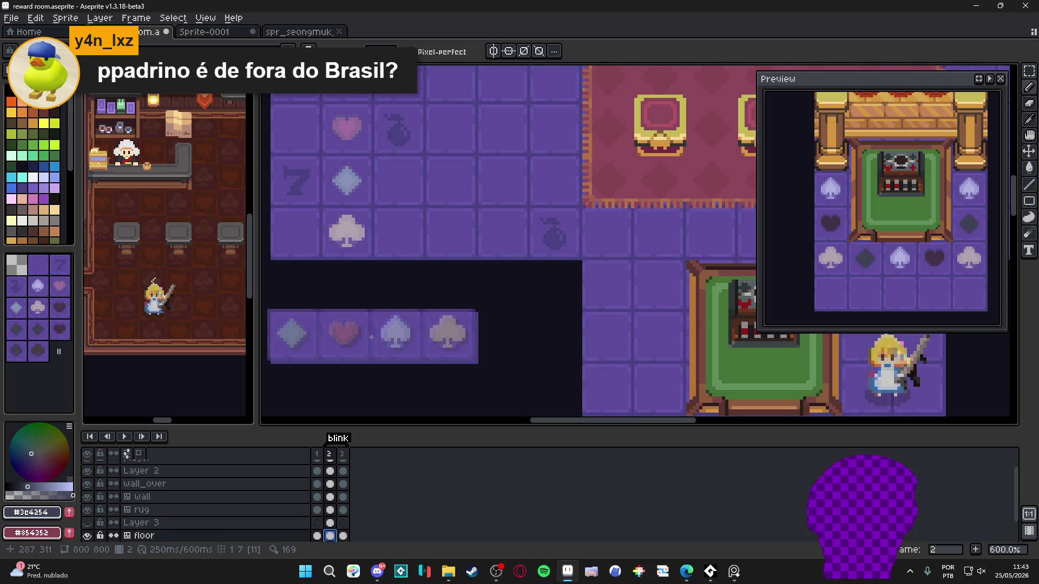
pyautogui.click(387, 335)
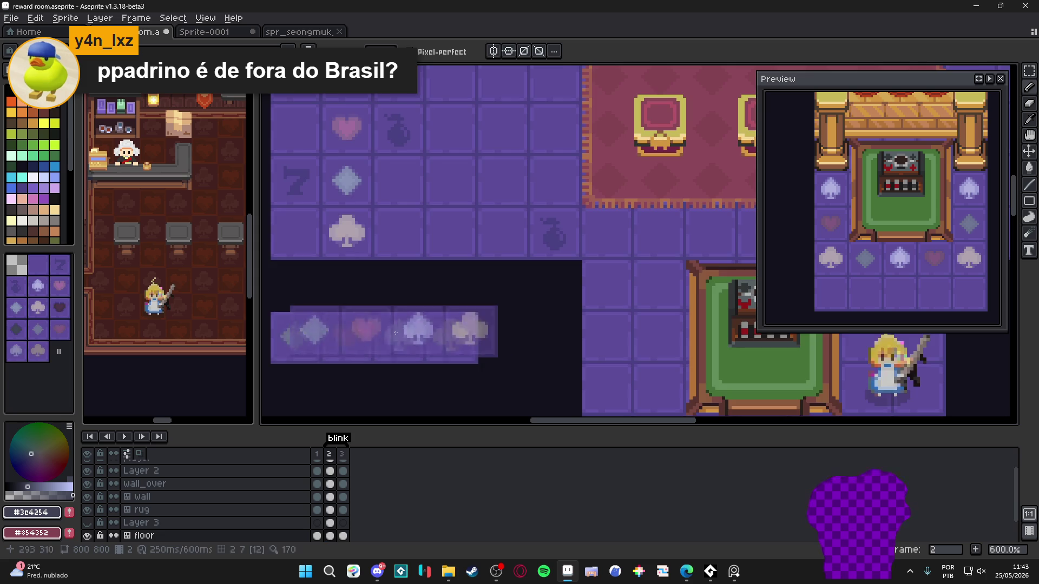
pyautogui.scroll(-2, 387, 335)
pyautogui.scroll(-1, 379, 340)
pyautogui.scroll(-1, 347, 351)
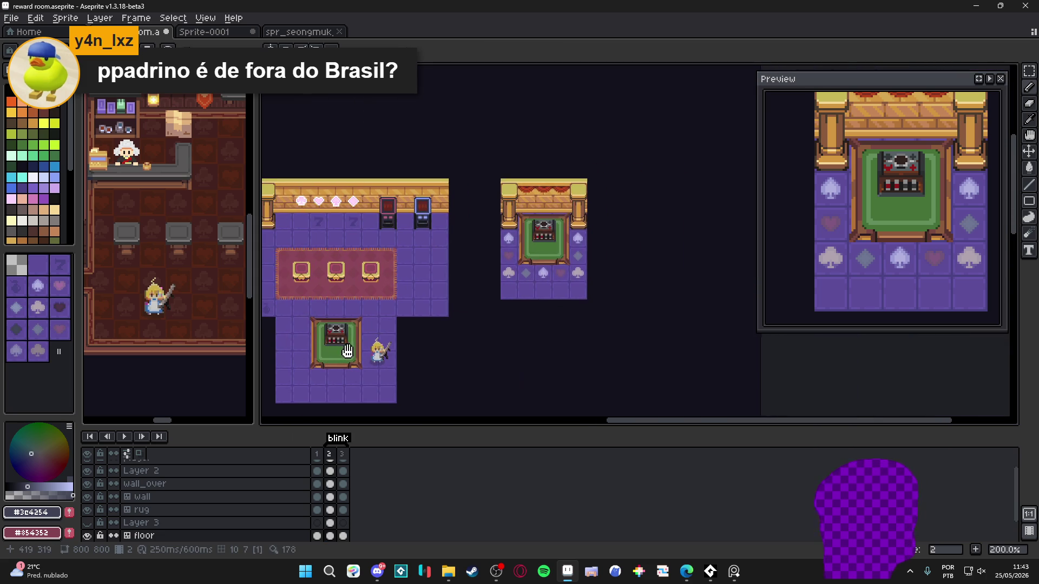
pyautogui.scroll(1, 514, 308)
# - Flip back and forth between frames 2 and 3 to compare the suit tiles, ending on frame 2
pyautogui.click(344, 460)
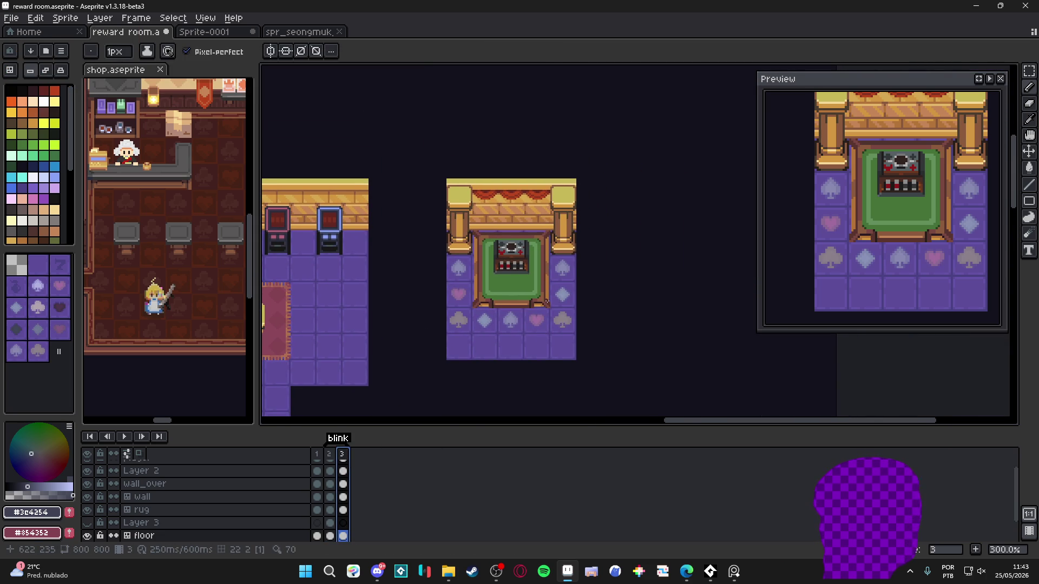
pyautogui.scroll(1, 547, 301)
pyautogui.click(334, 460)
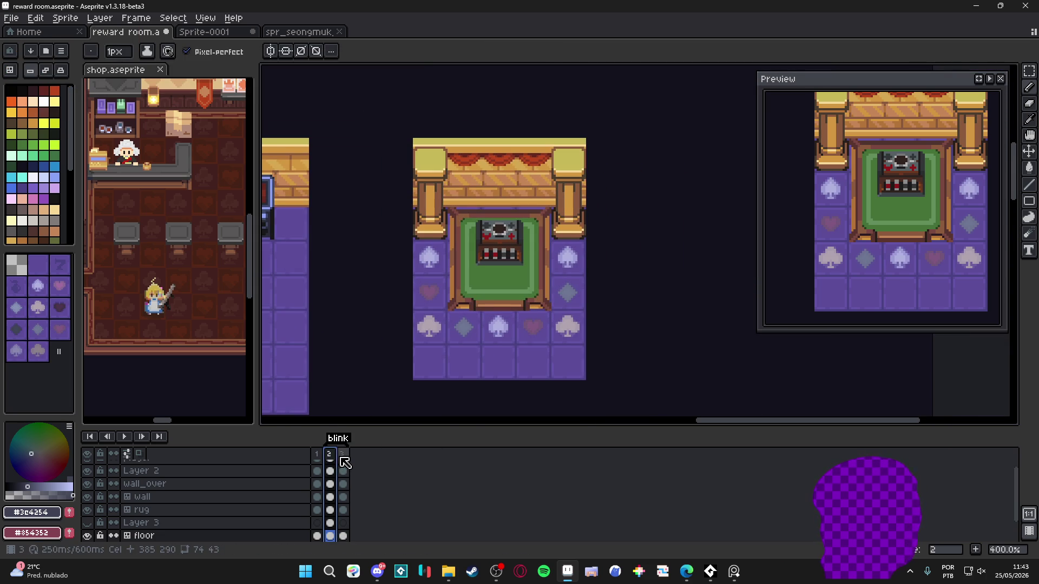
pyautogui.click(344, 461)
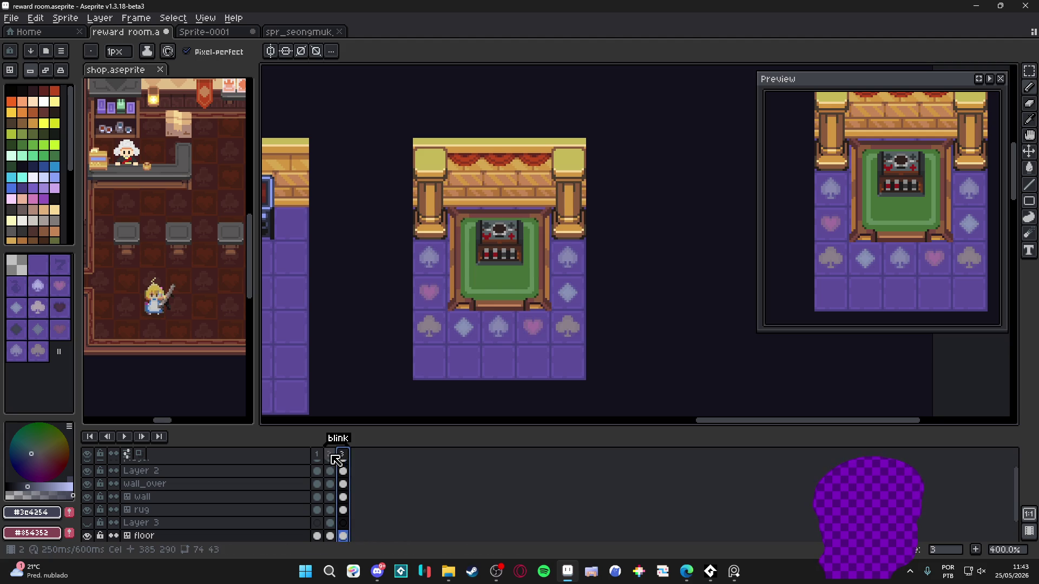
pyautogui.click(334, 460)
pyautogui.click(344, 461)
pyautogui.click(330, 460)
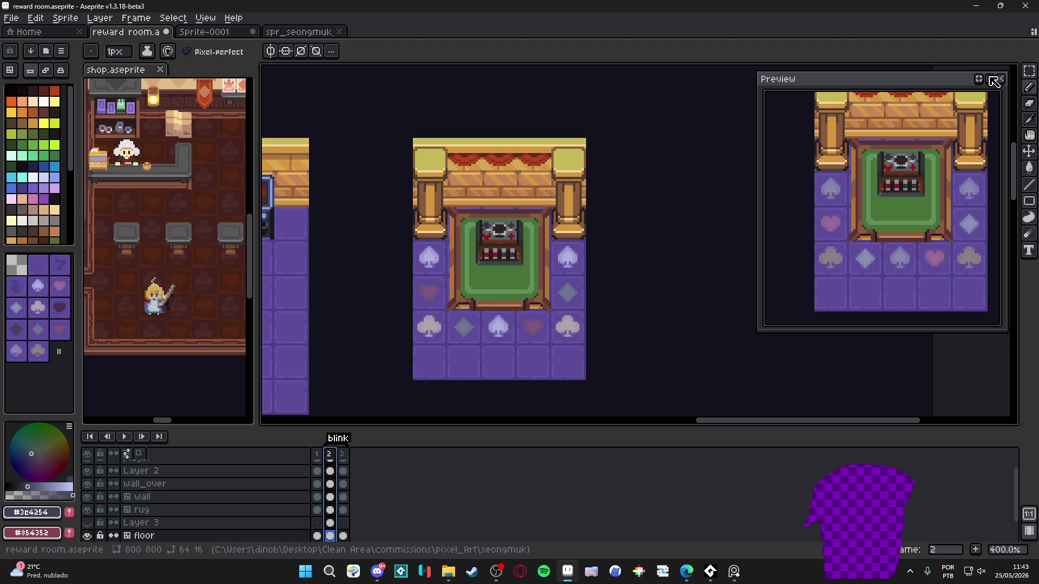
# - Play the blink animation and pan the canvas so both rooms are visible
pyautogui.scroll(-1, 487, 271)
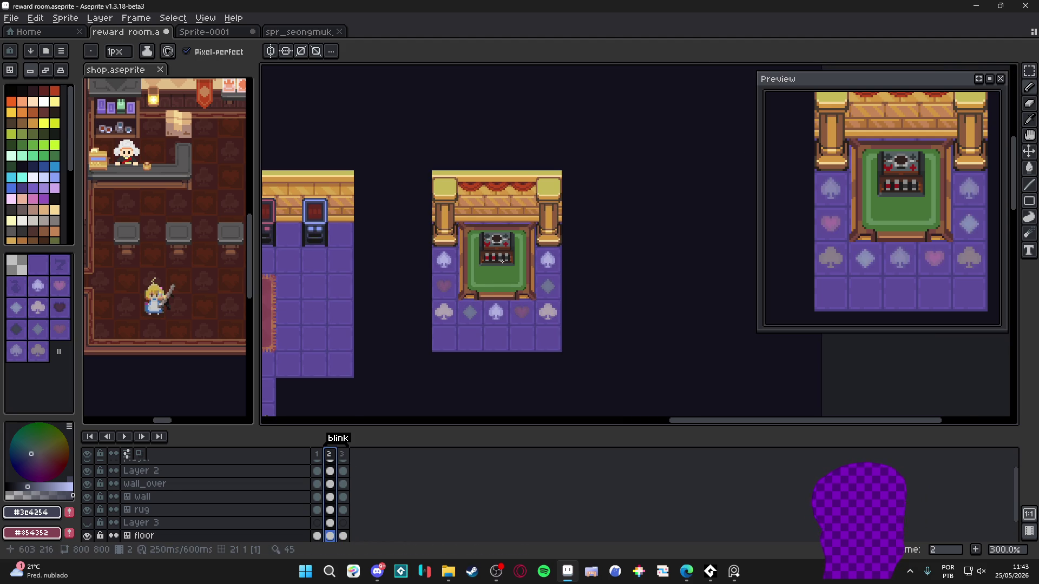
pyautogui.scroll(-1, 501, 261)
pyautogui.scroll(1, 506, 261)
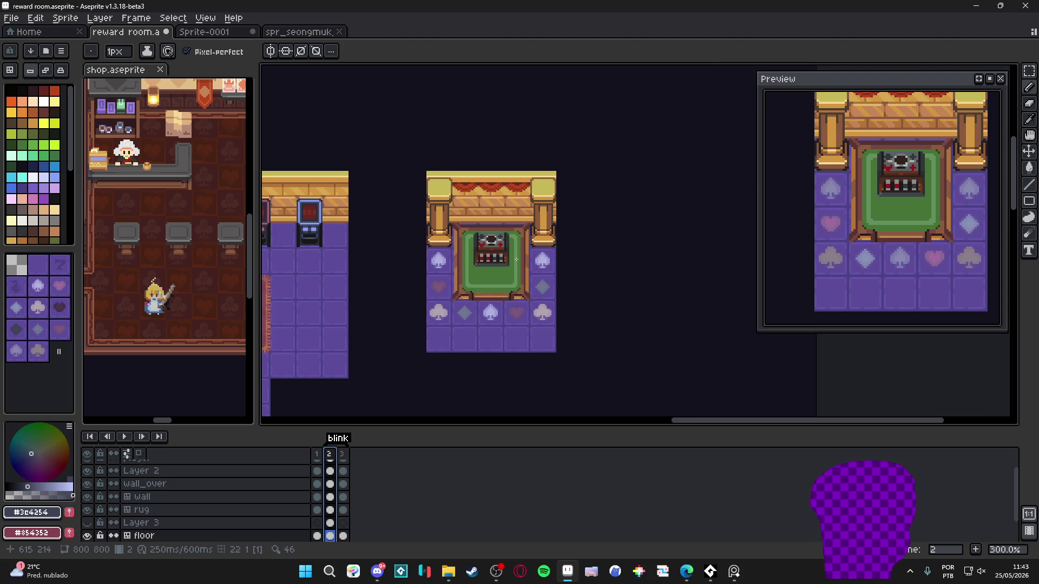
pyautogui.scroll(1, 516, 259)
pyautogui.click(124, 436)
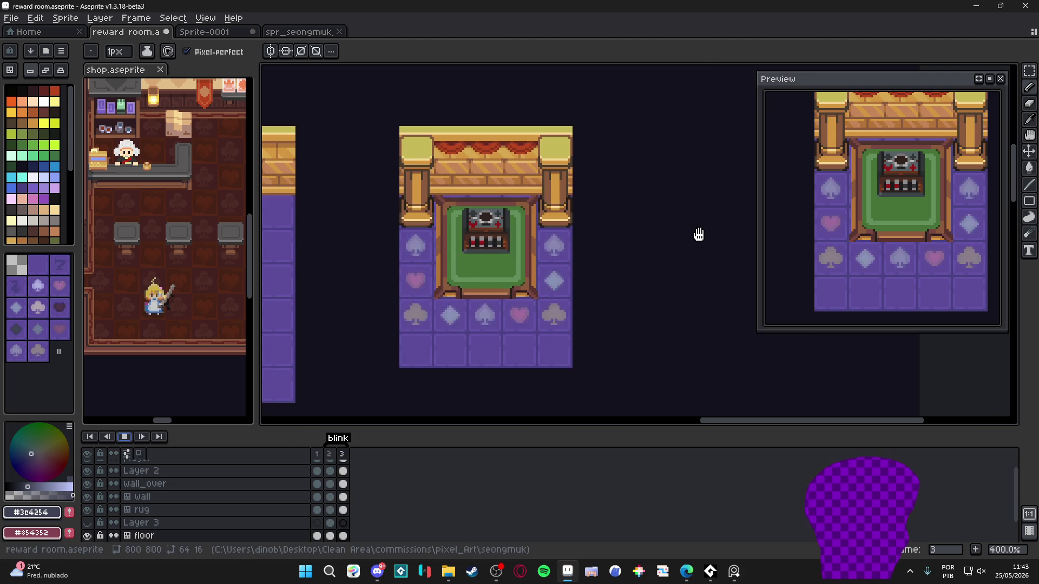
pyautogui.scroll(-1, 382, 304)
pyautogui.moveTo(385, 303)
pyautogui.mouseDown()
pyautogui.moveTo(510, 265)
pyautogui.moveTo(512, 252)
pyautogui.mouseUp()
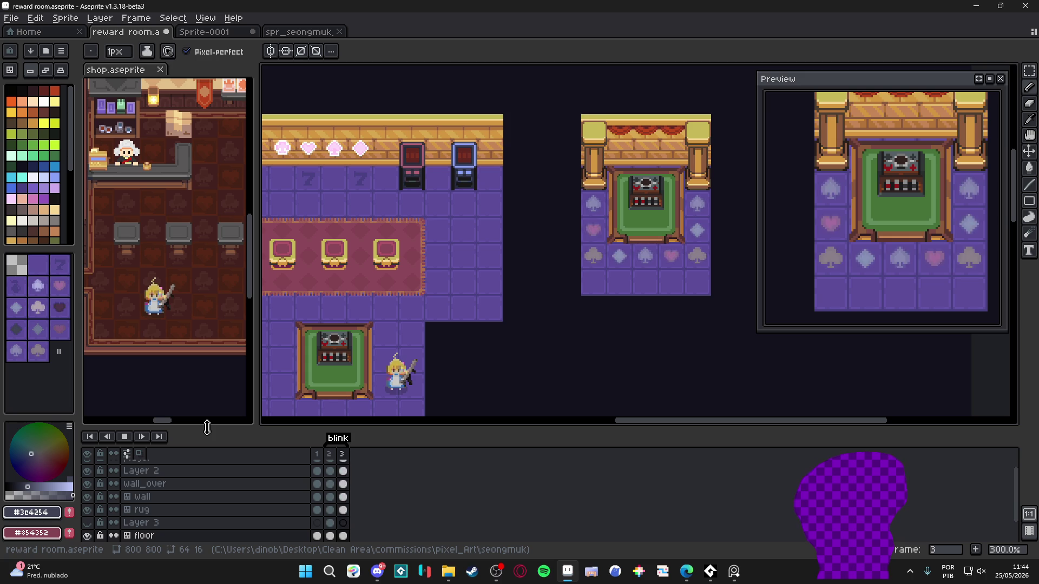
# - Save the reward room file with Ctrl+S
pyautogui.hotkey('ctrl', 's')
pyautogui.hscroll(-3, 480, 327)
pyautogui.scroll(-1, 480, 327)
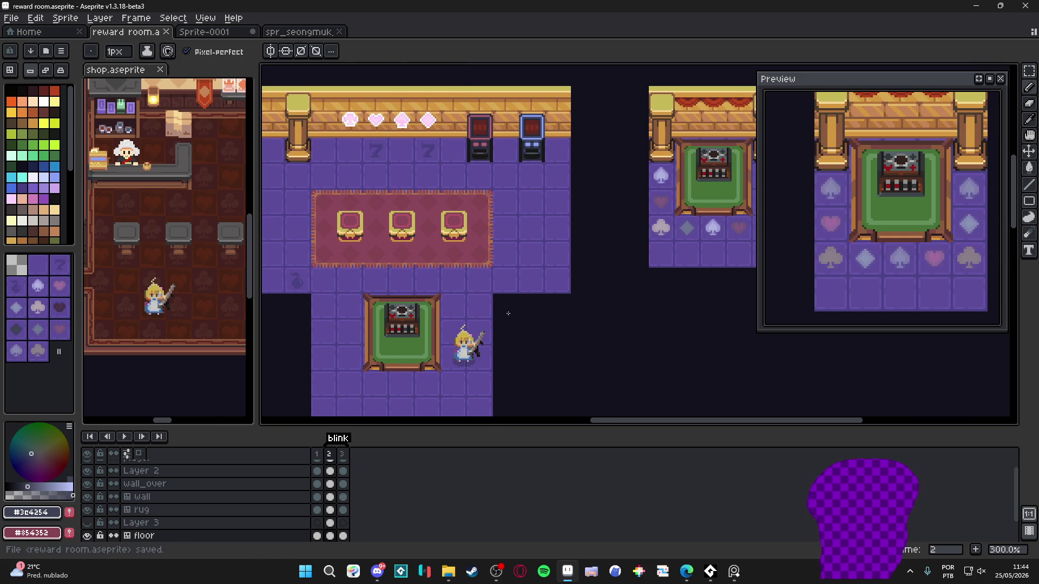
pyautogui.hscroll(-3, 474, 324)
pyautogui.scroll(-1, 474, 324)
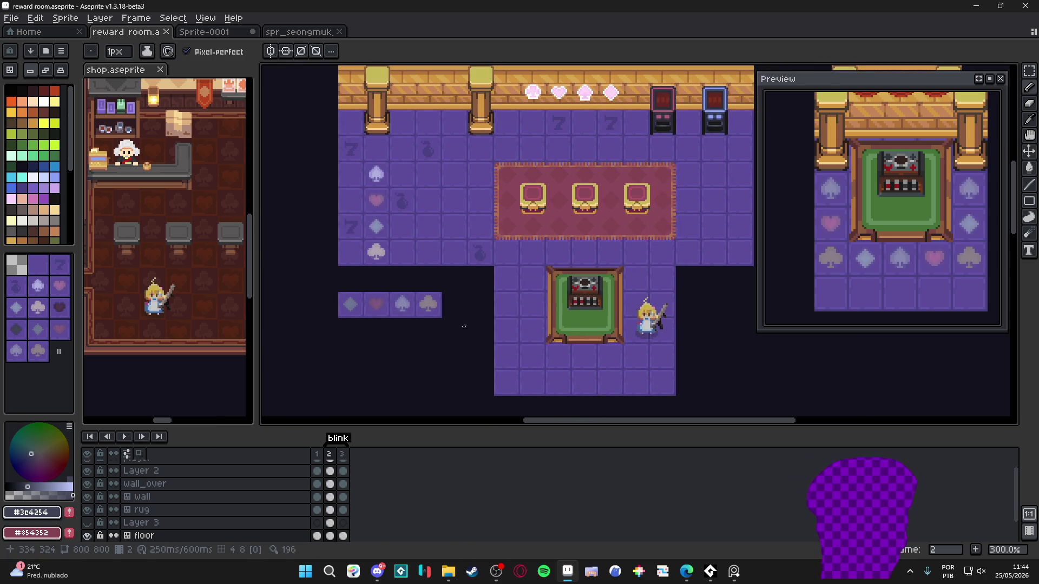
# - Show the tile grid and step through frames 3, 2 and 1
pyautogui.hotkey('ctrl', "'")
pyautogui.scroll(1, 346, 313)
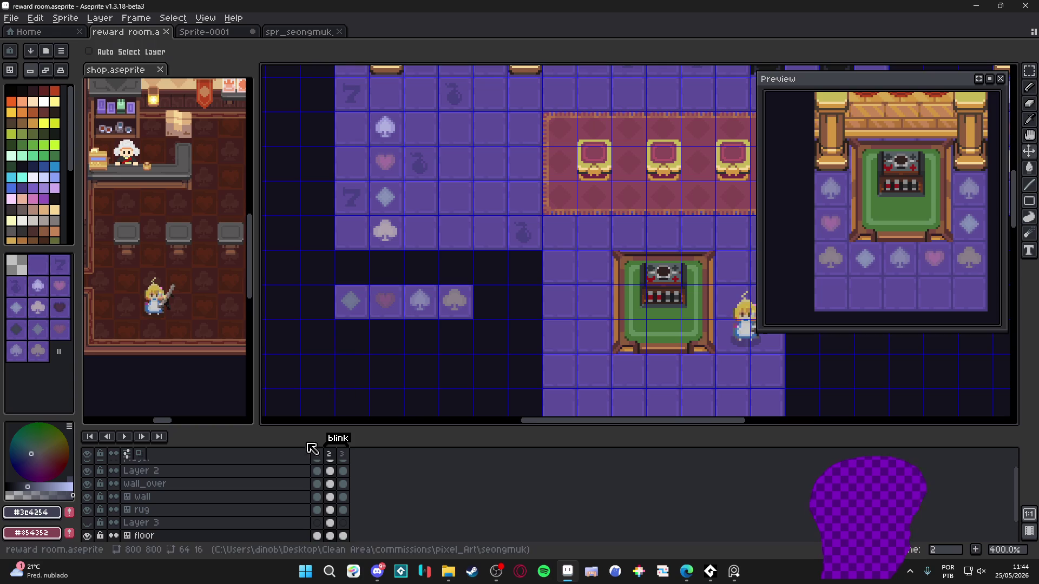
pyautogui.click(347, 460)
pyautogui.click(330, 454)
pyautogui.click(317, 454)
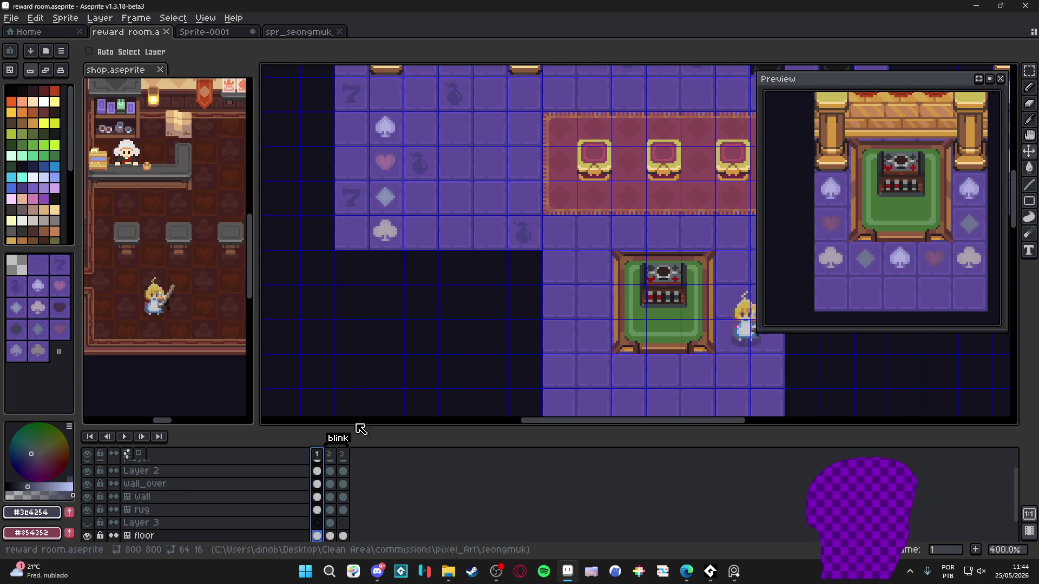
pyautogui.scroll(-3, 456, 339)
pyautogui.scroll(1, 573, 305)
# - Switch off tile editing mode and recenter the view on both rooms
pyautogui.press('Tab')
pyautogui.scroll(1, 556, 324)
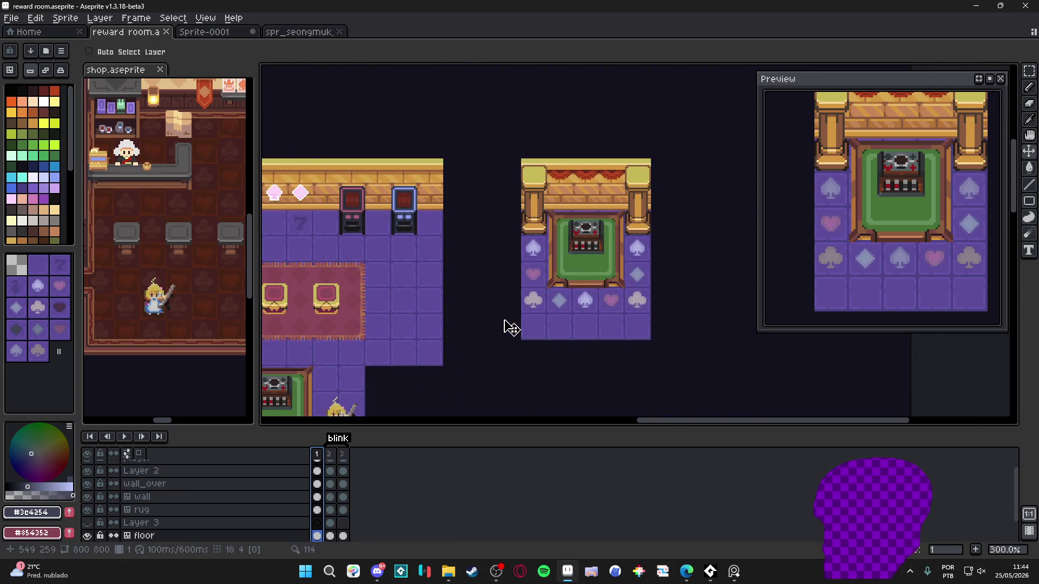
pyautogui.scroll(-1, 529, 314)
pyautogui.scroll(1, 429, 286)
pyautogui.scroll(-1, 427, 301)
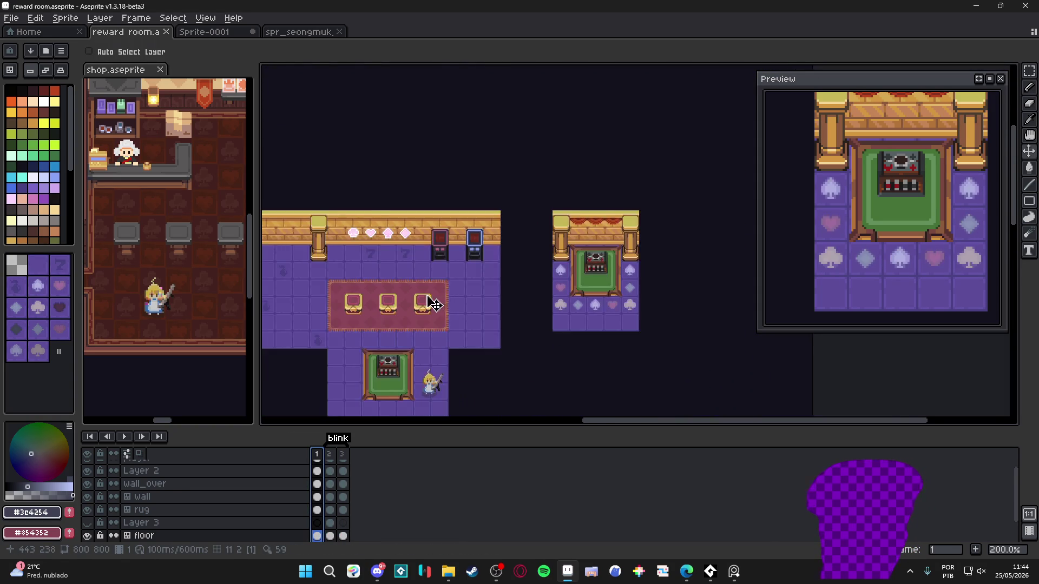
pyautogui.moveTo(427, 301); pyautogui.dragTo(492, 245)
pyautogui.scroll(1, 496, 246)
pyautogui.scroll(-1, 502, 252)
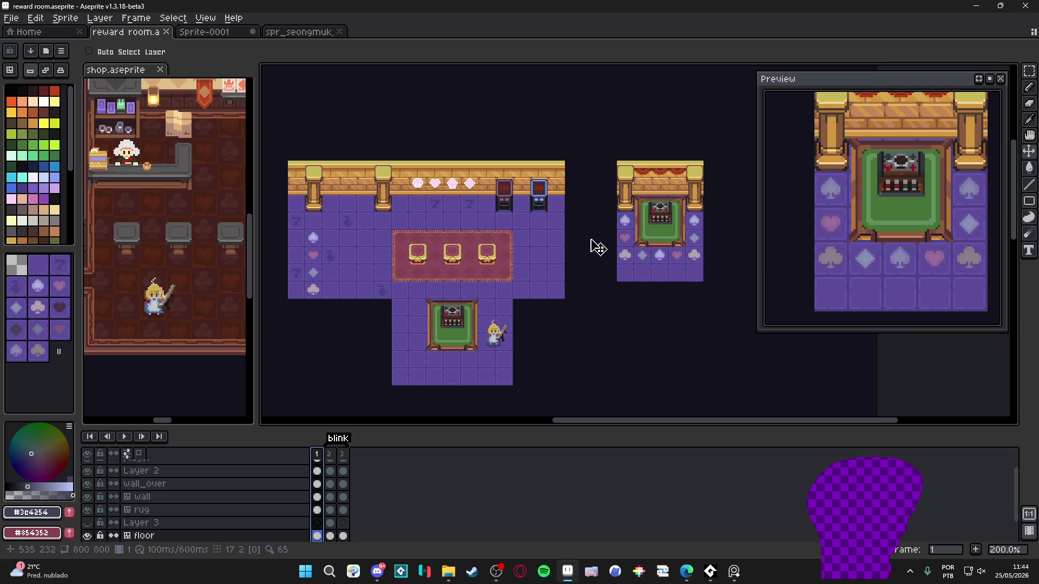
# - Recheck frames 2 and 3, then delete the unused first frame
pyautogui.click(330, 456)
pyautogui.click(342, 455)
pyautogui.click(331, 461)
pyautogui.press(',')
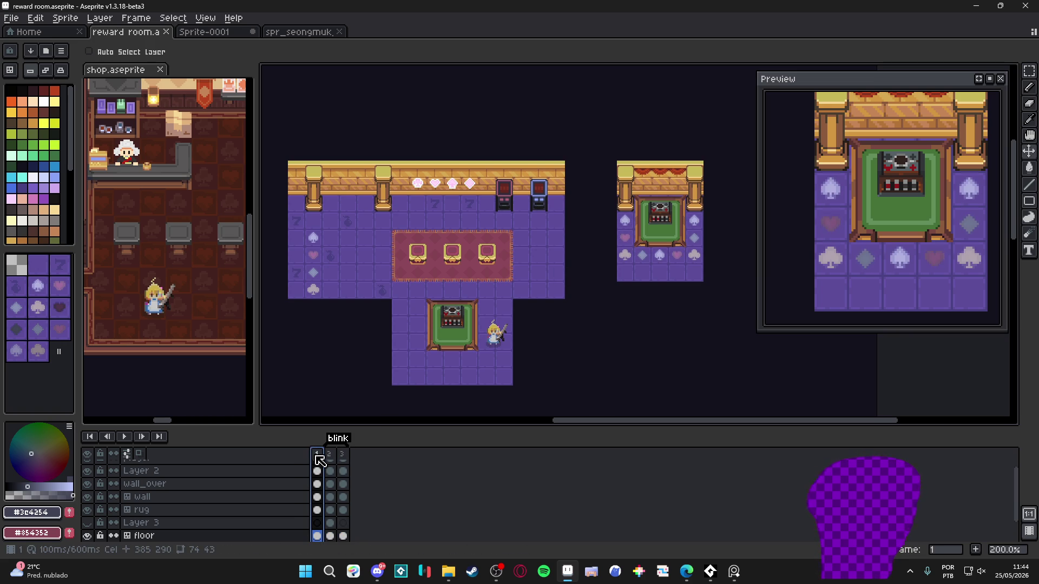
pyautogui.hotkey('alt', 'c')
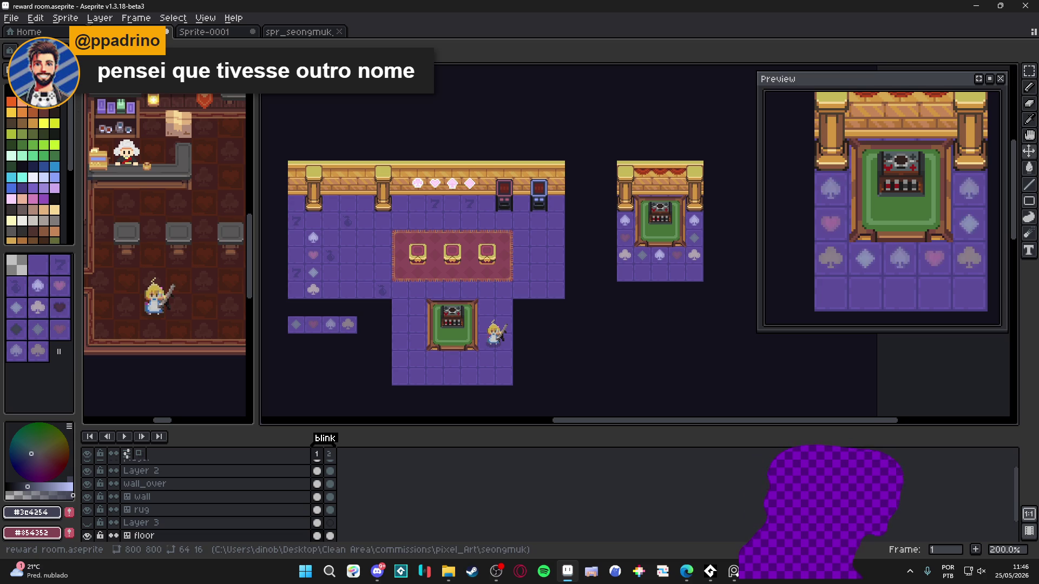
pyautogui.hotkey('alt', 'Tab')
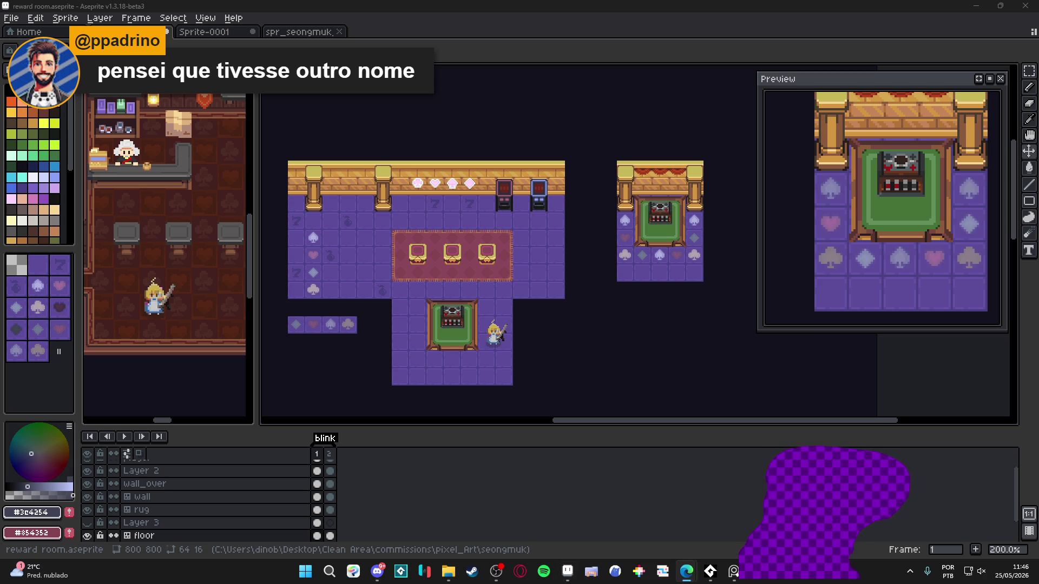